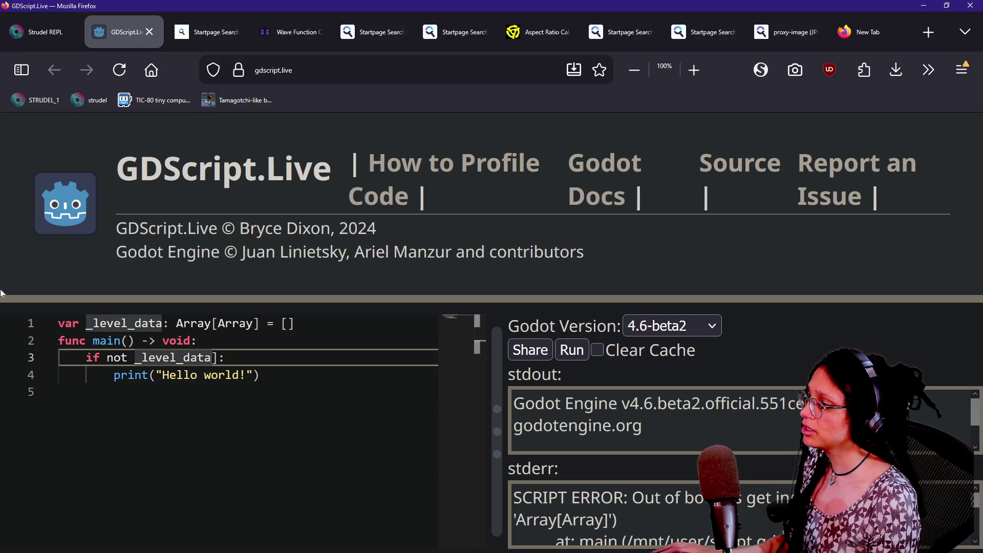
- Add a new dictionary variable declaration and delete the old _level_data declaration line
click(294, 323)
key(Return)
text(var dictionary:)
key(Left)
text(_filled)
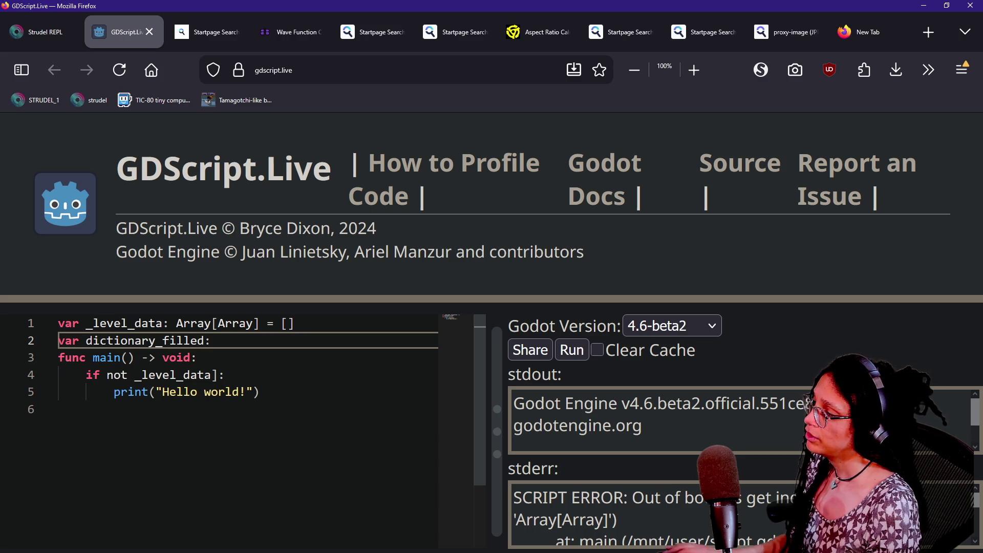
key(Up)
key(Home)
key(shift+Down)
key(Delete)
key(Down)
key(Down)
key(Down)
key(Up)
key(Up)
key(Up)
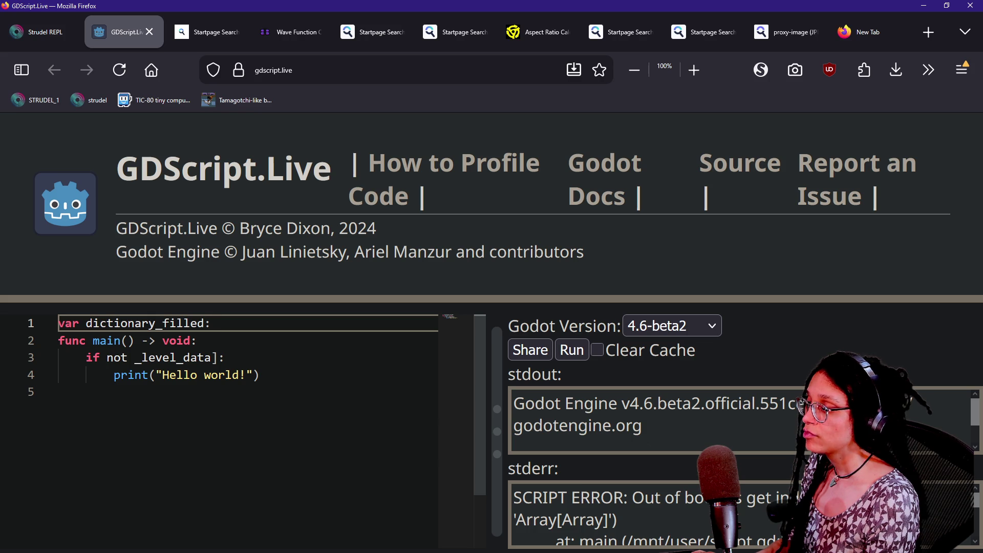
- Complete it as `var dictionary: Dictionary = {}`, dropping the _filled suffix from the name
text(Dictionary = {)
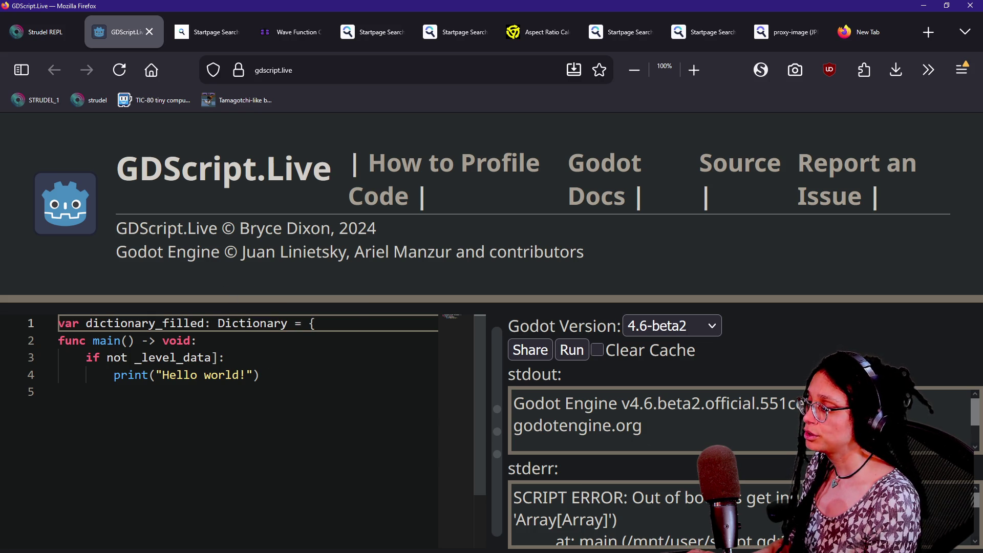
text(})
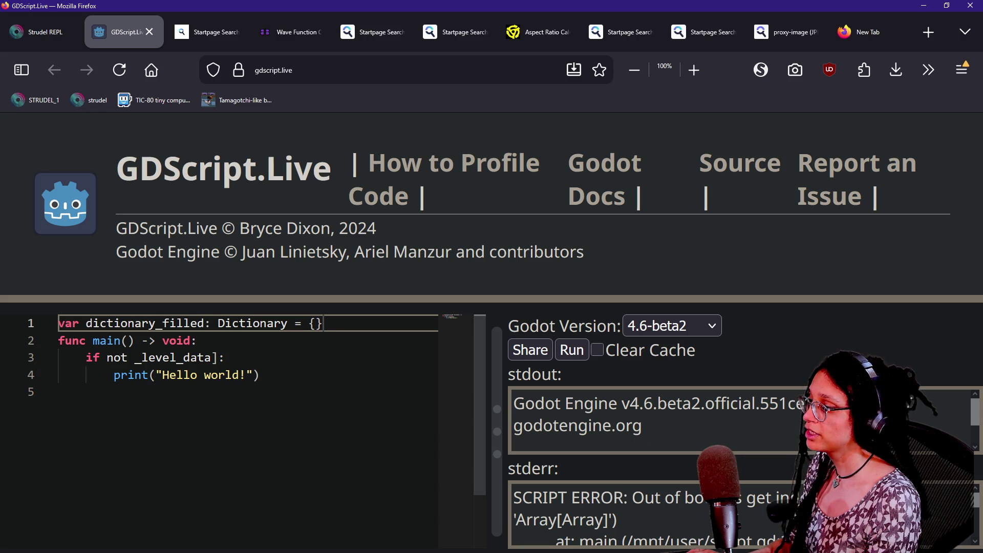
click(169, 323)
key(BackSpace)
key(Delete)
key(Delete)
key(Delete)
key(BackSpace)
key(BackSpace)
text(u)
key(BackSpace)
text(y)
- Declare `enum stuff {THING, WHATEVER}` on the next line
click(275, 323)
key(Return)
text(enum)
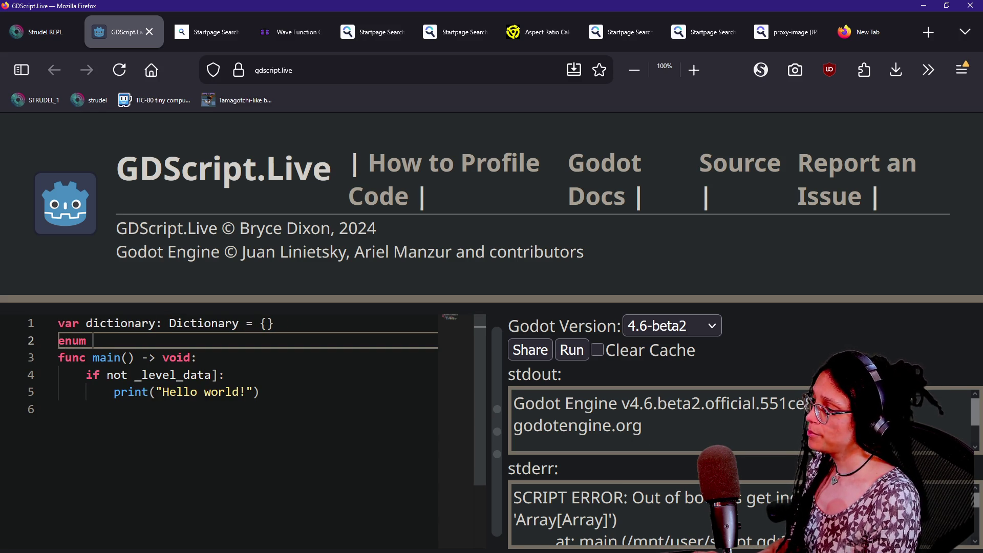
text( { stuff {)
key(BackSpace)
key(BackSpace)
text({thing)
key(BackSpace)
key(BackSpace)
key(BackSpace)
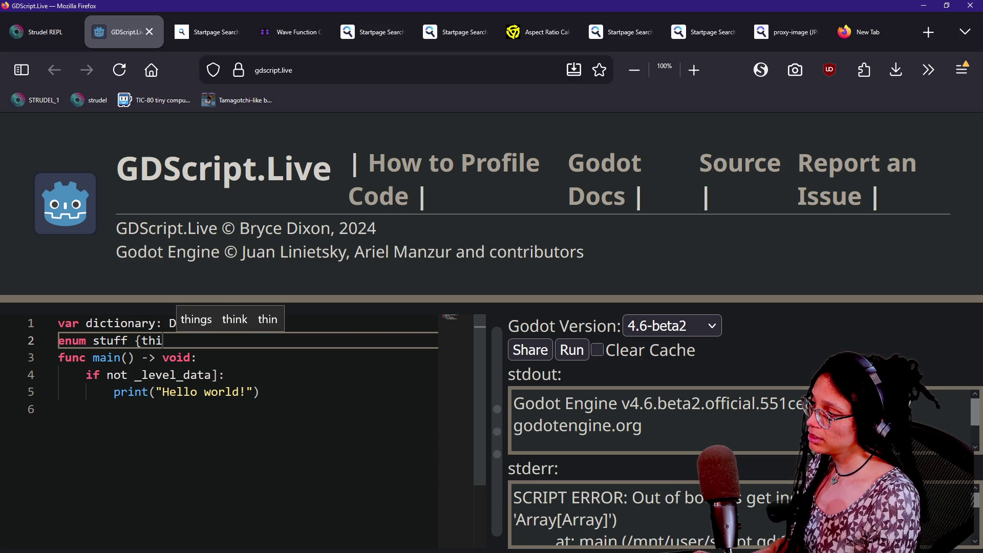
text(THING, WHATE)
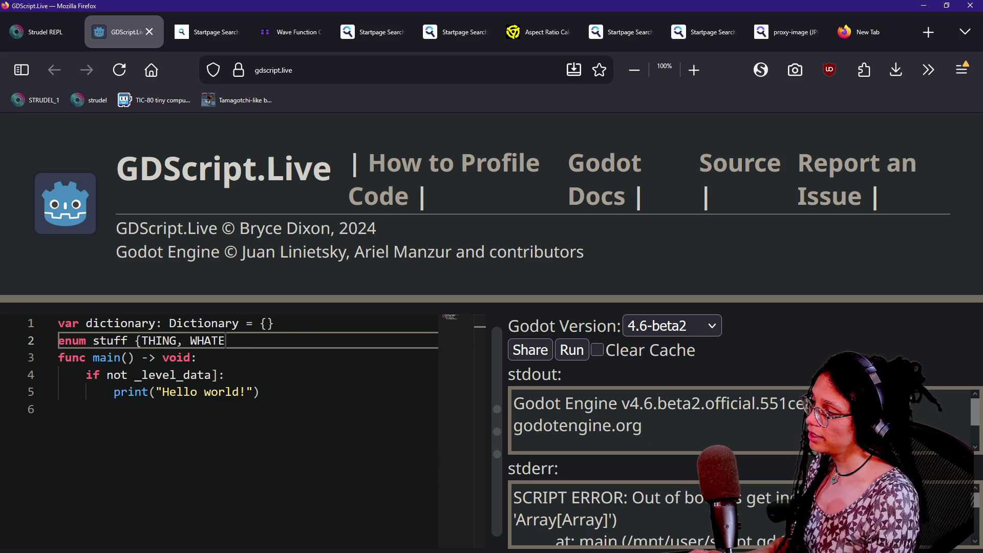
text(VER})
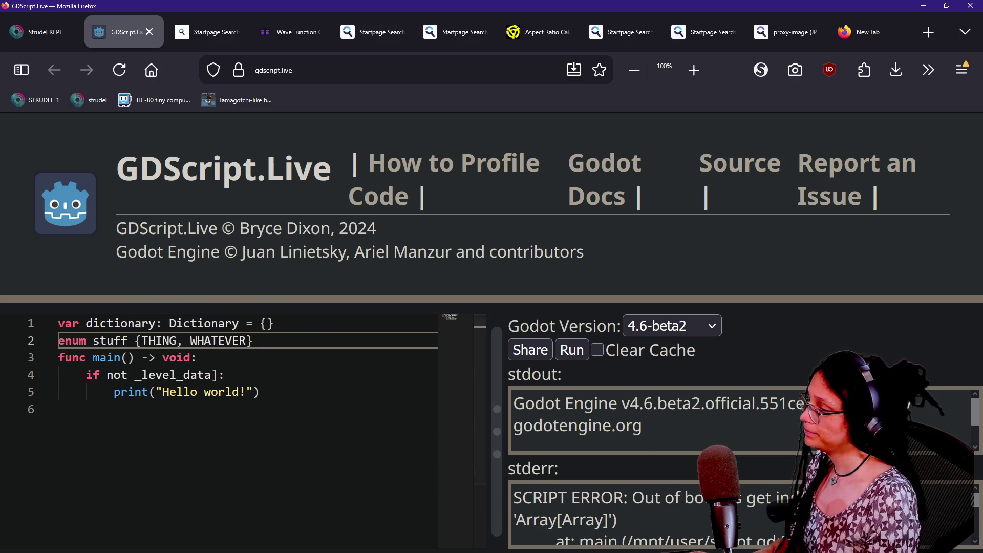
- Replace main()'s old if and print lines with dictionary.assign(stuff) and print(dictionary)
key(Down)
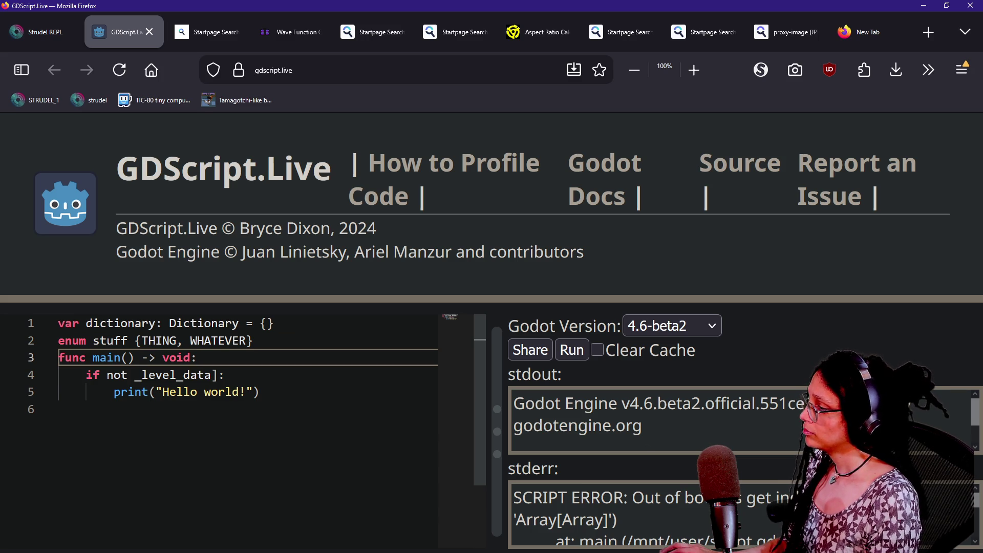
key(shift+Down)
key(shift+Down)
key(Down)
key(Home)
key(shift+Down)
key(shift+End)
key(BackSpace)
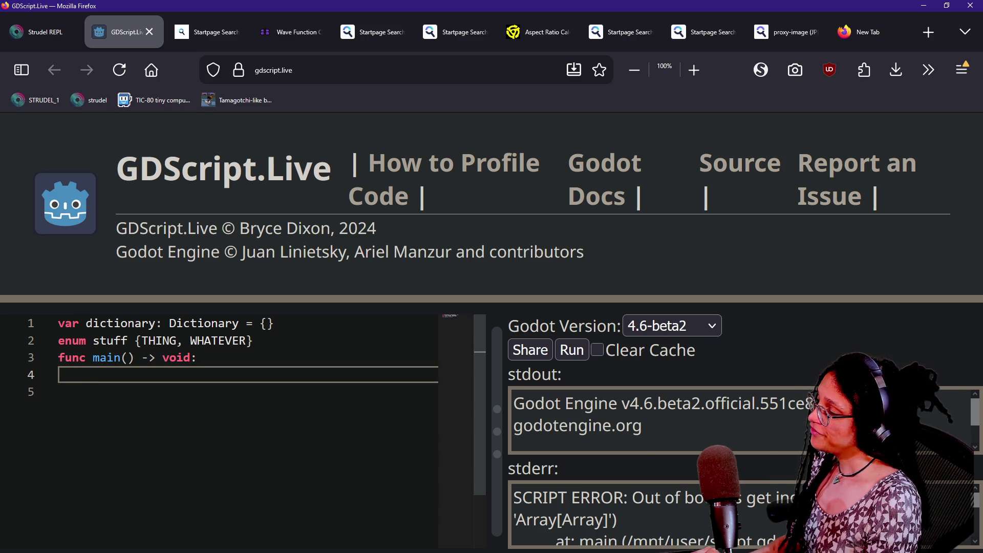
text(di)
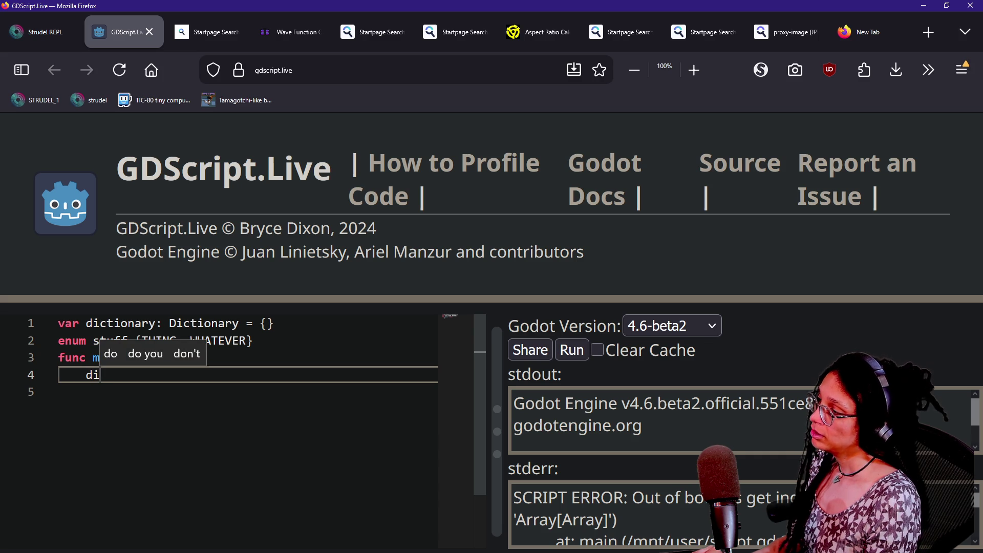
text(ctionary.)
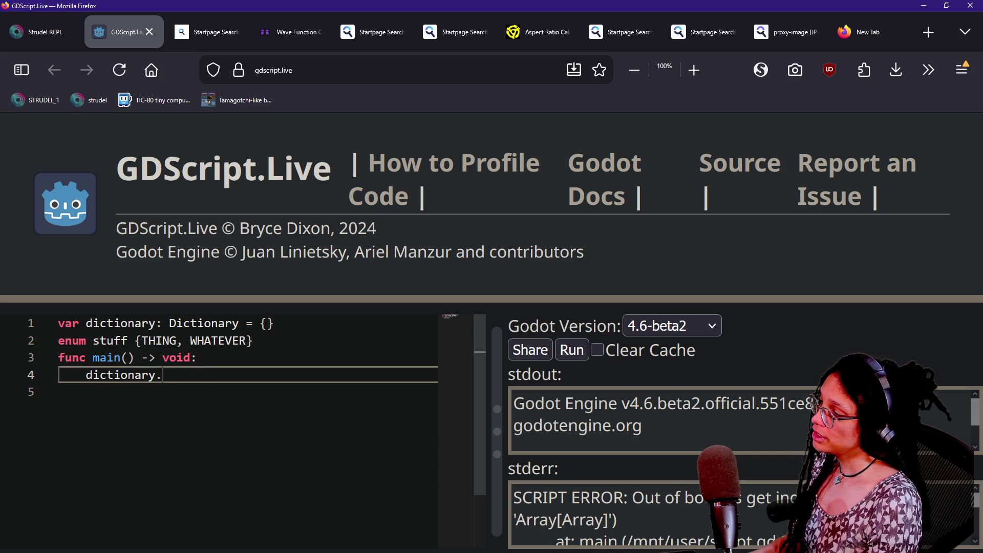
text(assign(stuff))
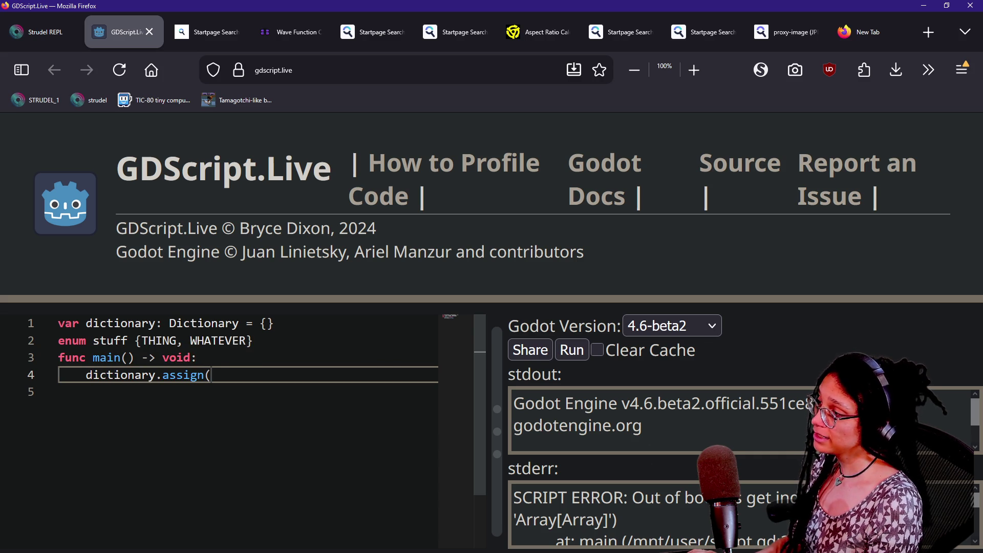
key(Return)
text(print(dictionary))
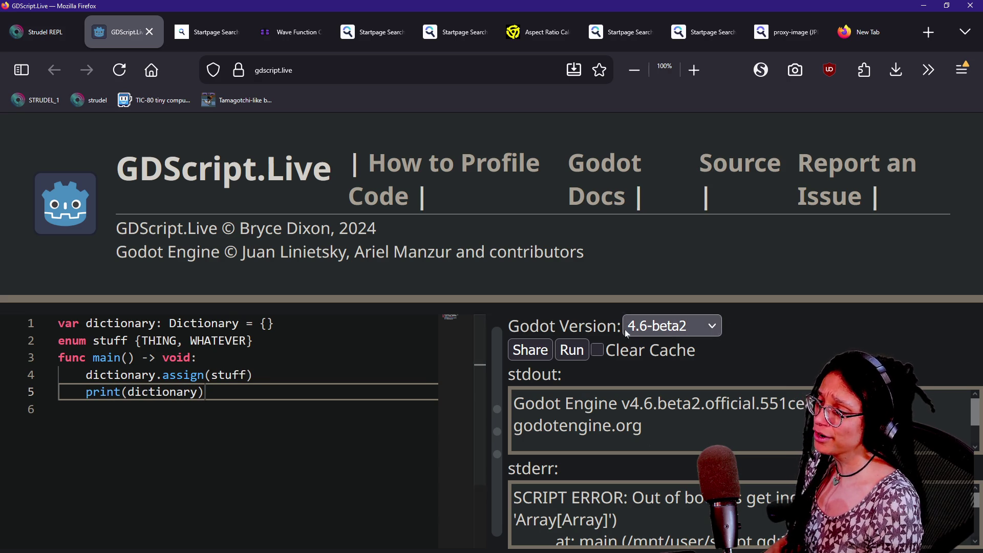
- Run the script, compare the printed {"THING": 0, "WHATEVER": 1} to the enum, and return to Godot
click(574, 351)
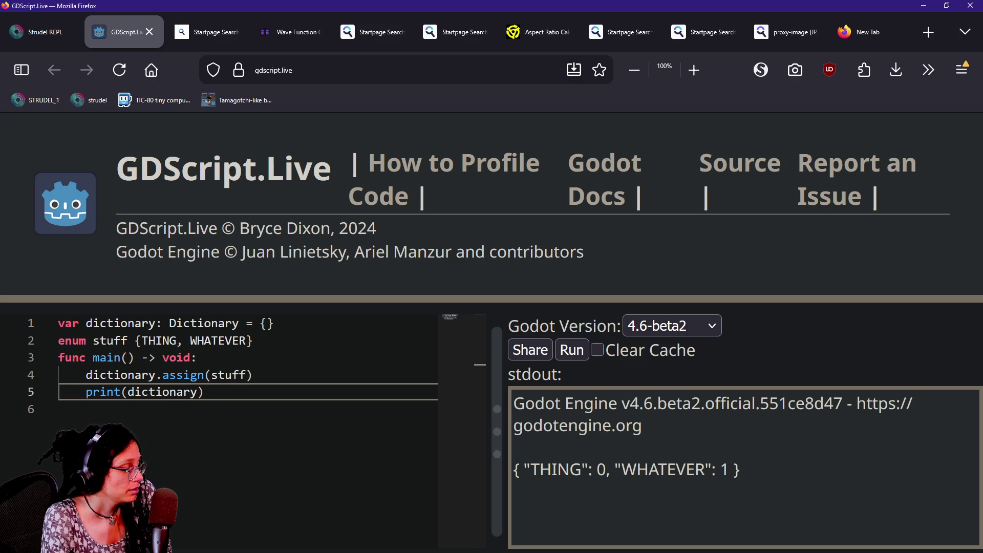
drag(593, 468, 606, 468)
click(513, 491)
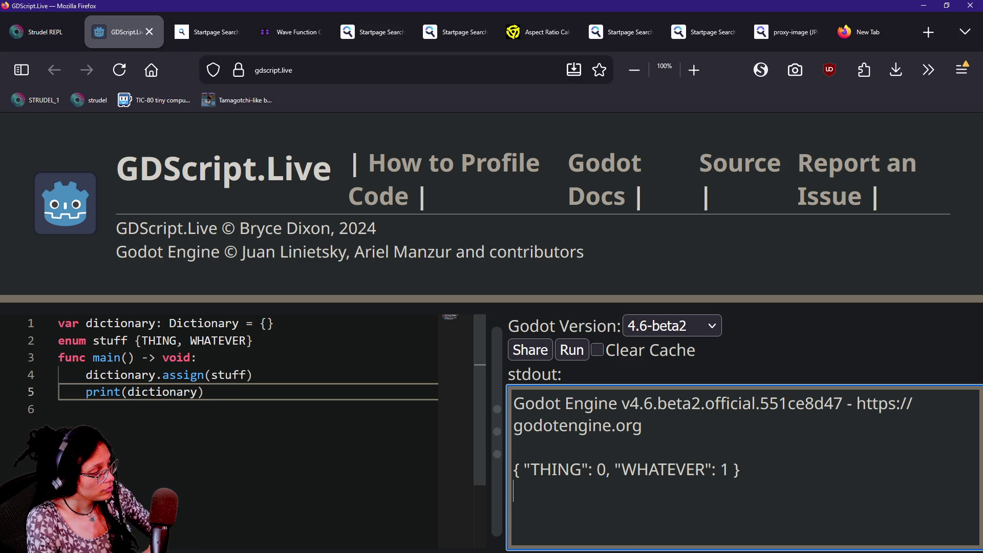
drag(136, 340, 177, 340)
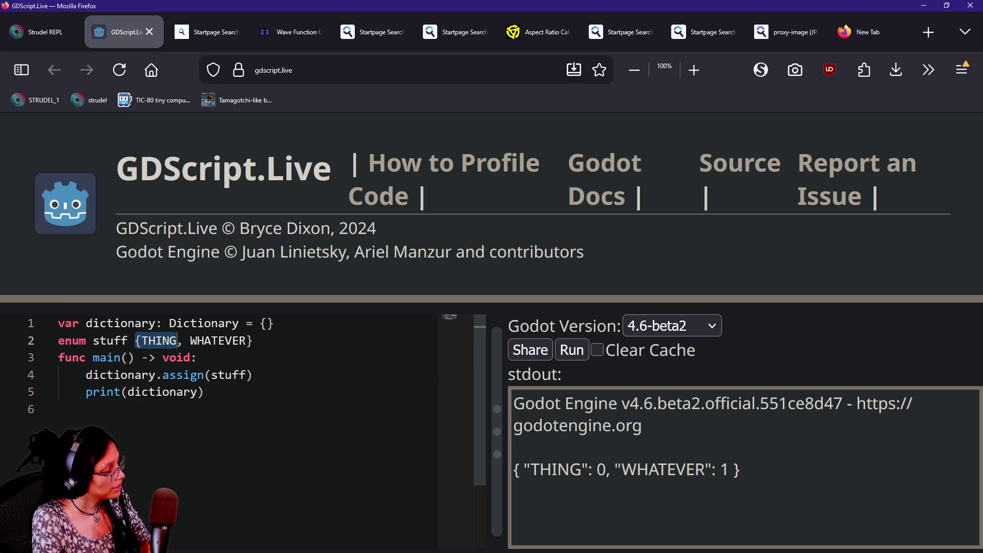
double_click(217, 340)
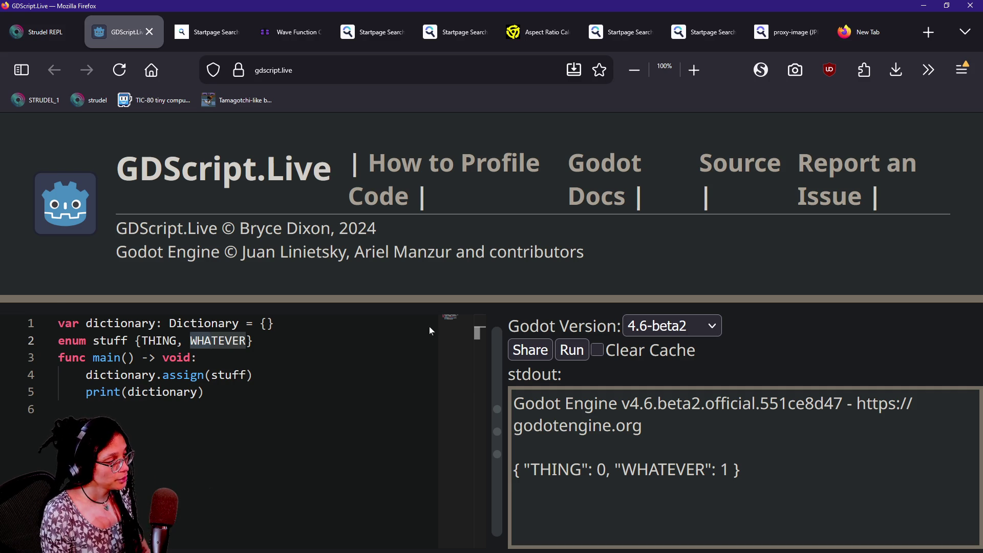
click(594, 469)
drag(594, 469, 607, 469)
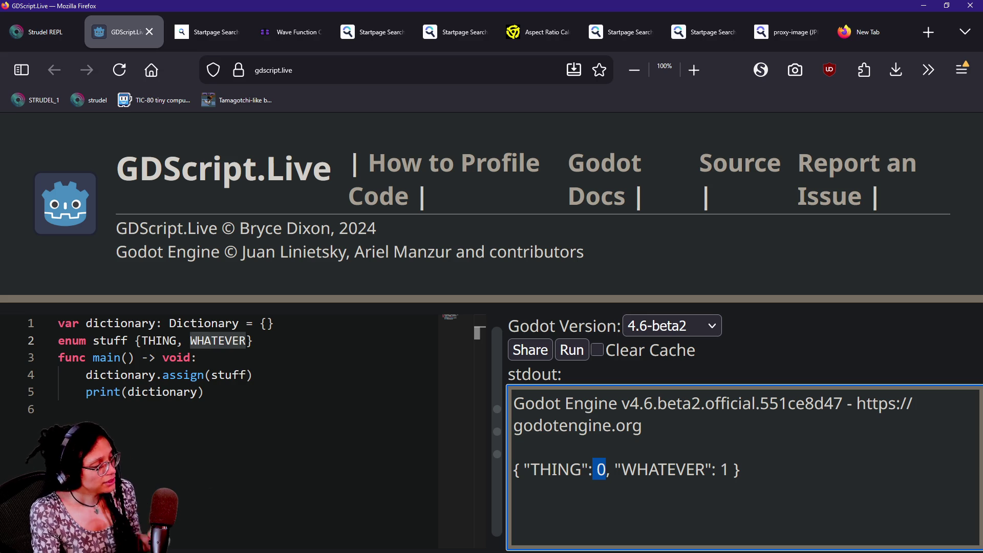
key(alt+Tab)
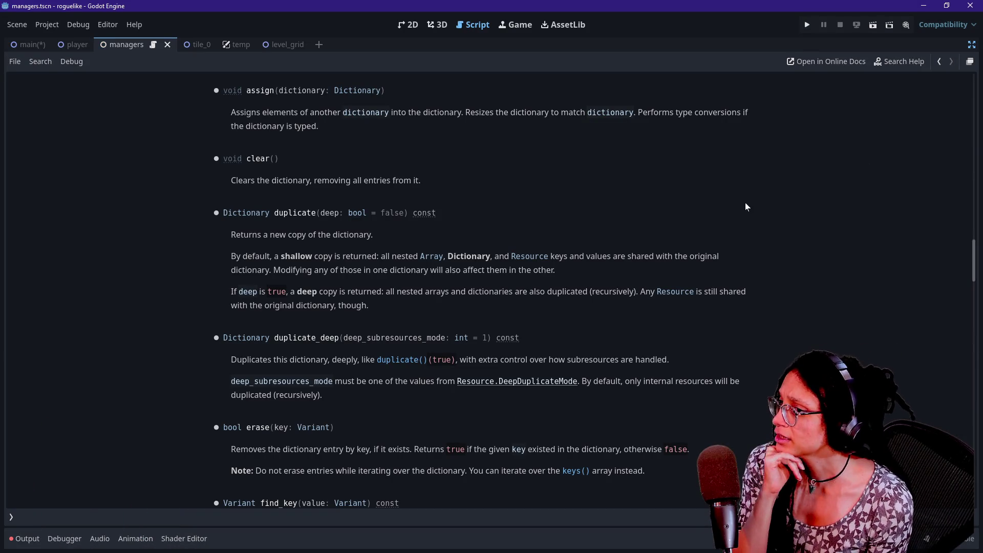
- Go from the Dictionary docs back to the top of the managers script
click(939, 62)
click(938, 62)
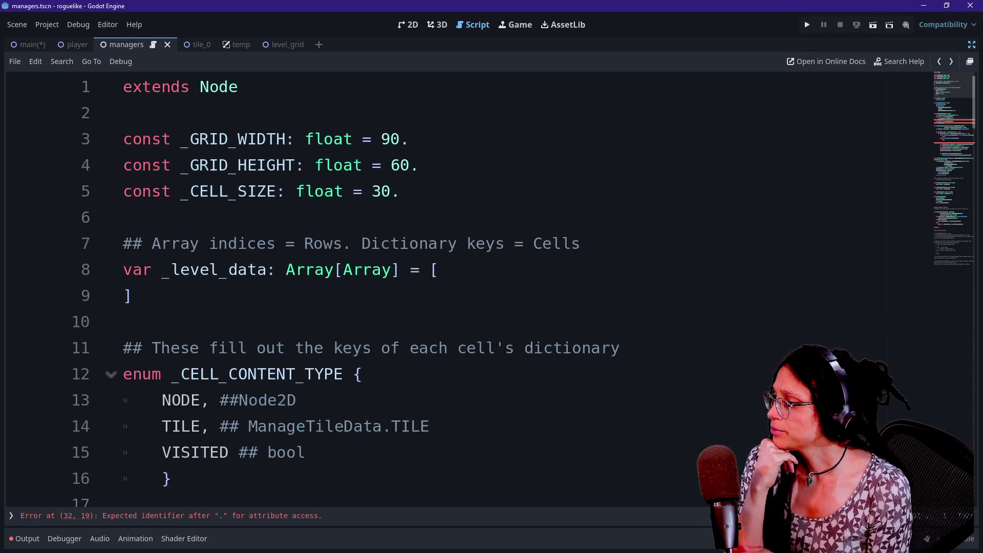
right_click(681, 228)
key(Escape)
scroll(681, 228, down, 1)
- Review the _CELL_CONTENT_TYPE enum's NODE, TILE and VISITED comments, then scroll down to _fill_level_array
click(214, 268)
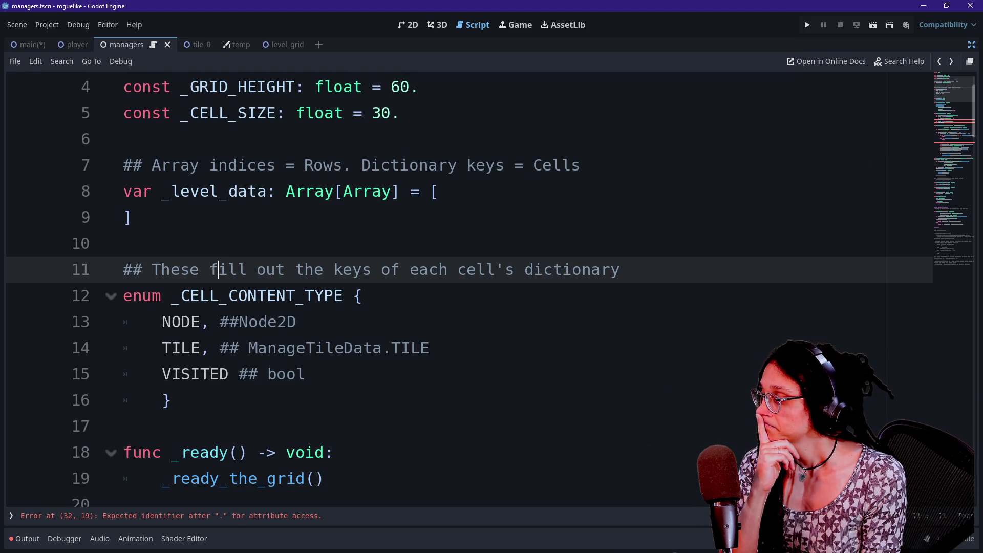
drag(162, 322, 296, 321)
click(296, 321)
drag(123, 348, 296, 347)
click(296, 348)
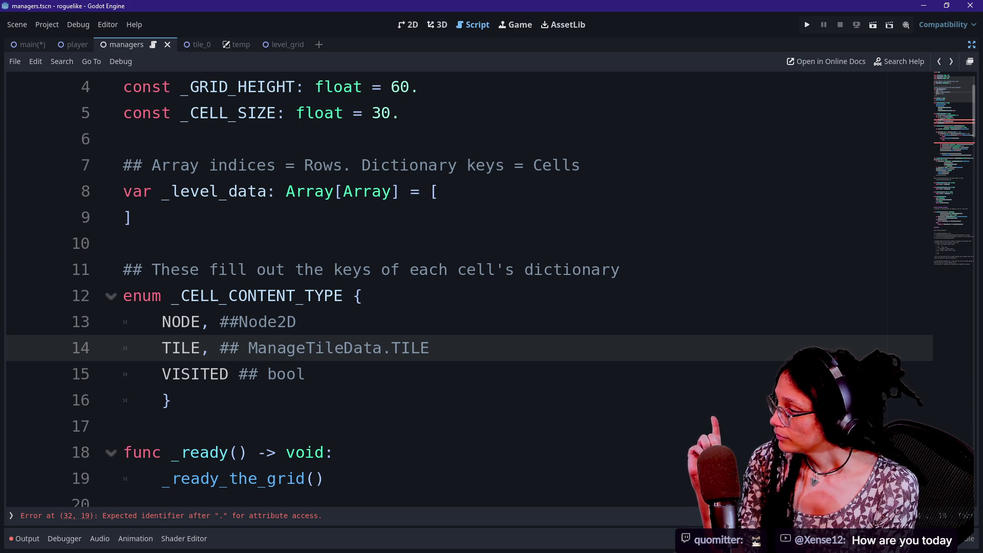
double_click(180, 321)
click(162, 348)
drag(161, 374, 274, 374)
mouse_move(265, 321)
mouse_down()
mouse_move(430, 348)
mouse_move(172, 400)
mouse_up()
click(172, 400)
click(306, 374)
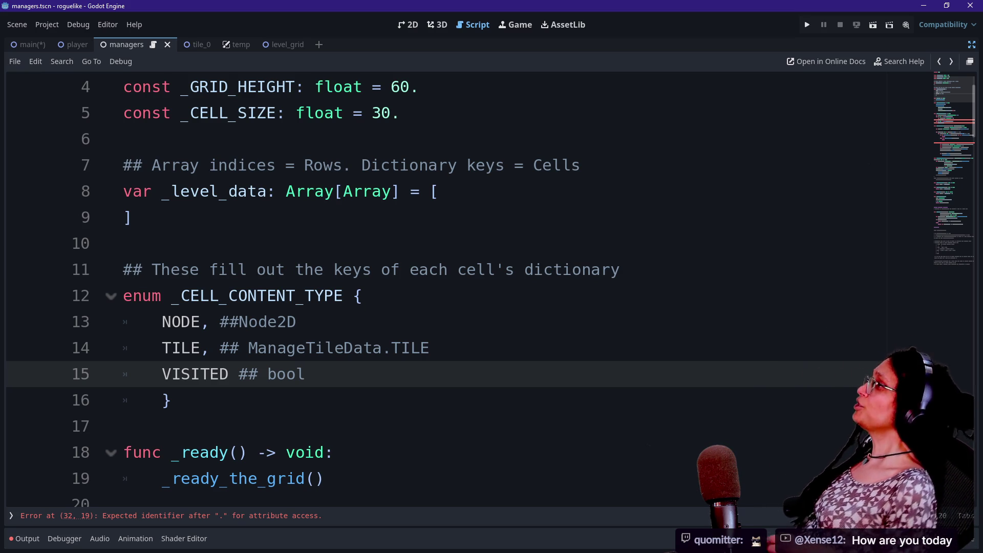
click(238, 296)
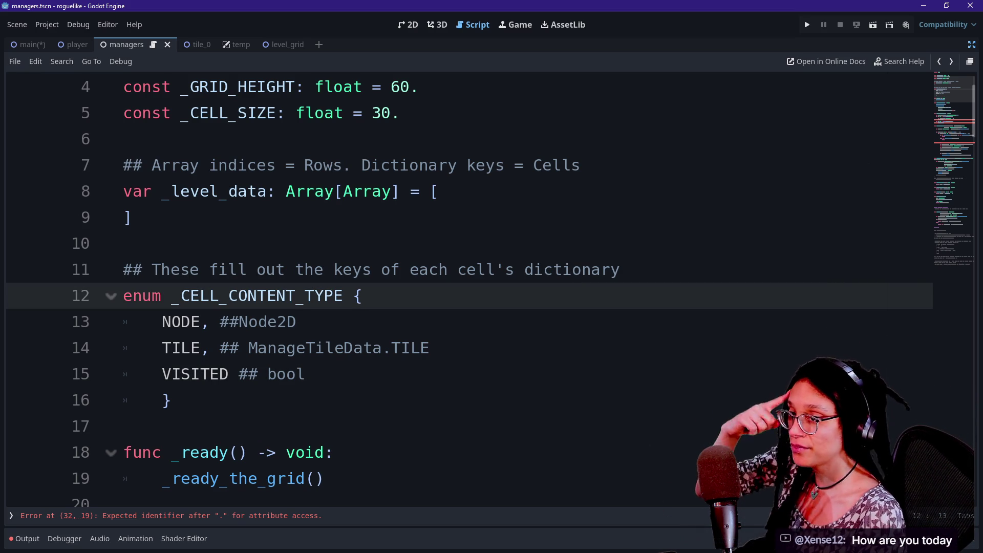
scroll(461, 287, down, 6)
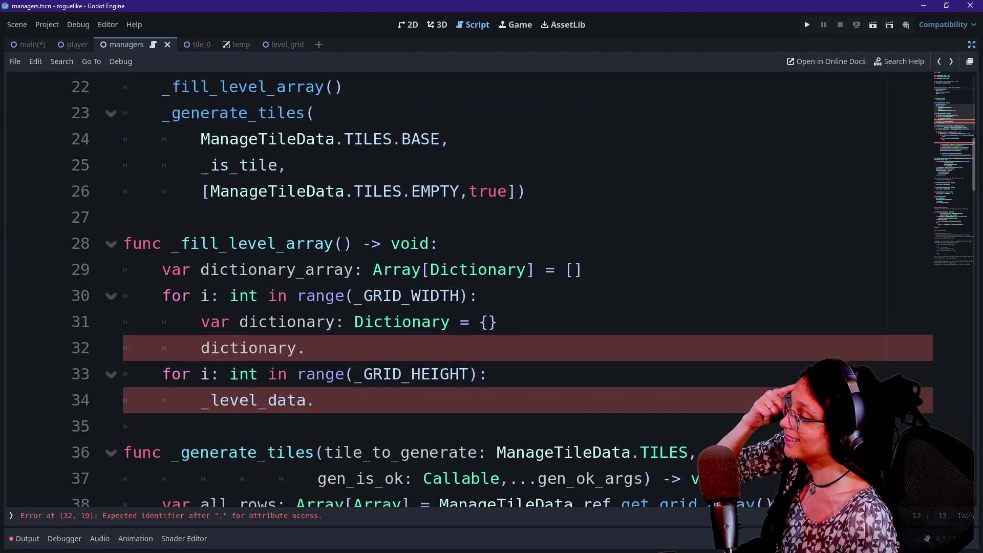
- Complete line 32 as dictionary.assign(_CELL_CONTENT_TYPE) using autocomplete
click(306, 347)
text(a)
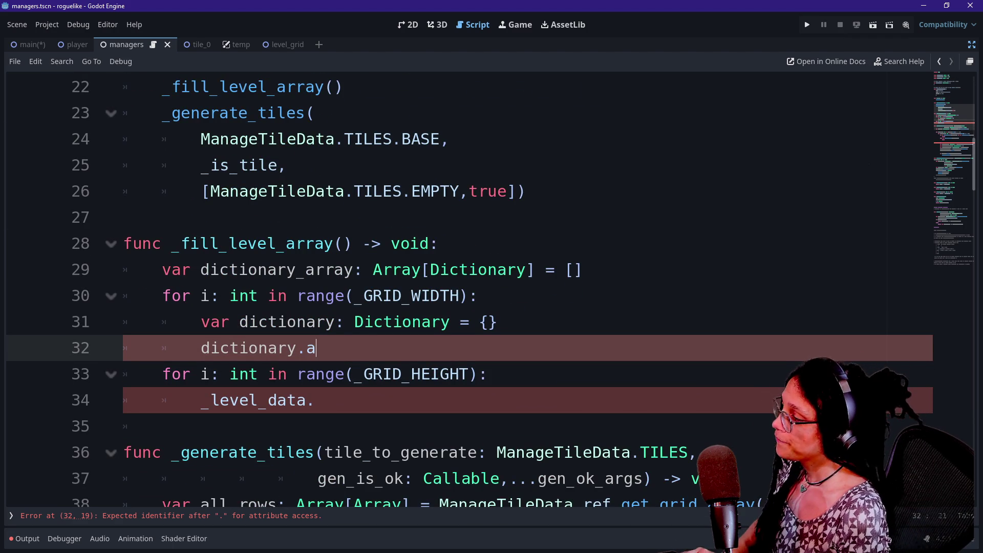
text(ssign()
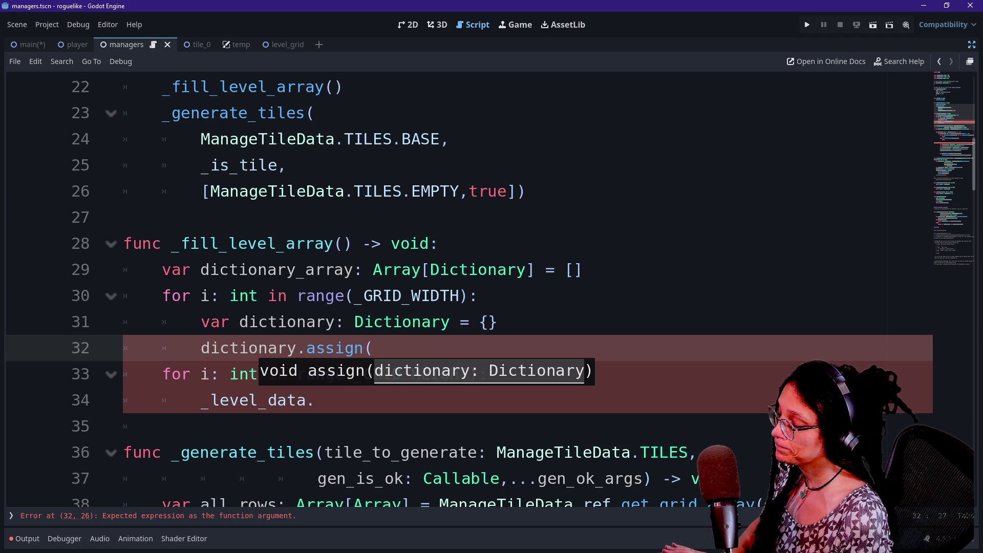
text(_)
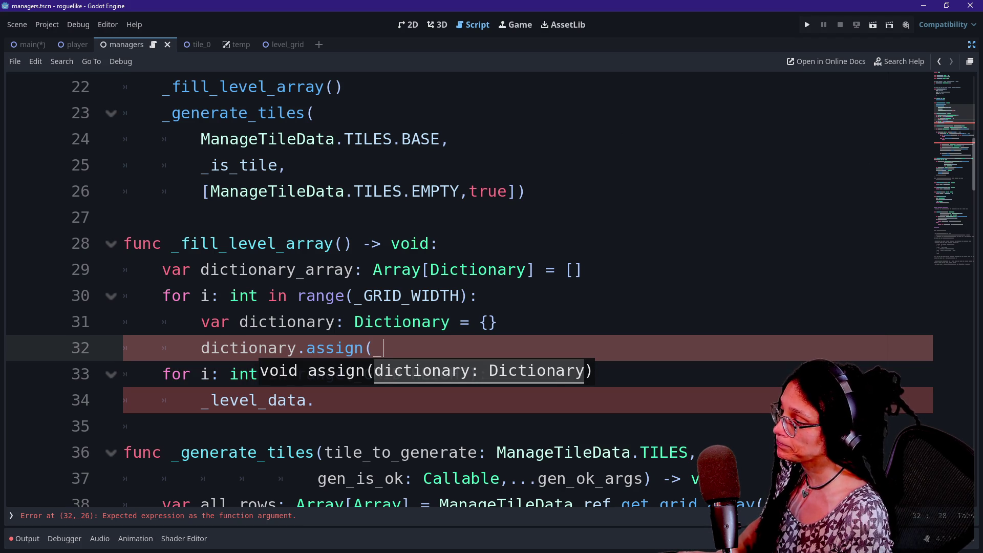
scroll(461, 286, up, 7)
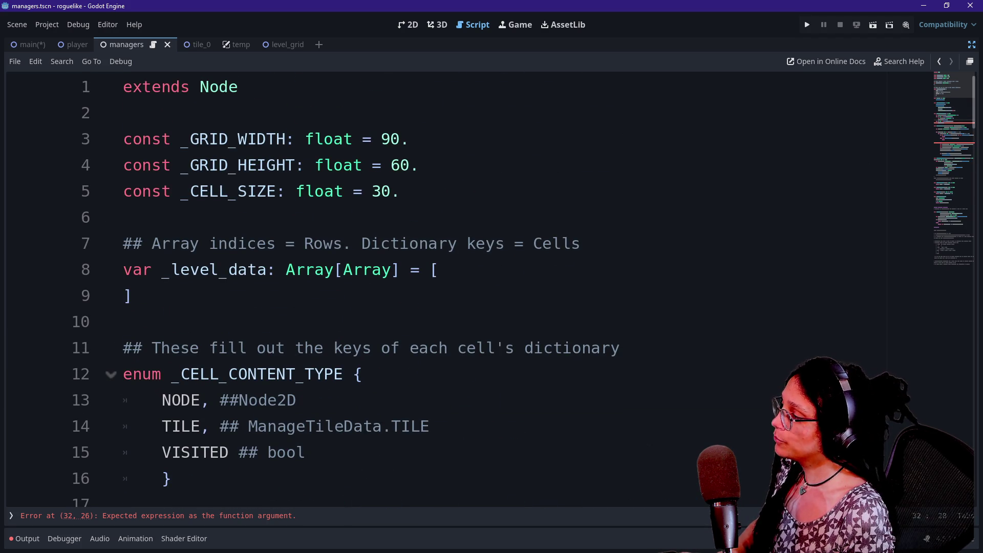
scroll(461, 287, down, 7)
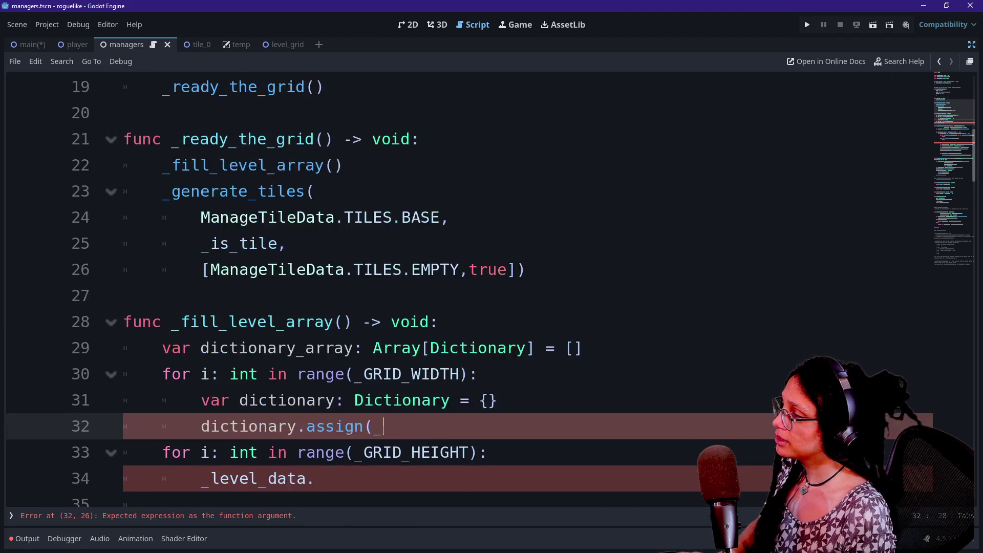
text(CEL)
key(Return)
text())
- Check the _GRID_HEIGHT loop and the _CELL_CONTENT_TYPE argument, scrolling through the code
click(315, 374)
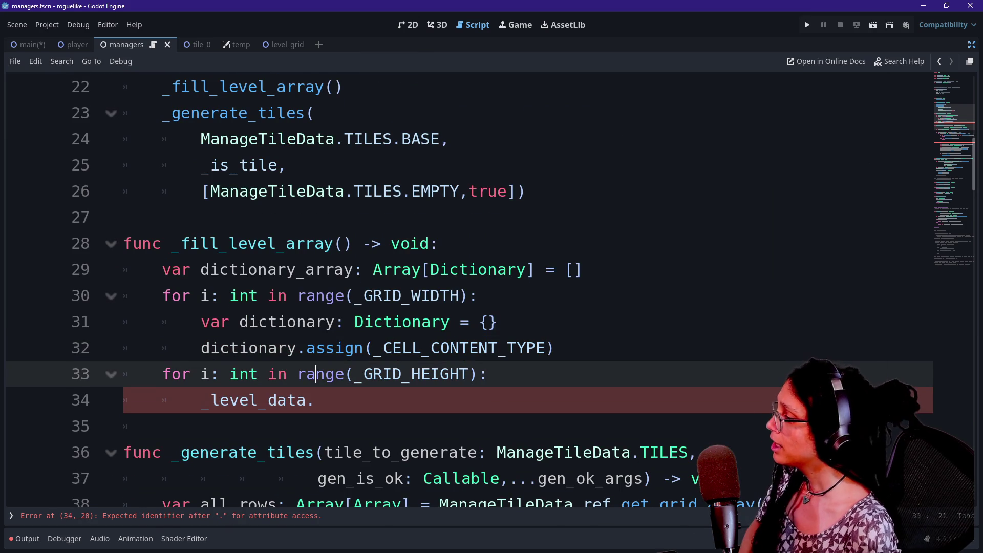
click(507, 347)
click(392, 347)
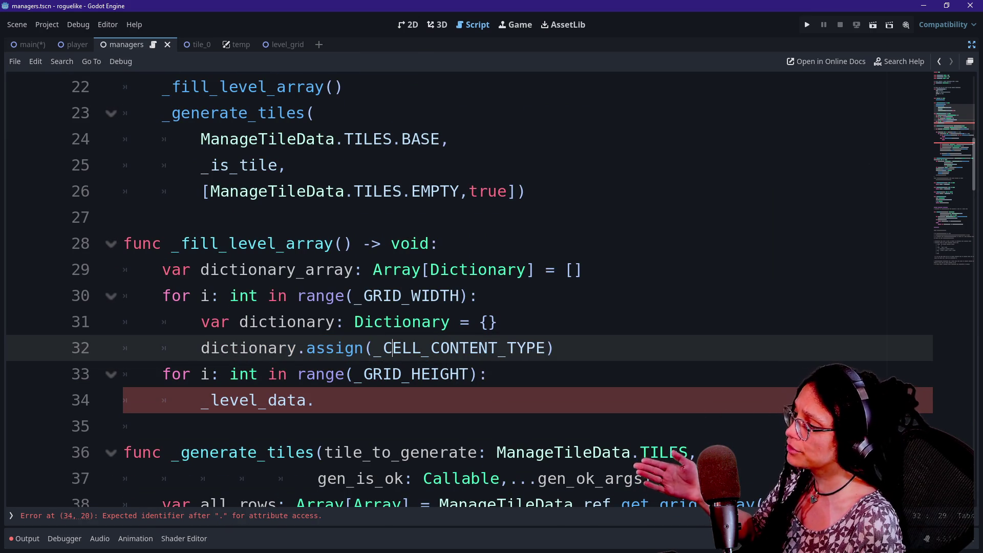
scroll(392, 347, down, 1)
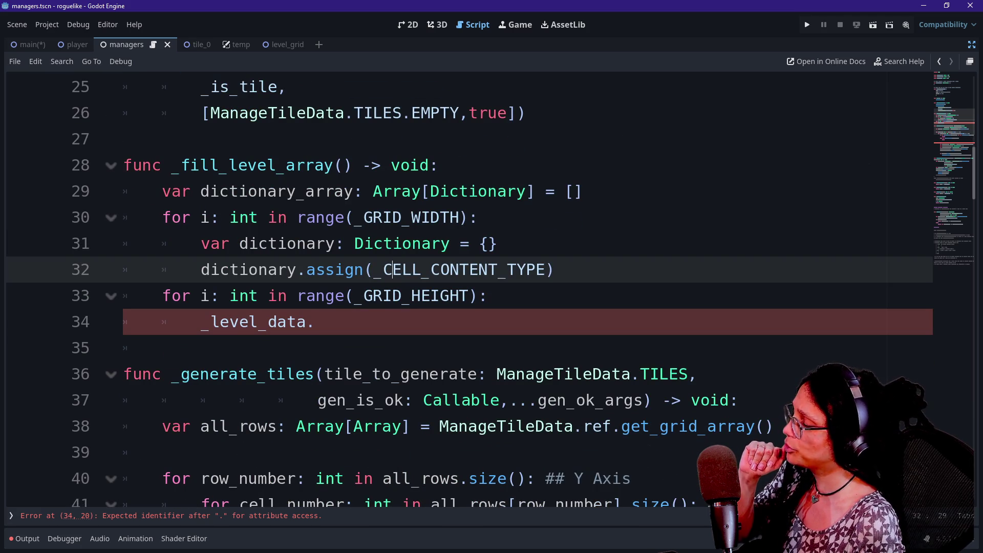
scroll(461, 286, up, 6)
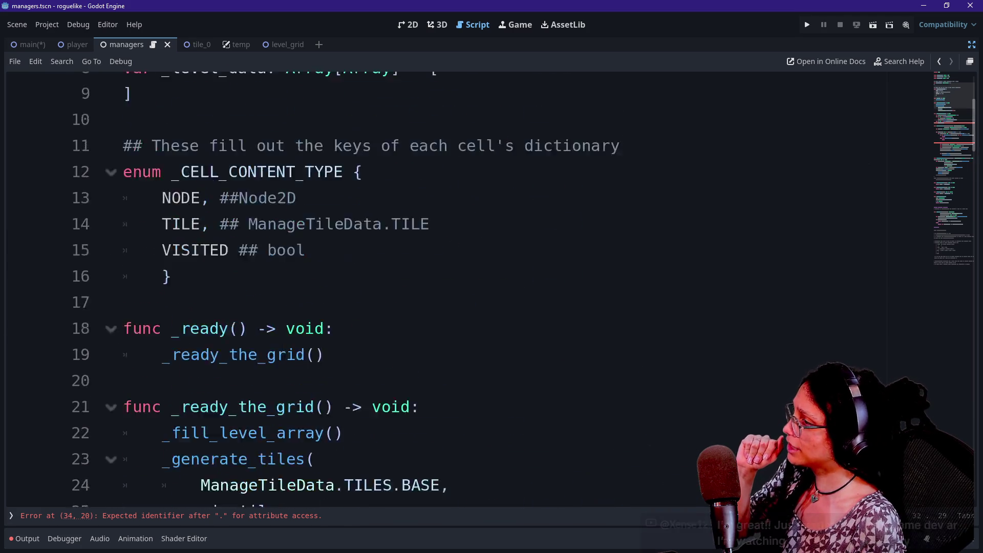
scroll(461, 287, down, 6)
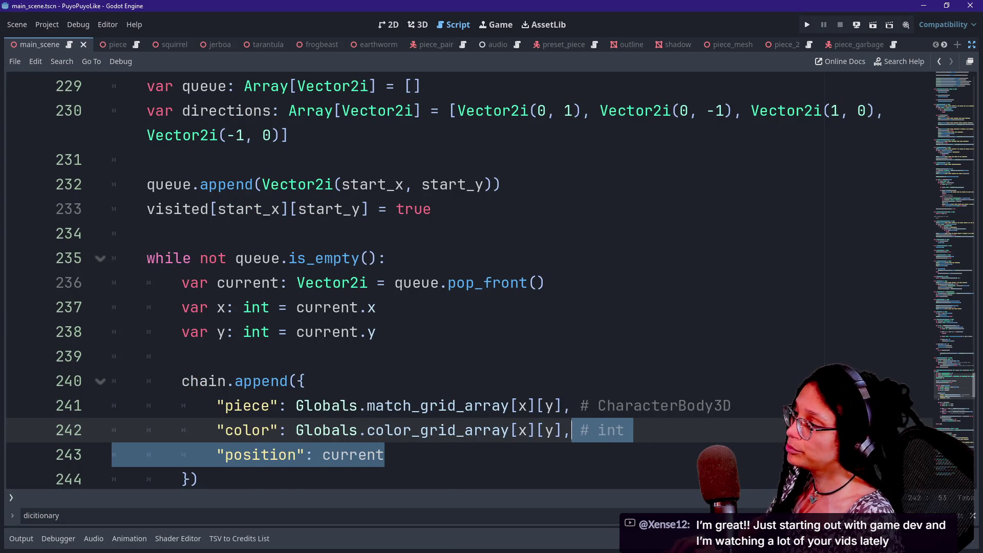
- Paste _level_data[3][5] into main_scene's line 240, undo it, and scroll back up
scroll(243, 307, down, 1)
click(243, 307)
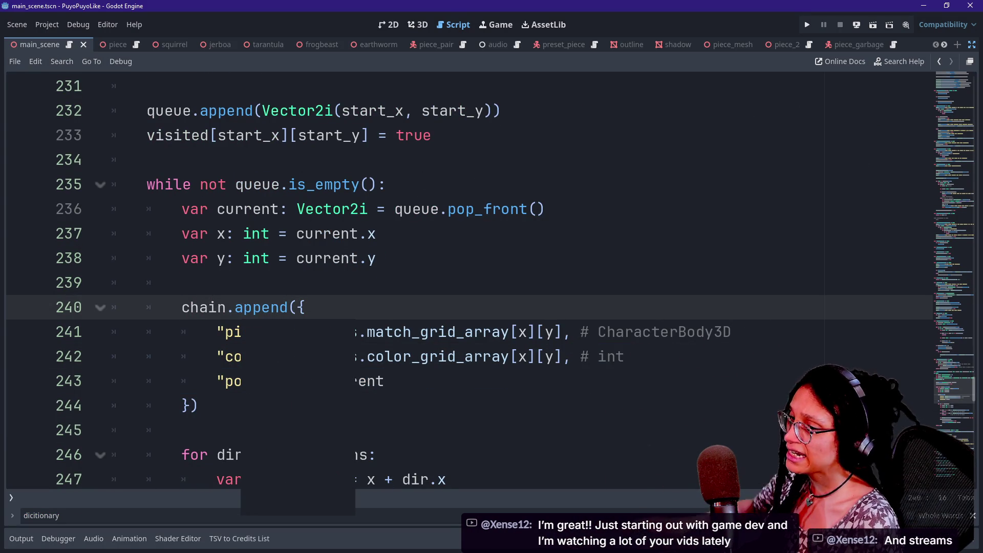
text(_level_data[3][5])
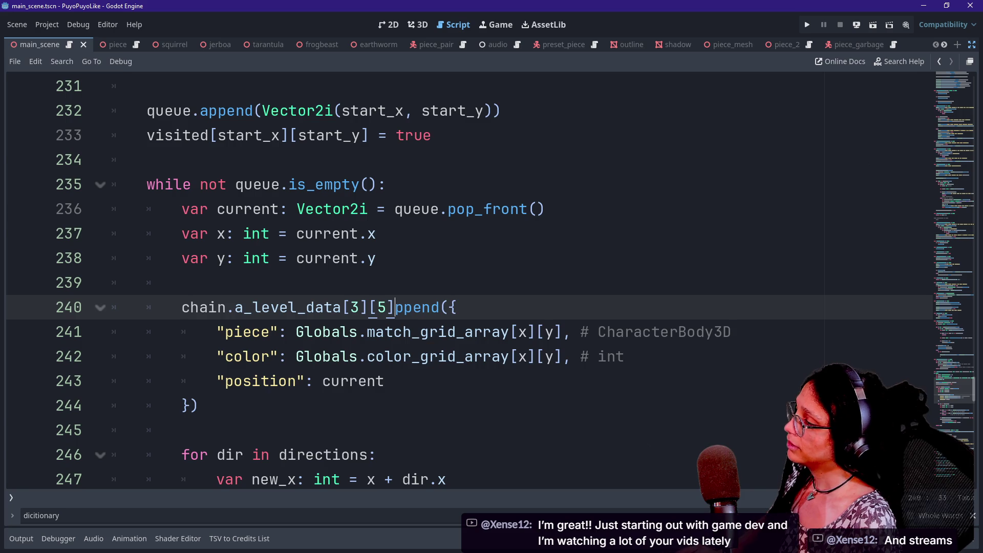
key(ctrl+z)
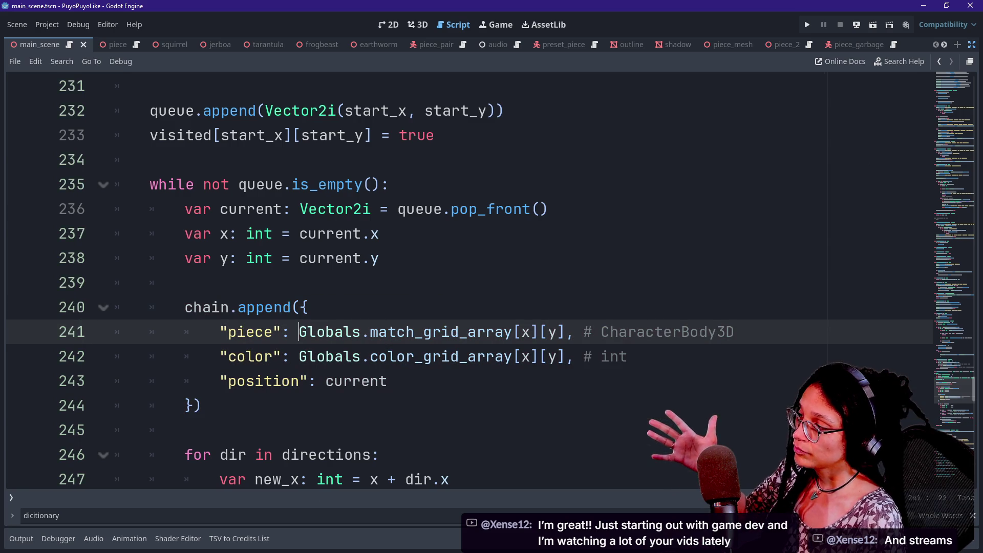
click(387, 381)
scroll(461, 281, up, 20)
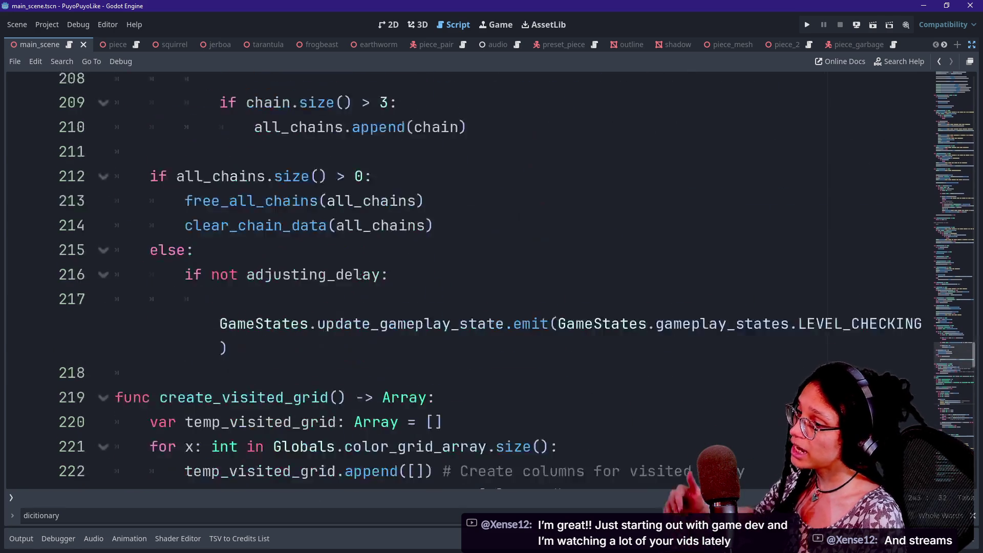
scroll(461, 281, up, 20)
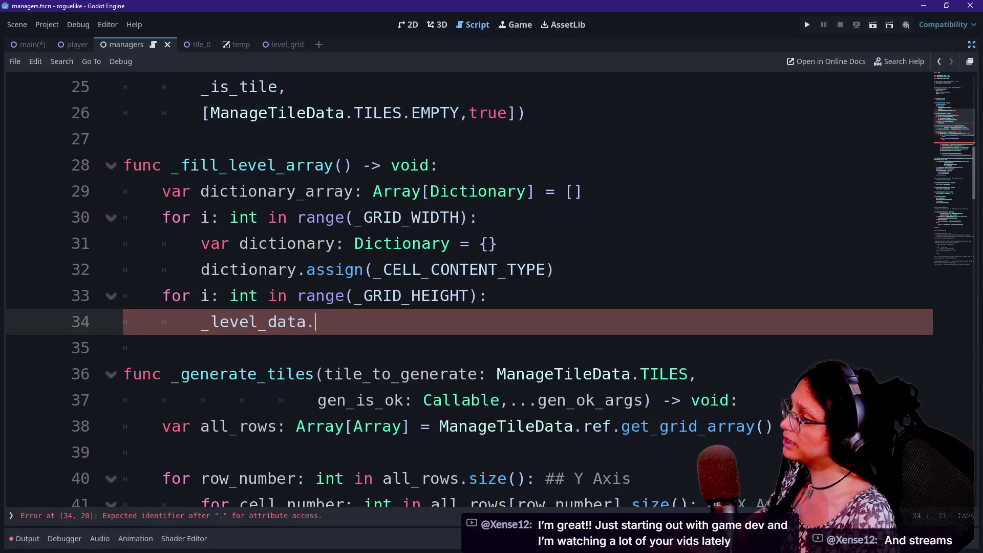
scroll(460, 281, up, 11)
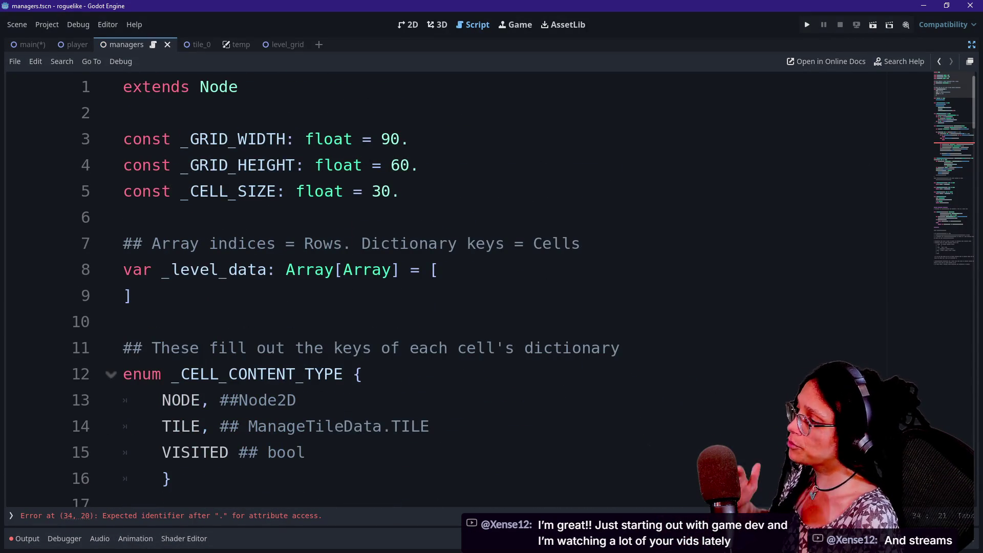
scroll(460, 281, down, 1)
drag(325, 347, 305, 374)
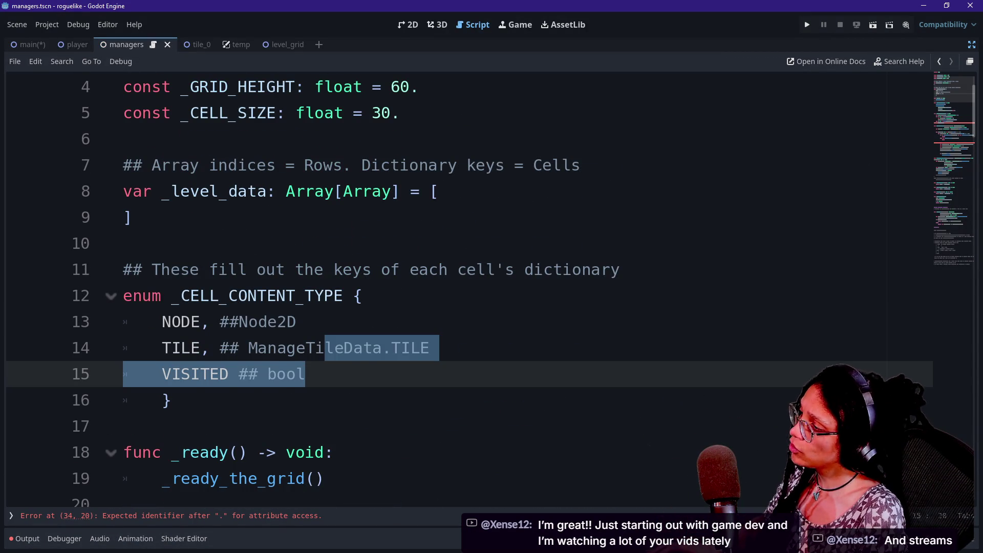
click(305, 374)
drag(276, 295, 172, 399)
click(171, 400)
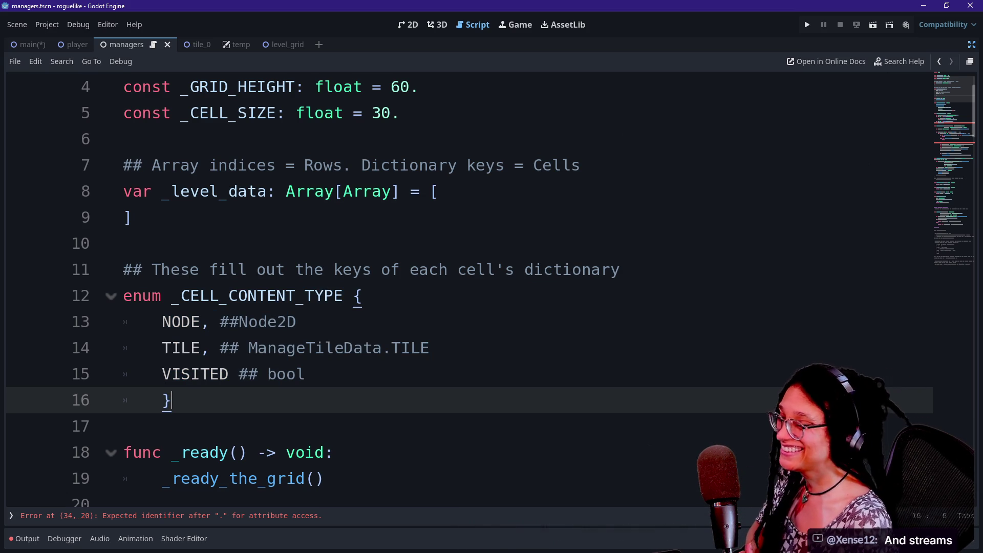
click(337, 295)
scroll(469, 286, down, 5)
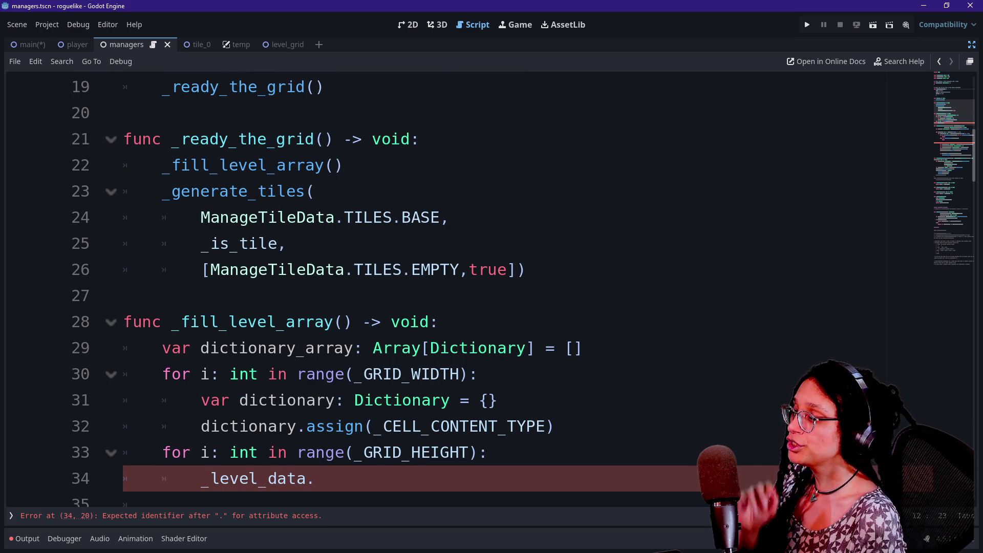
click(316, 478)
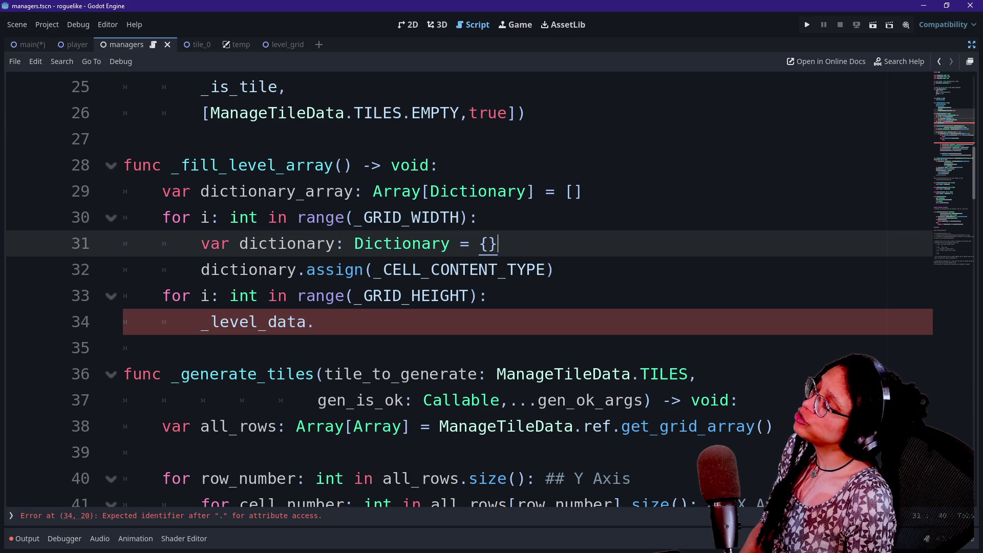
- Review the _GRID_WIDTH loop, dictionary declaration and dictionary.assign call on lines 30–32
click(554, 270)
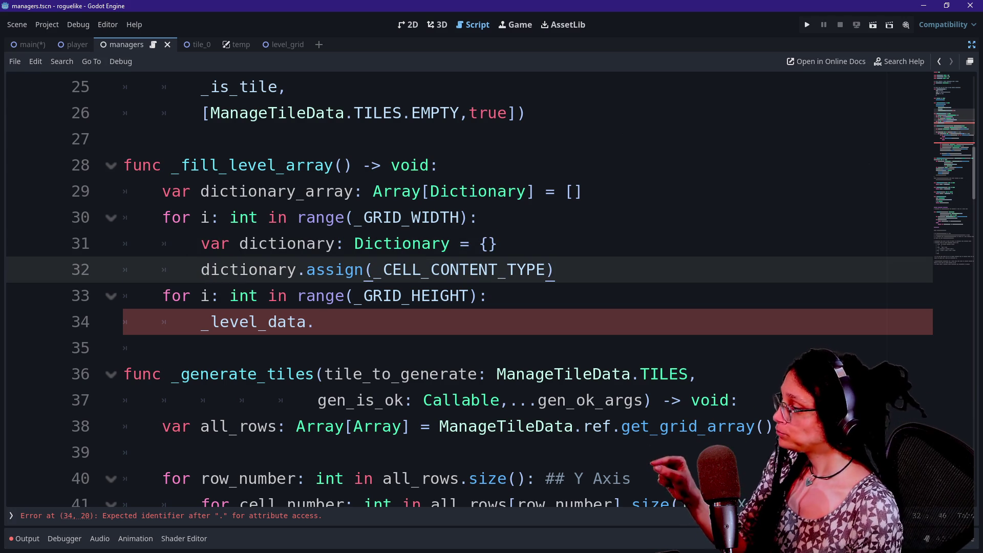
mouse_move(431, 332)
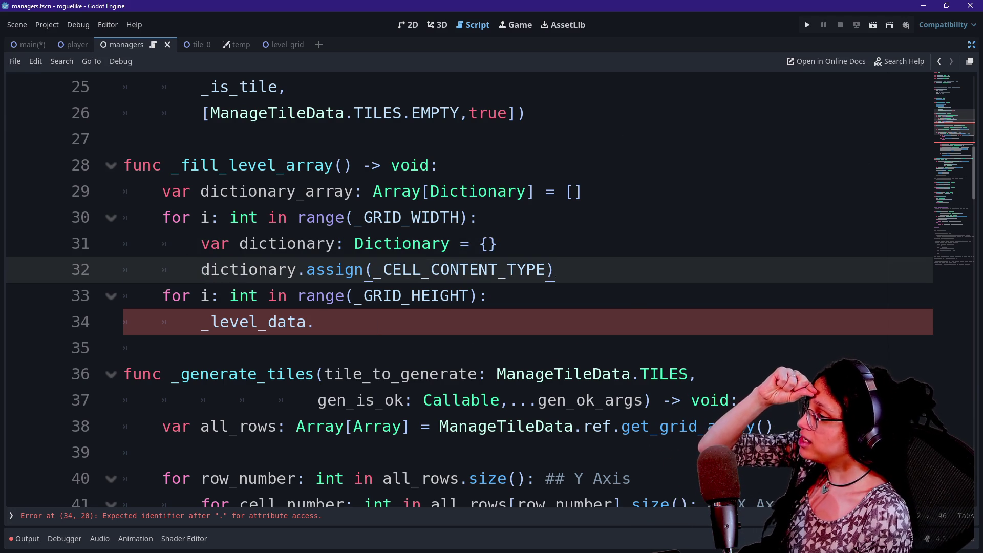
click(478, 217)
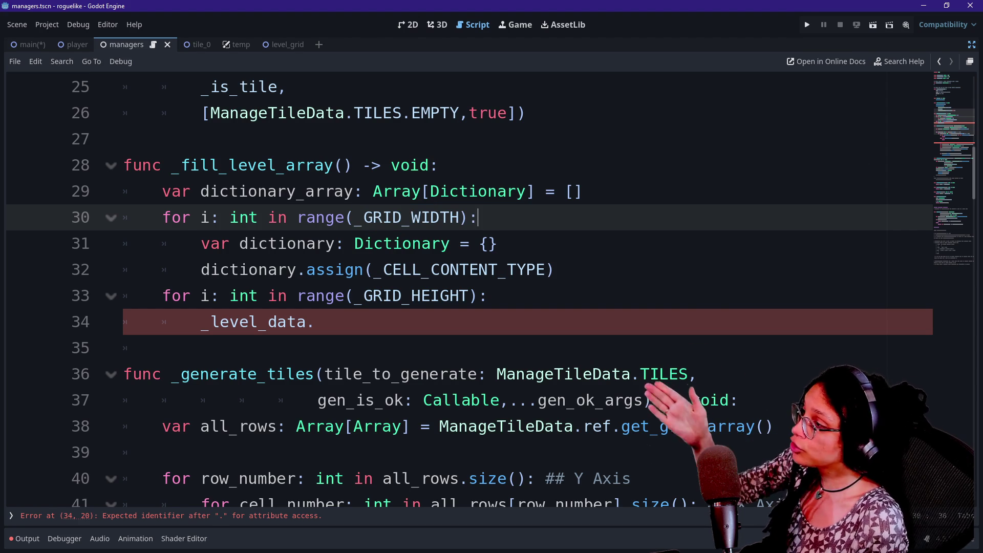
click(450, 217)
click(479, 217)
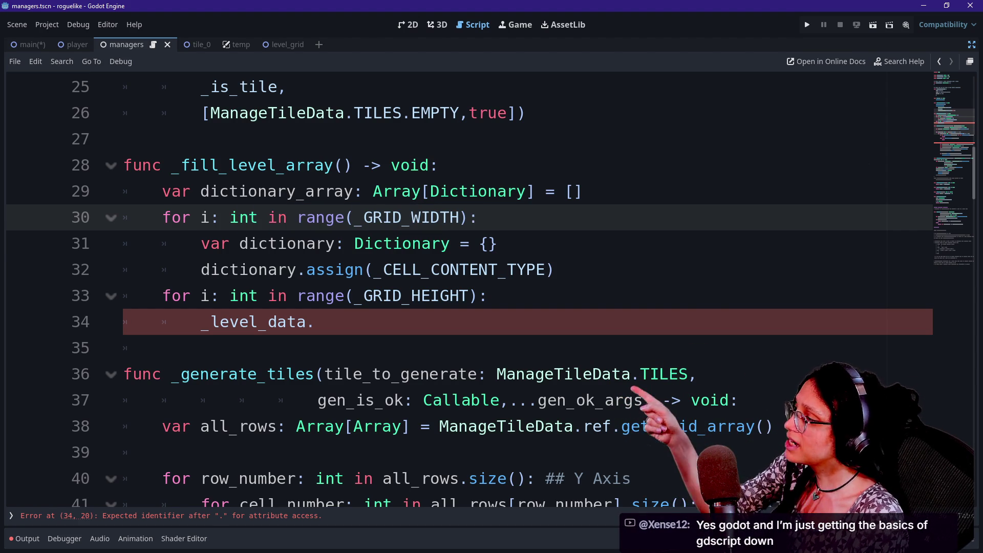
drag(239, 243, 498, 243)
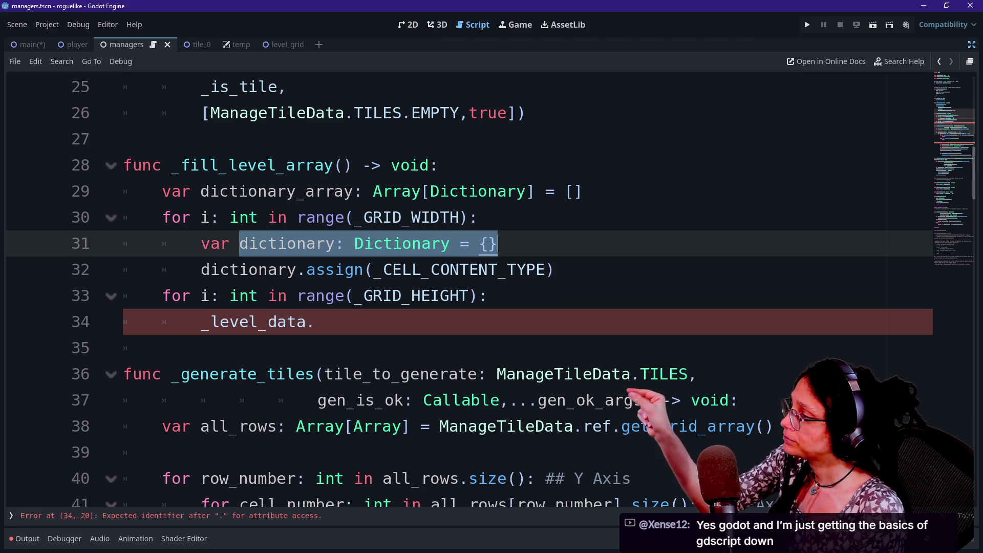
drag(201, 270, 554, 270)
click(383, 270)
drag(383, 270, 487, 296)
click(554, 270)
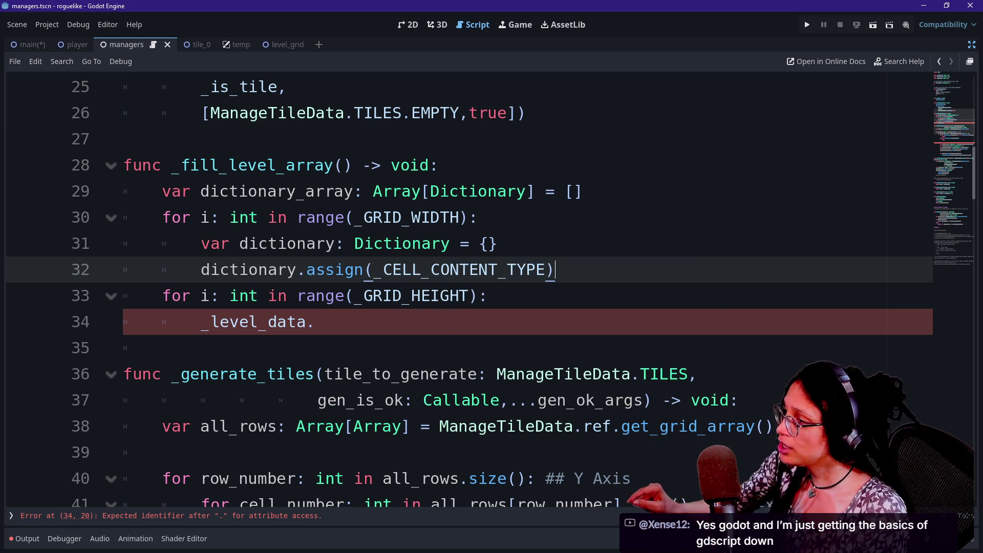
- Check the dictionary_array declaration, then insert a new indented line after dictionary.assign
drag(201, 191, 582, 191)
click(584, 190)
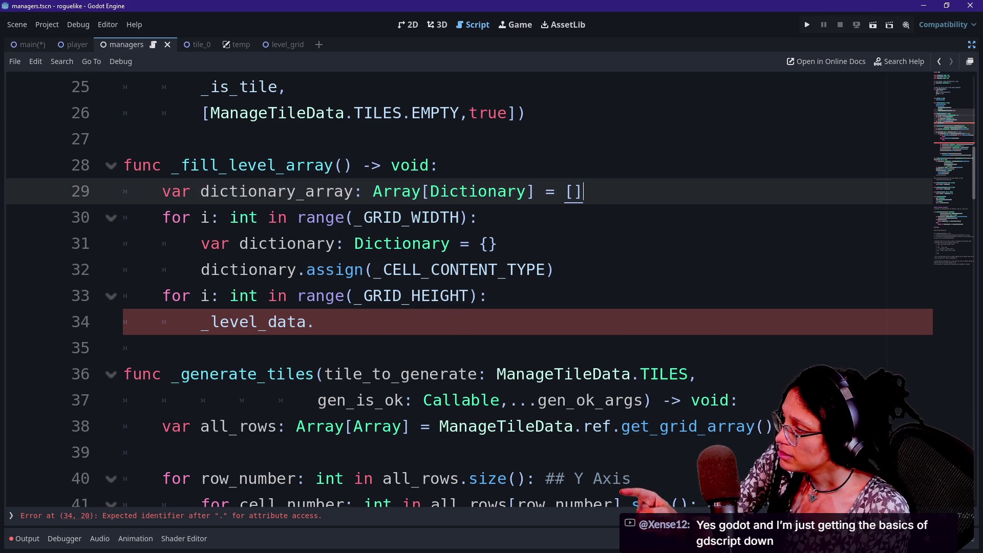
click(554, 269)
key(Return)
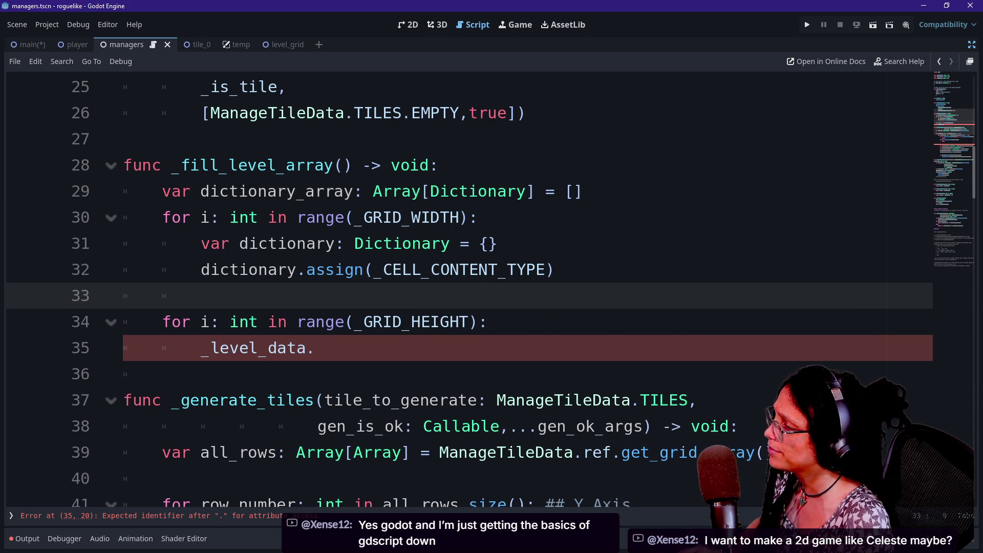
- Write dictionary_array.append(dictionary) on line 33 and check the width loop body
text(di)
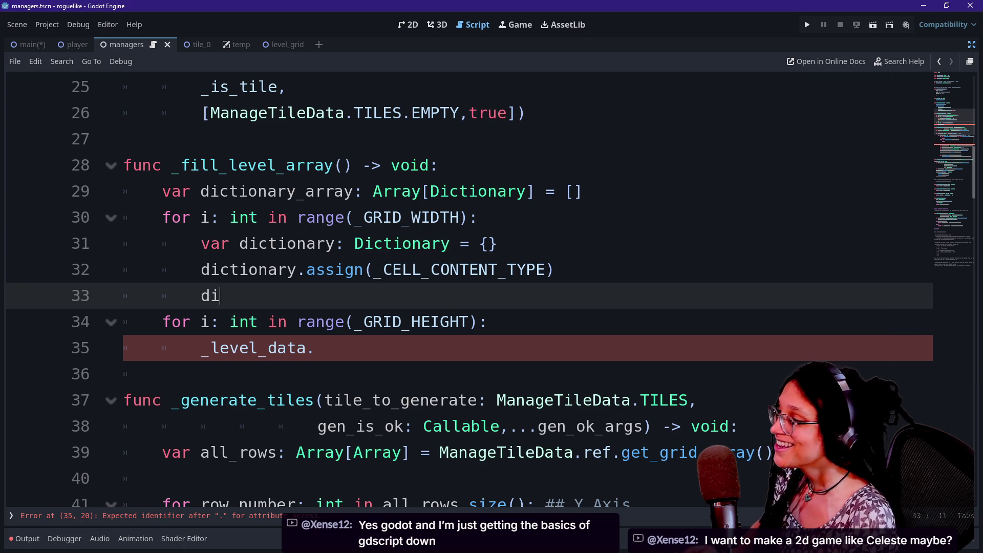
key(Down)
key(Return)
text(.)
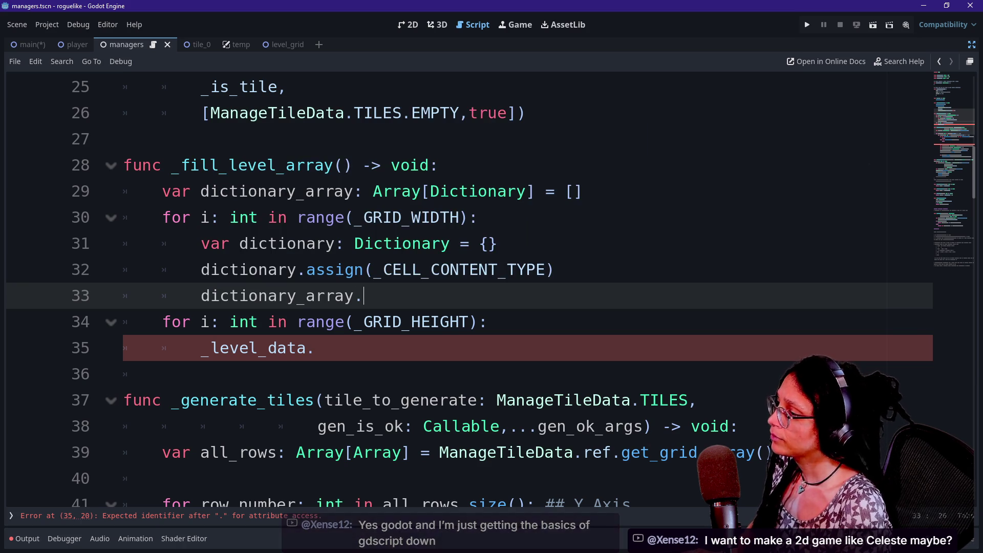
text(append(dictionary))
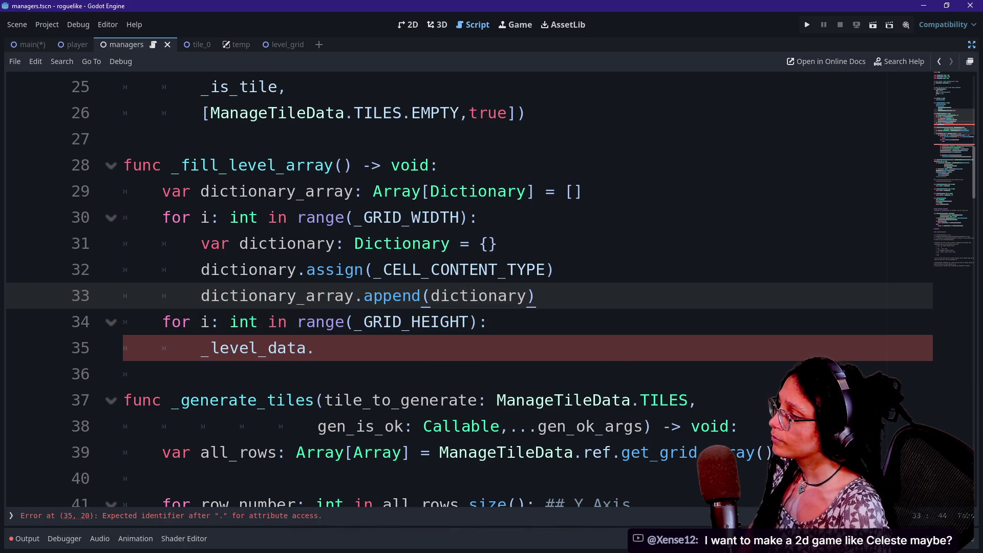
click(478, 217)
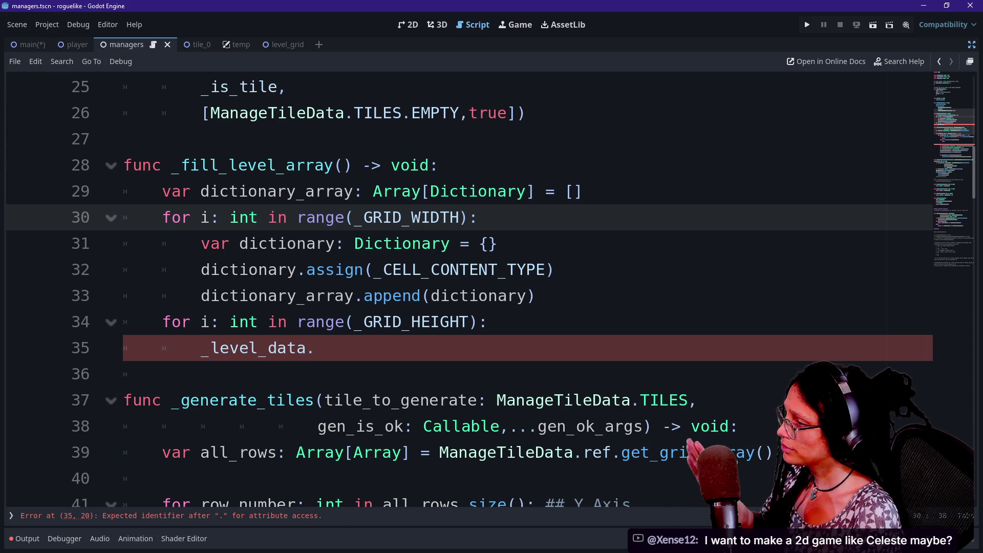
drag(363, 217, 506, 295)
click(516, 296)
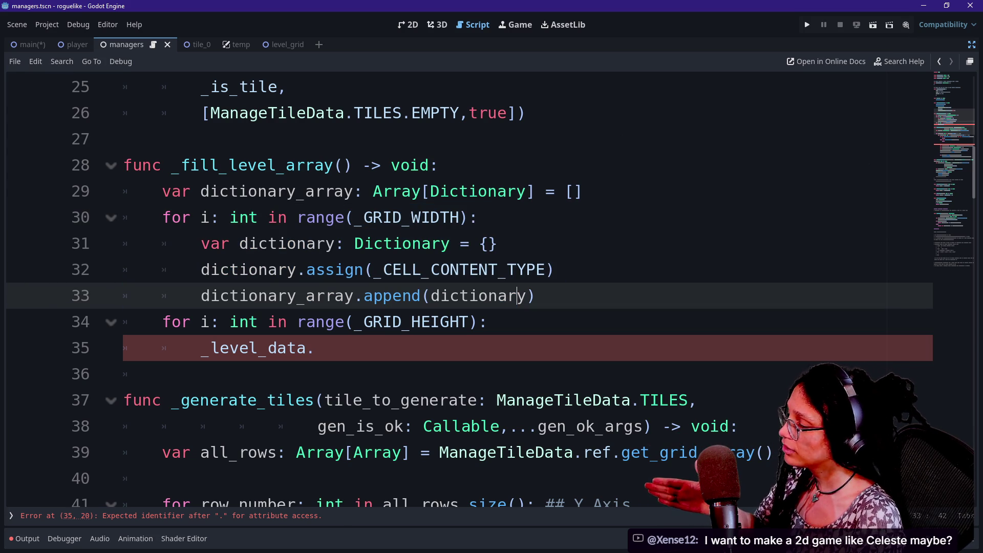
mouse_move(516, 296)
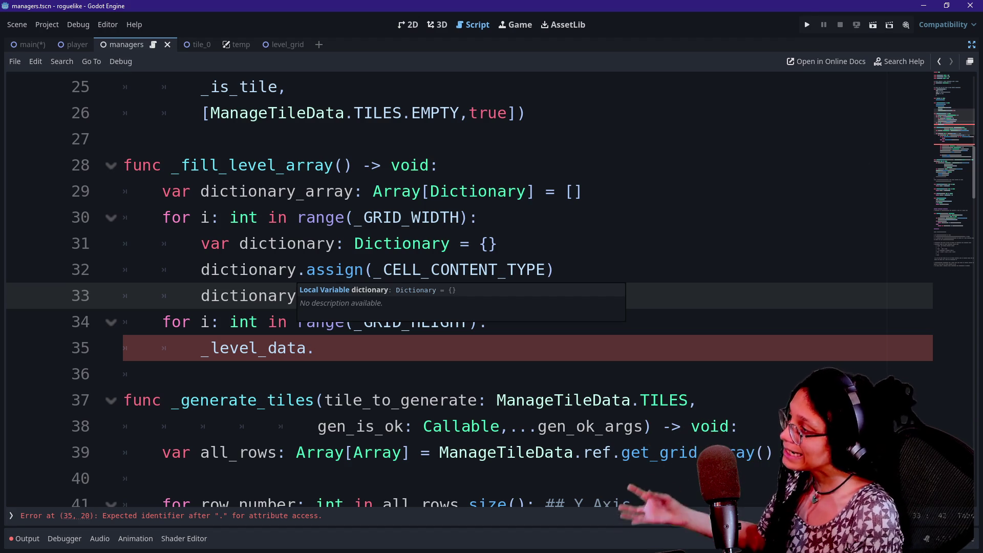
- Move the _GRID_HEIGHT for-loop to the top of _fill_level_array
click(248, 270)
click(315, 348)
mouse_move(316, 347)
mouse_down()
mouse_move(486, 321)
mouse_move(534, 296)
mouse_up()
key(ctrl+c)
key(BackSpace)
click(554, 191)
key(Down)
key(Up)
key(End)
key(Return)
key(BackSpace)
key(BackSpace)
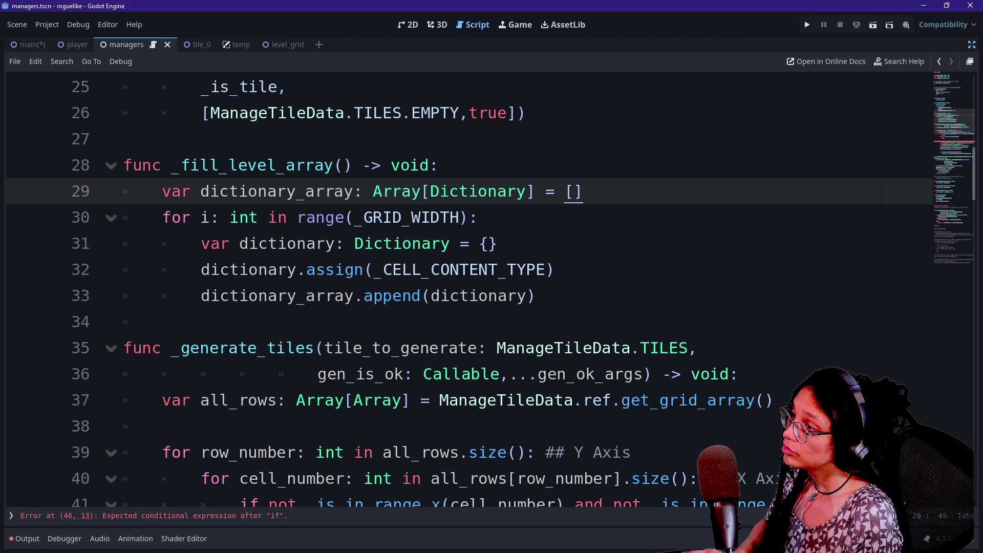
key(Up)
key(Return)
key(ctrl+v)
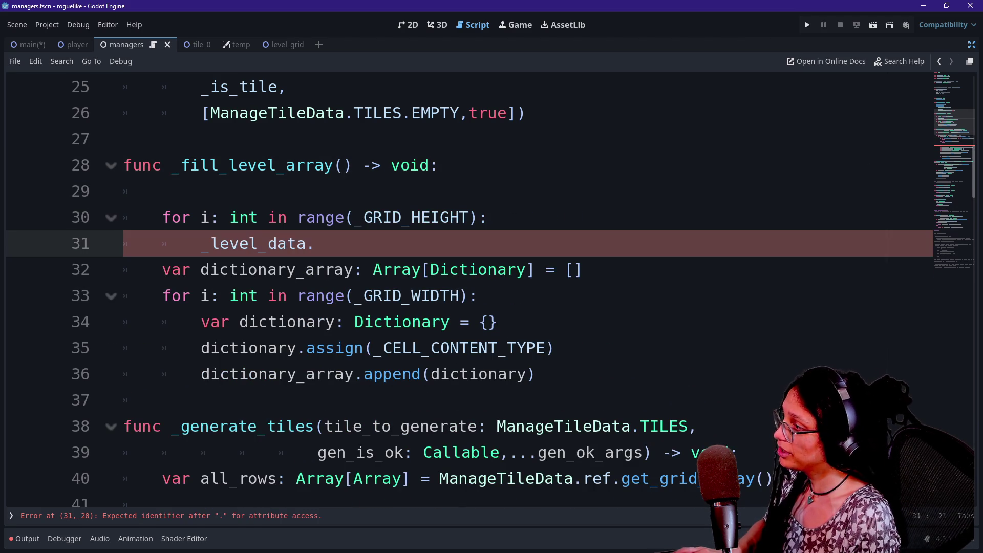
key(Up)
key(Up)
key(BackSpace)
key(BackSpace)
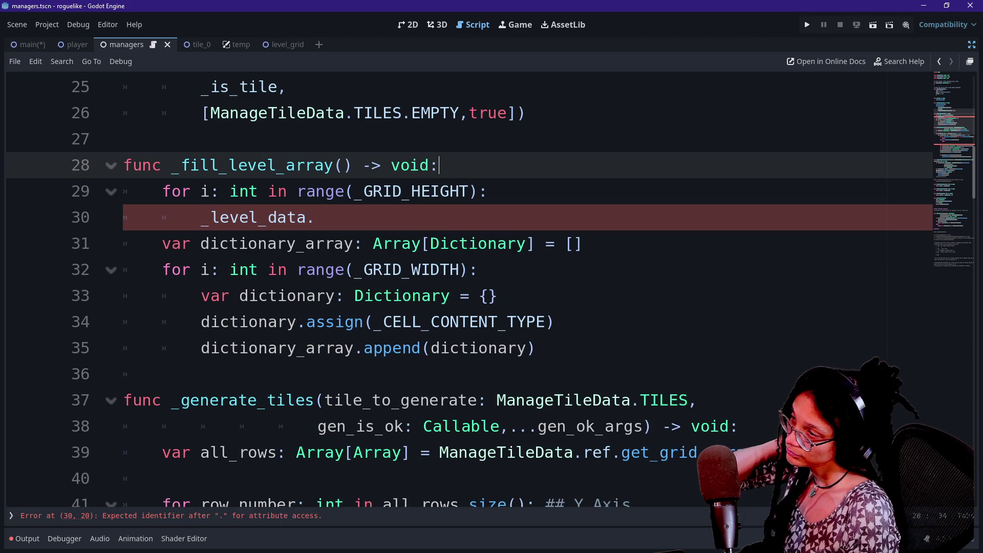
- Delete the unfinished _level_data. line and indent the dictionary-building code into the height loop
double_click(414, 192)
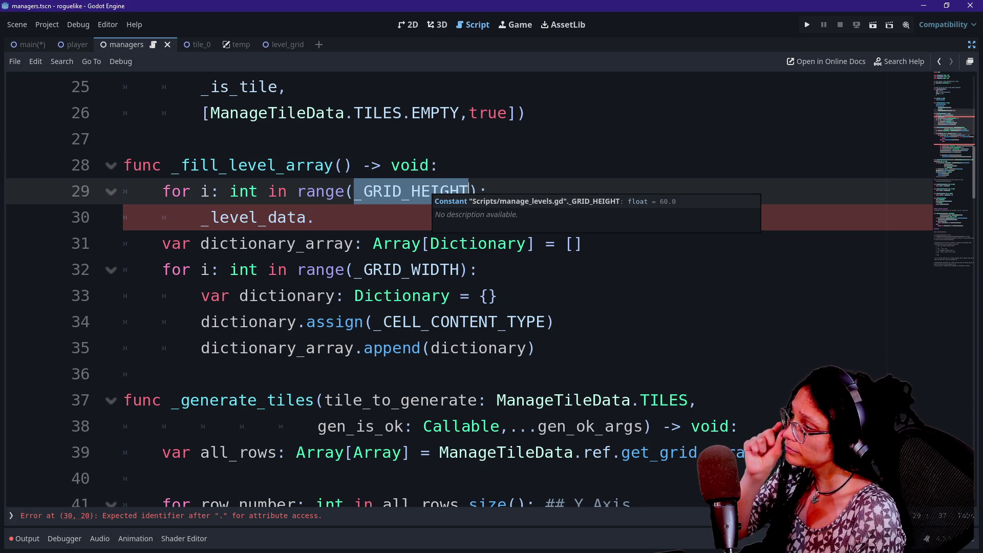
click(356, 191)
double_click(256, 218)
key(BackSpace)
key(BackSpace)
drag(373, 218, 430, 321)
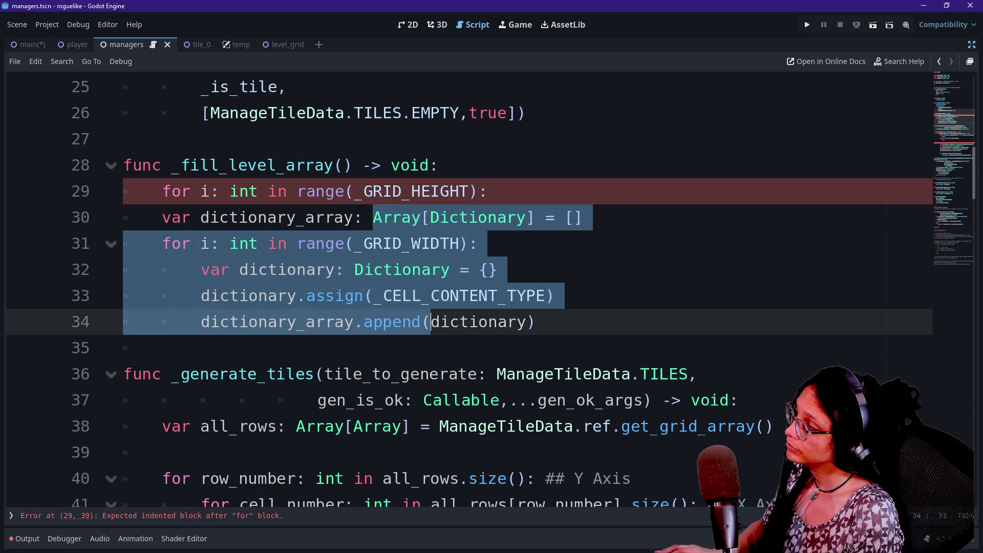
key(Tab)
click(402, 269)
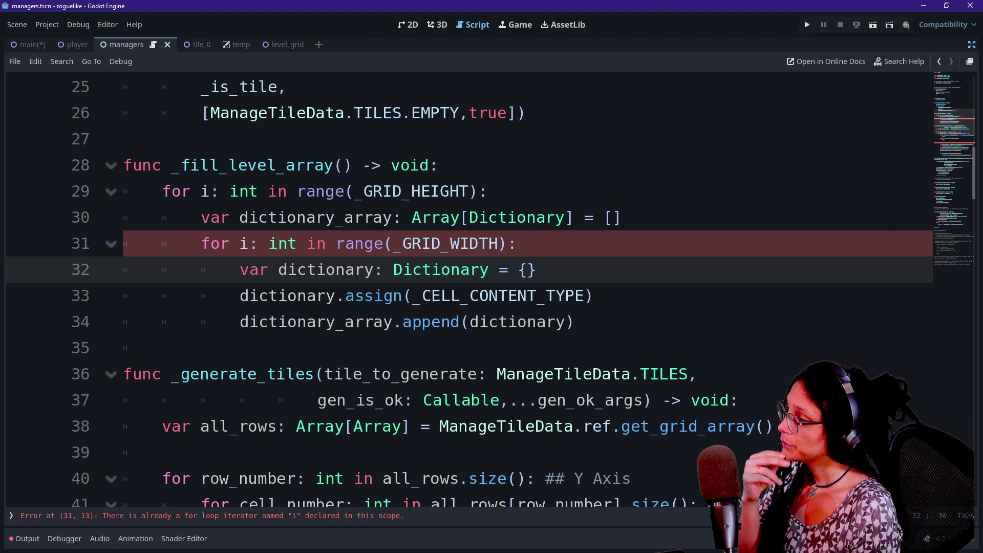
- Rename the outer loop variable from i to row
click(209, 192)
key(BackSpace)
mouse_move(234, 191)
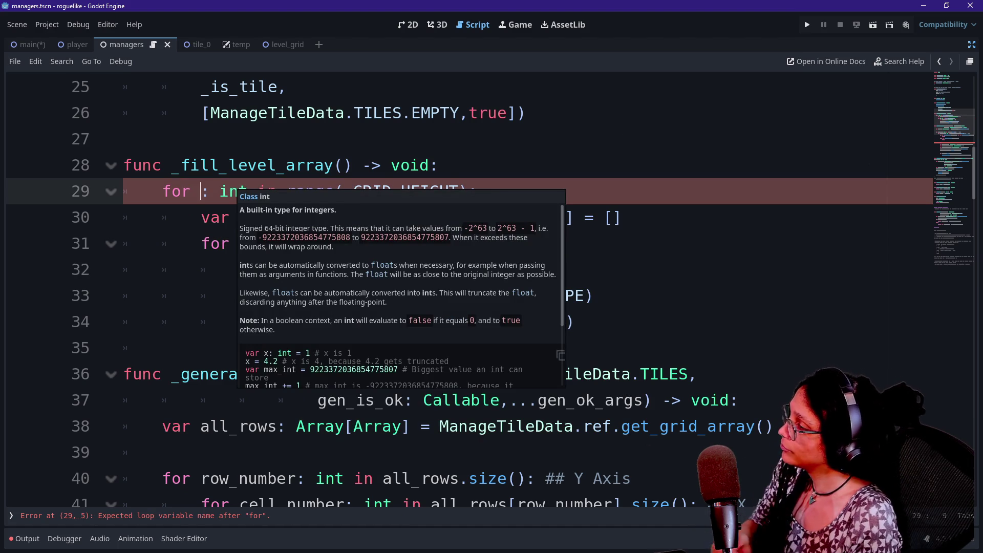
click(336, 112)
click(200, 191)
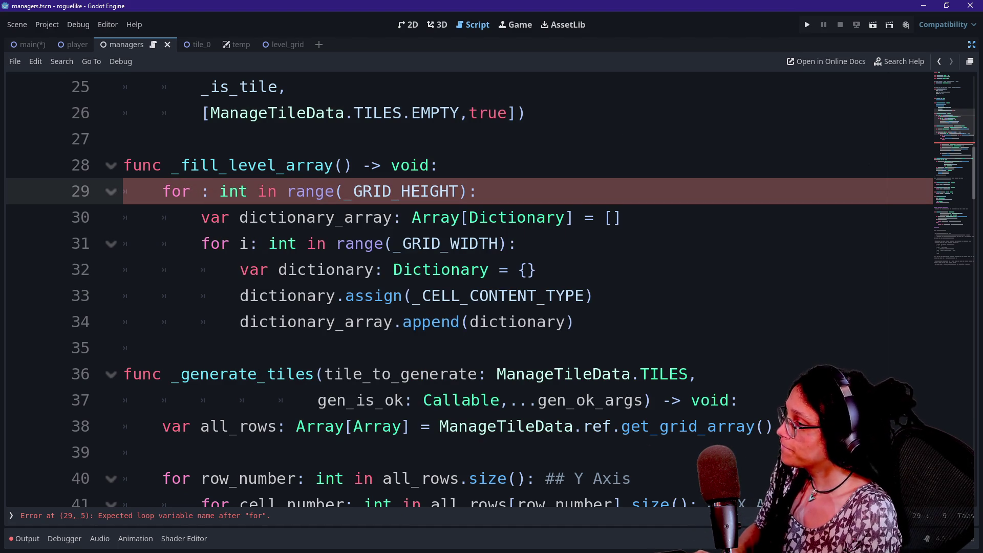
text(row)
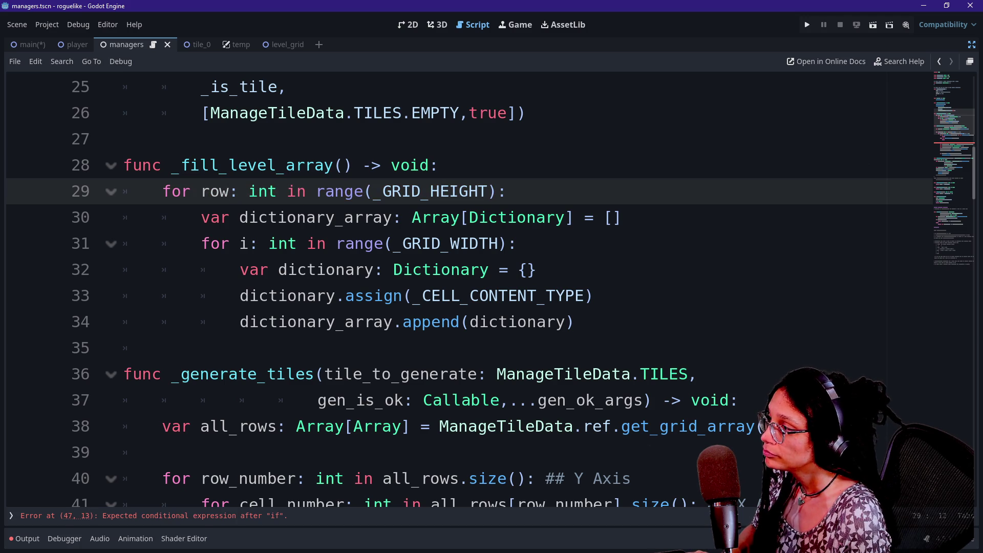
- Rename the inner _GRID_WIDTH loop variable from i to cell
click(240, 243)
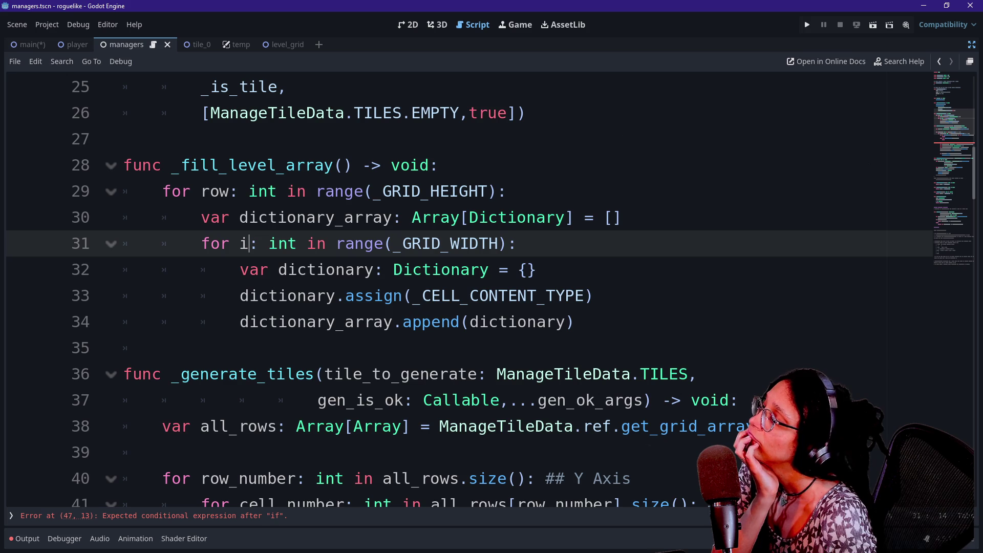
key(BackSpace)
text(cell)
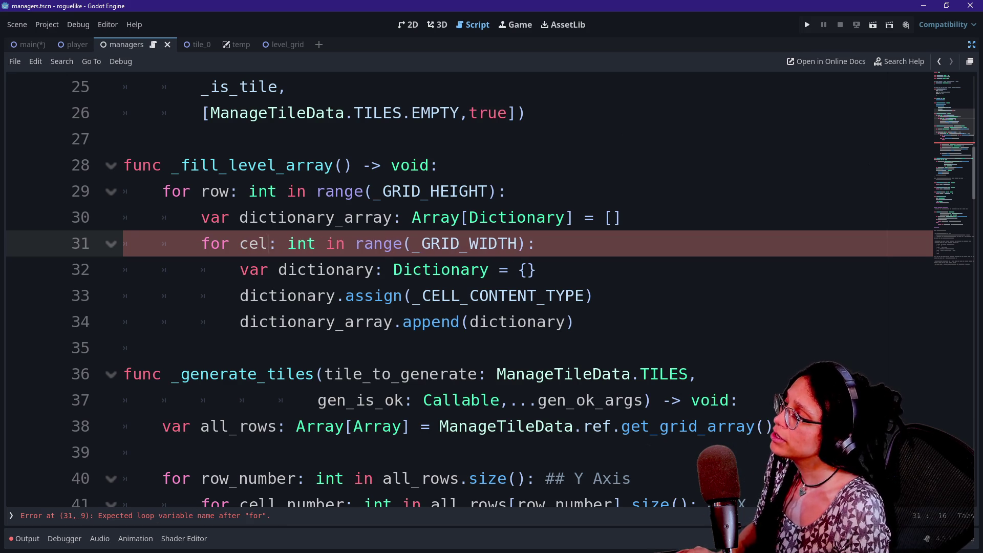
- Highlight the outer _GRID_HEIGHT loop, the dictionary_array declaration and the inner cell loop header
click(450, 191)
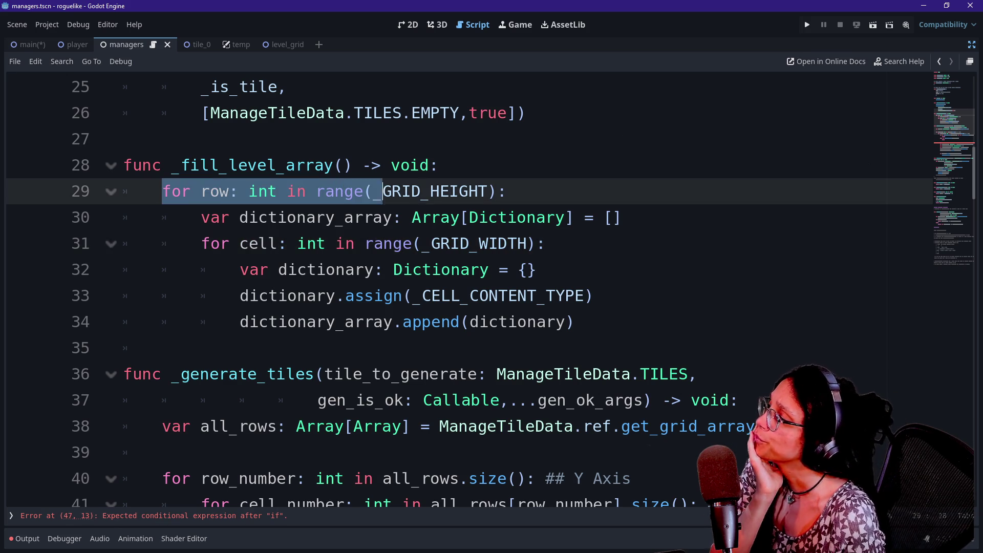
drag(470, 191, 374, 191)
click(468, 191)
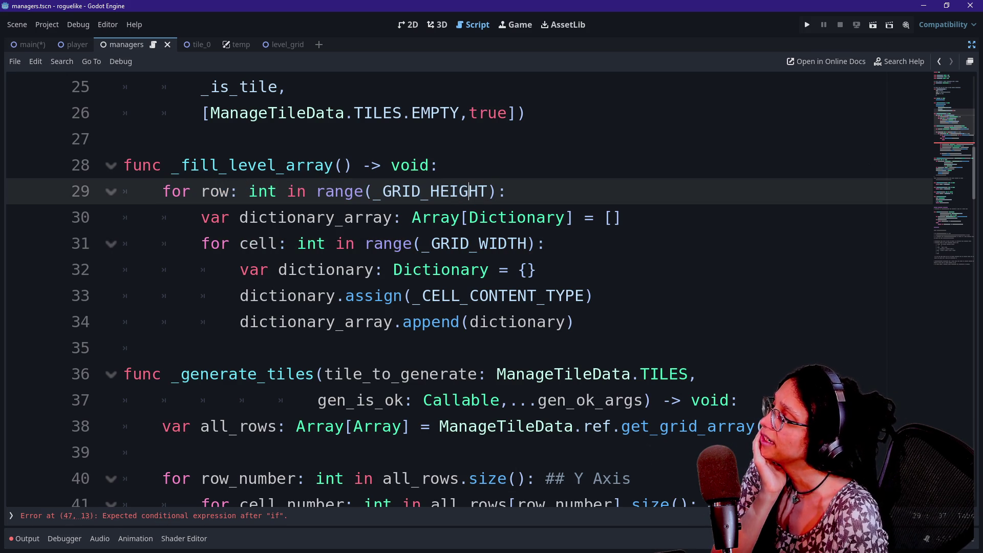
click(235, 217)
drag(235, 217, 589, 244)
click(612, 217)
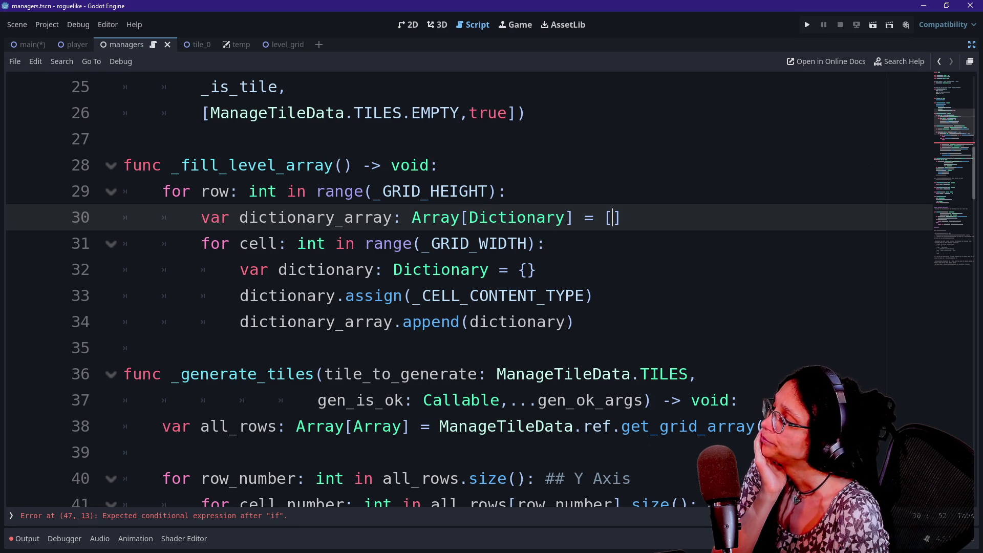
drag(202, 244, 534, 243)
click(546, 243)
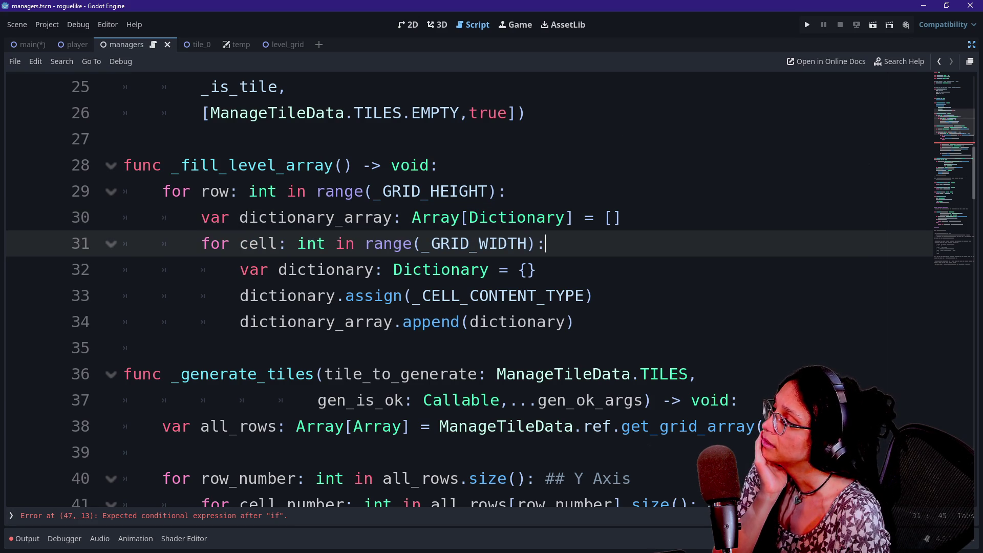
drag(210, 217, 603, 217)
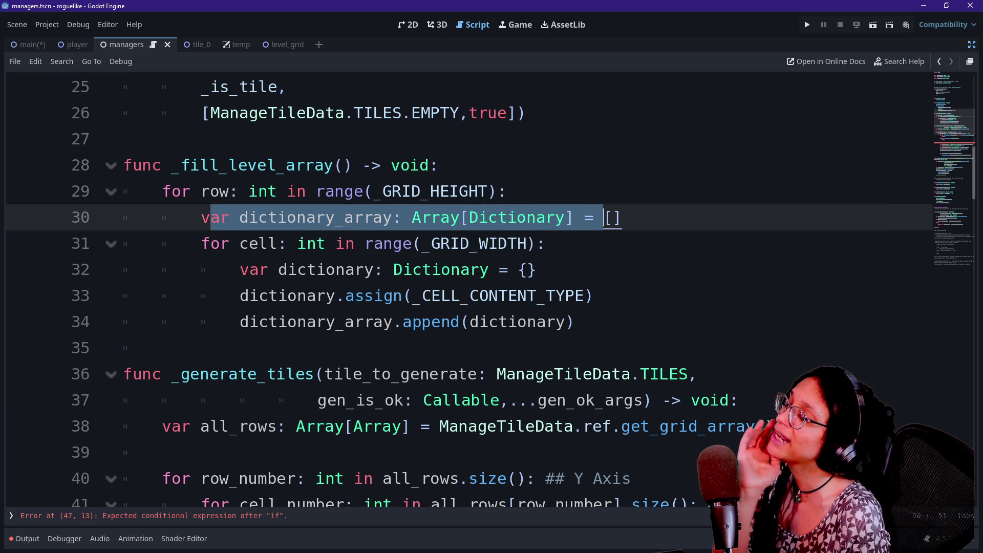
click(354, 243)
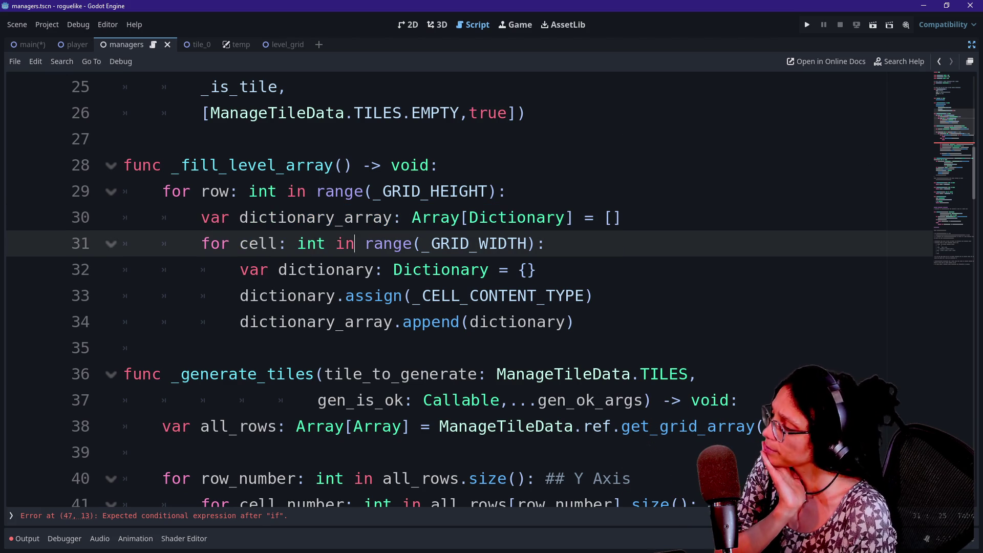
- Highlight the dictionary creation, _CELL_CONTENT_TYPE assignment and dictionary_array append lines
drag(240, 269, 535, 269)
click(536, 269)
drag(258, 296, 593, 295)
click(594, 295)
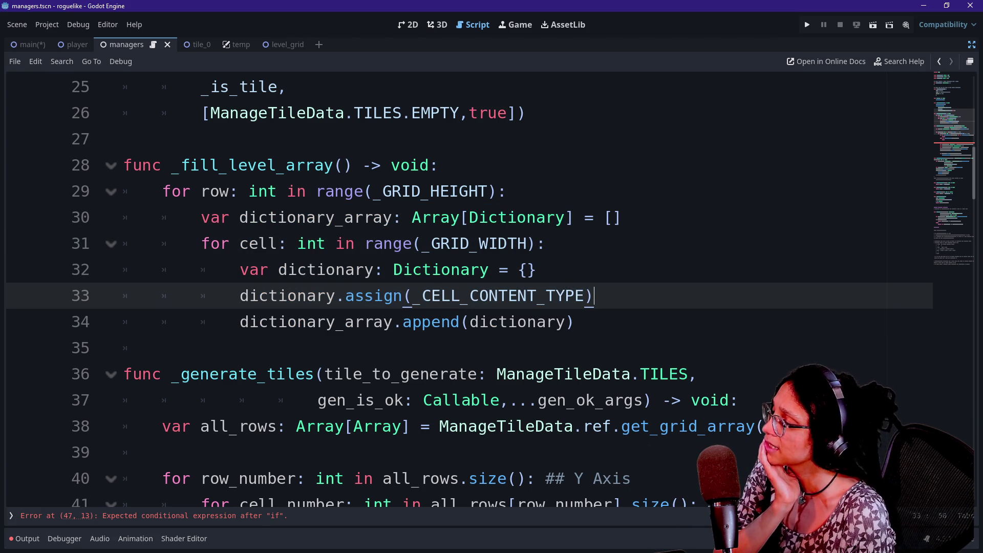
mouse_move(267, 321)
mouse_down()
mouse_move(575, 347)
mouse_move(576, 322)
mouse_up()
click(575, 321)
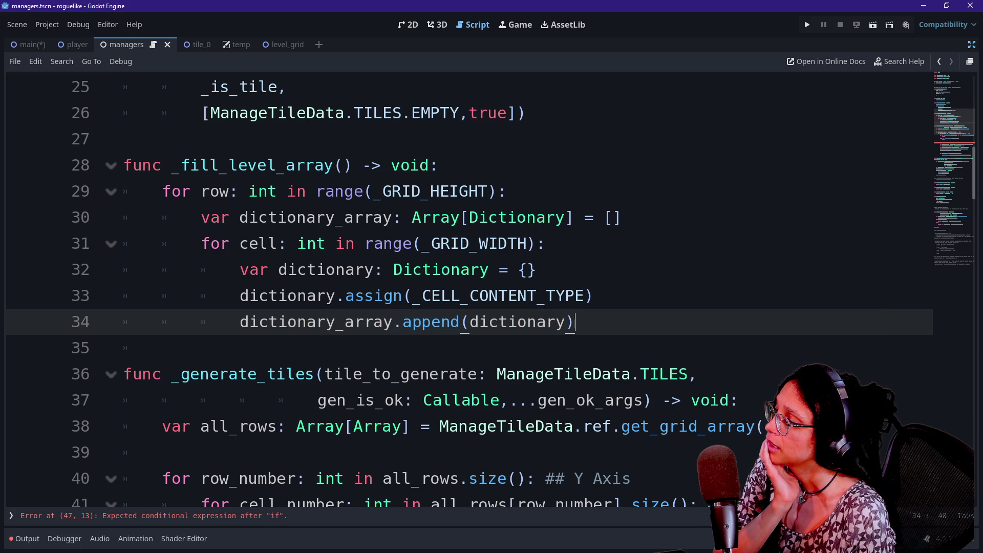
drag(258, 244, 546, 244)
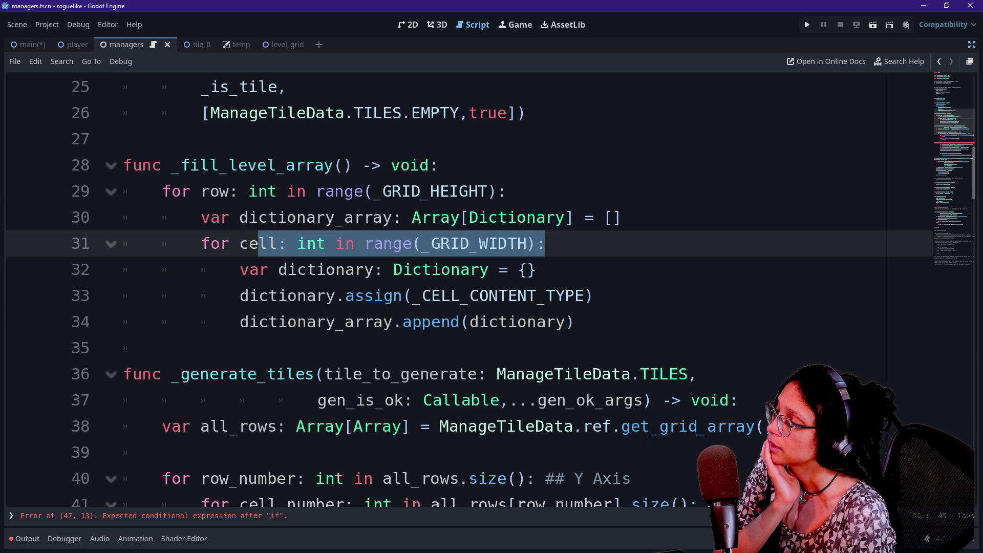
click(546, 244)
click(575, 321)
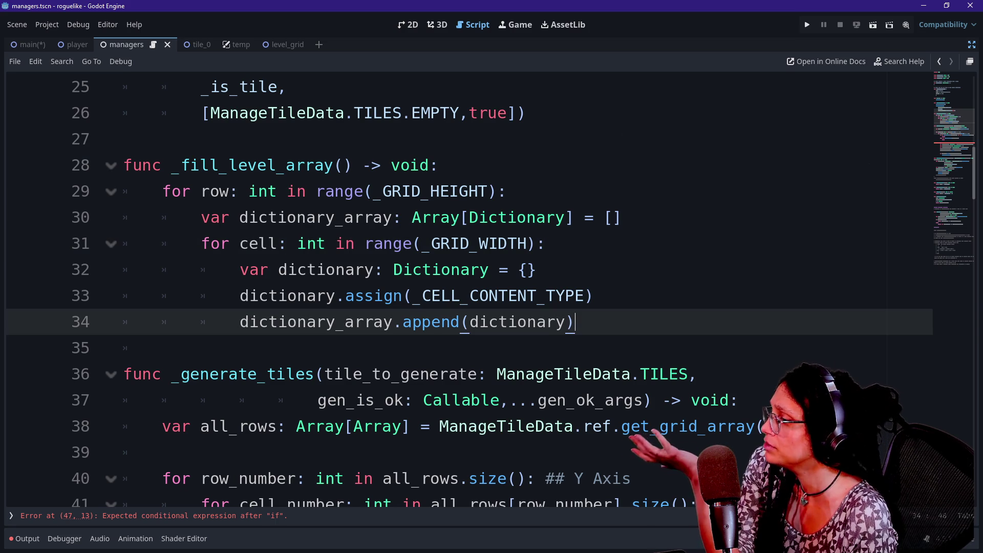
- Step back and forth through the nested loop lines, starting from the dictionary_array declaration
key(Return)
key(BackSpace)
key(BackSpace)
key(BackSpace)
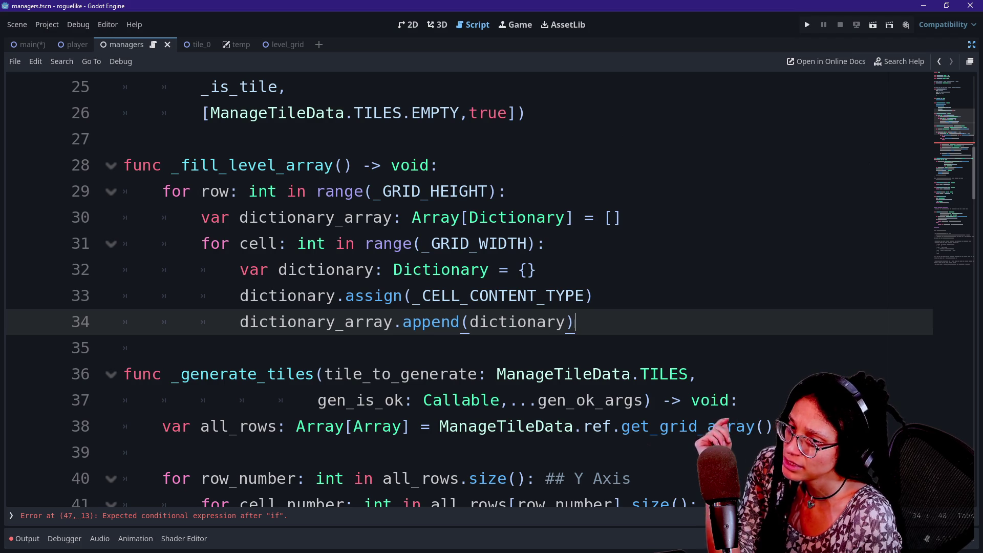
click(621, 218)
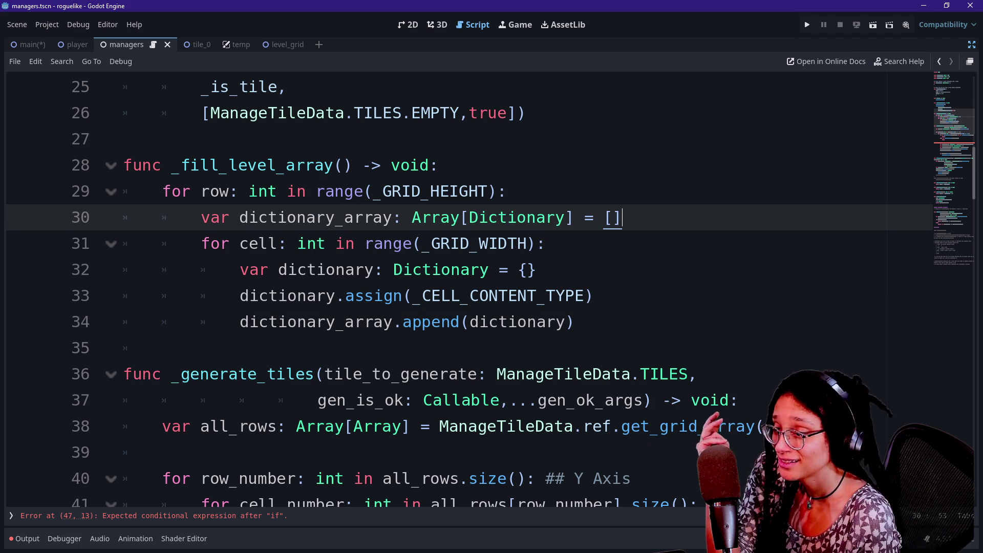
key(Down)
key(Down)
key(Up)
key(Up)
key(Down)
key(Up)
key(Down)
key(Down)
key(Up)
key(Up)
key(Down)
key(Up)
key(Down)
key(Down)
key(Up)
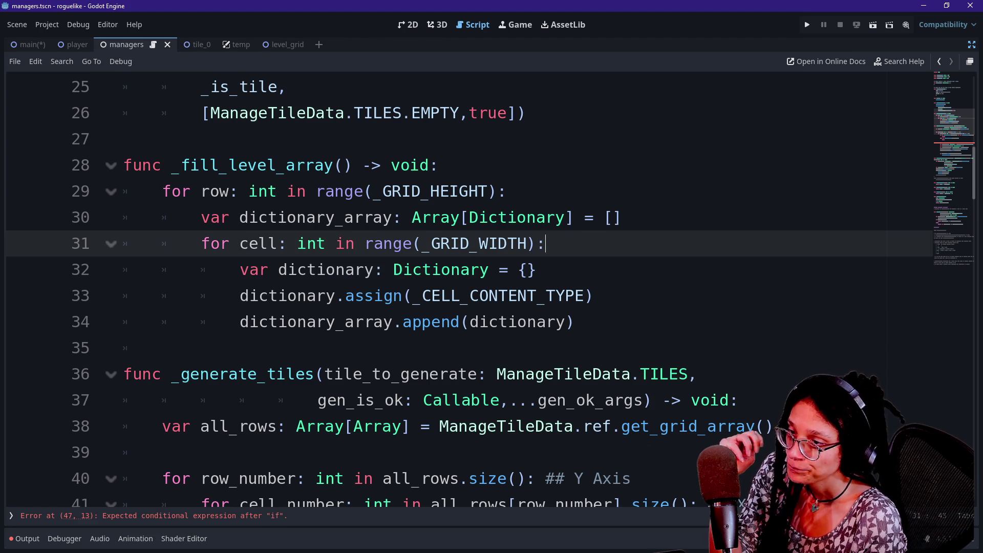
key(Down)
key(Up)
key(Up)
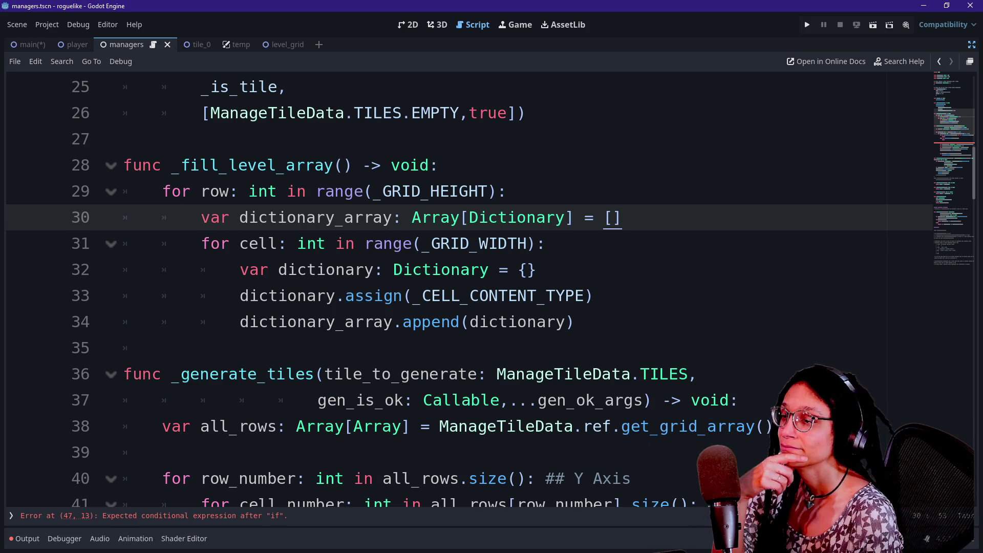
key(Down)
key(Down)
key(Up)
key(Down)
key(Down)
key(Down)
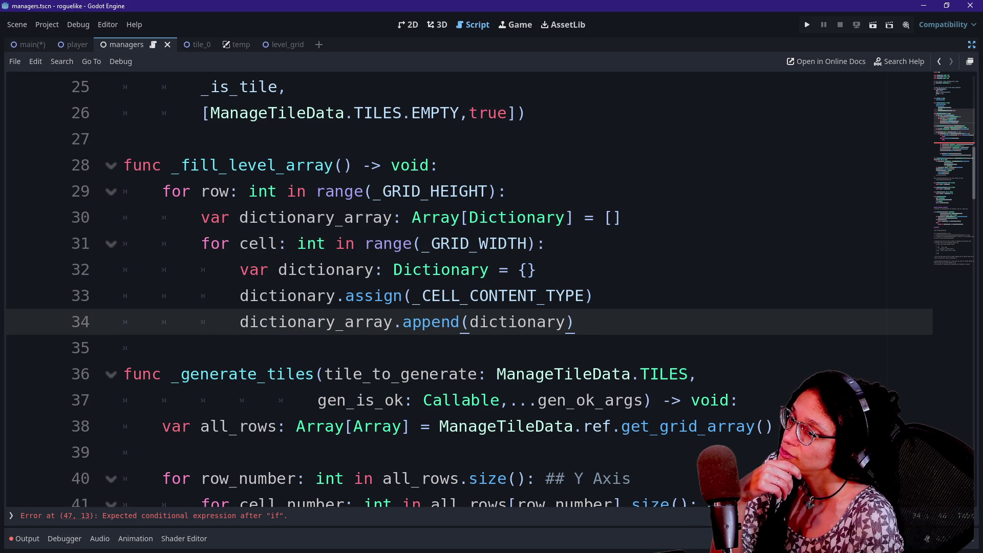
key(Up)
key(Up)
key(Up)
key(Down)
key(Down)
key(Down)
key(Up)
key(Down)
key(Down)
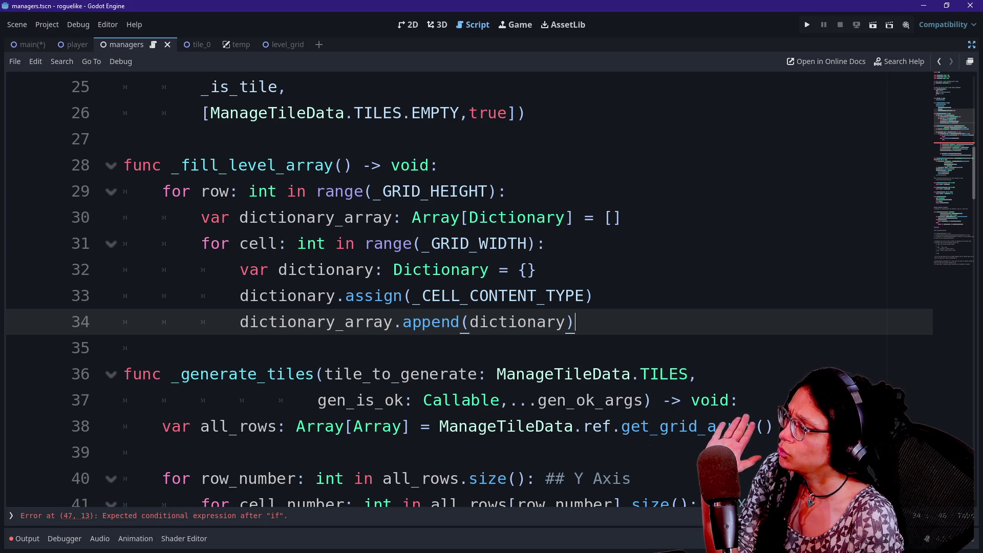
- Dismiss the int documentation popup and highlight the inner loop header and dictionary_array declaration
mouse_move(262, 191)
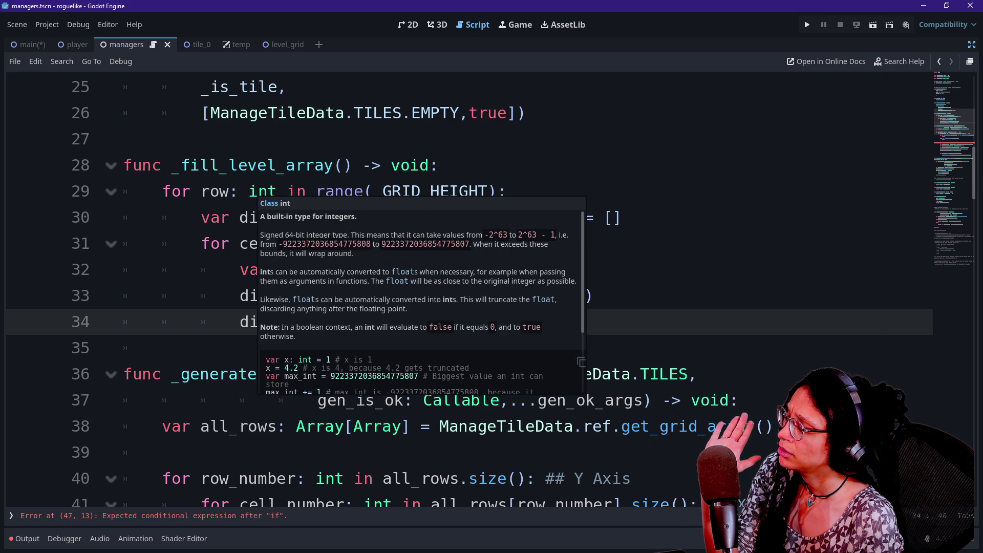
click(200, 269)
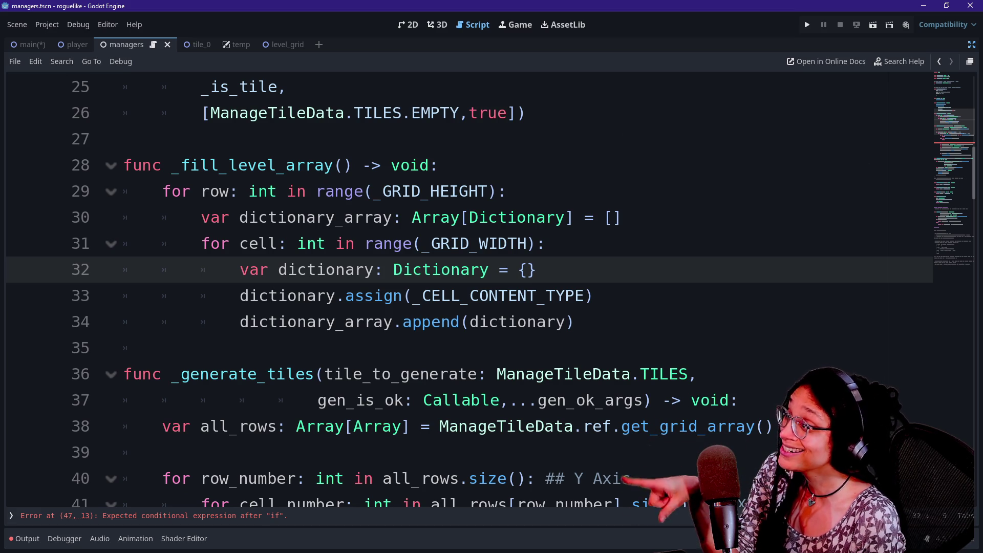
click(215, 165)
drag(517, 243, 518, 269)
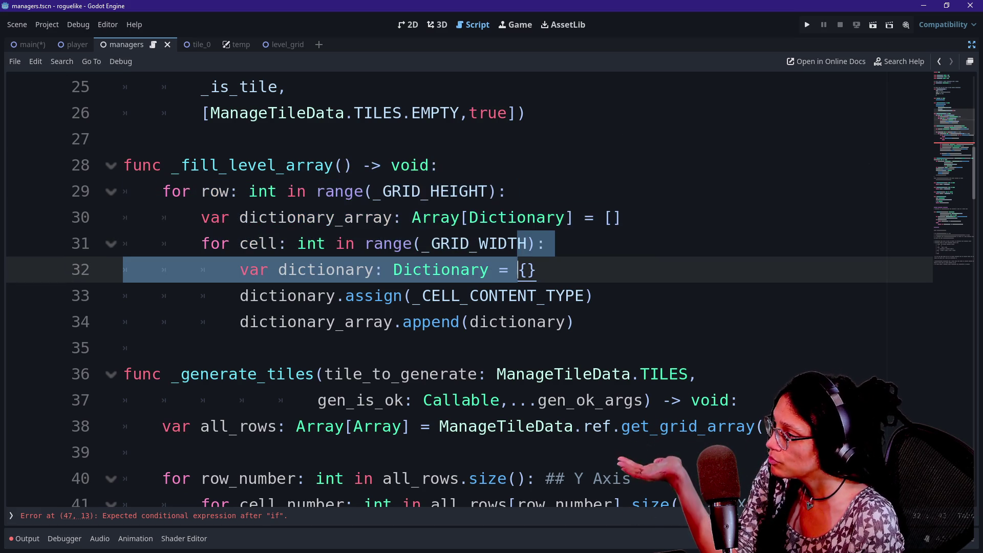
click(410, 191)
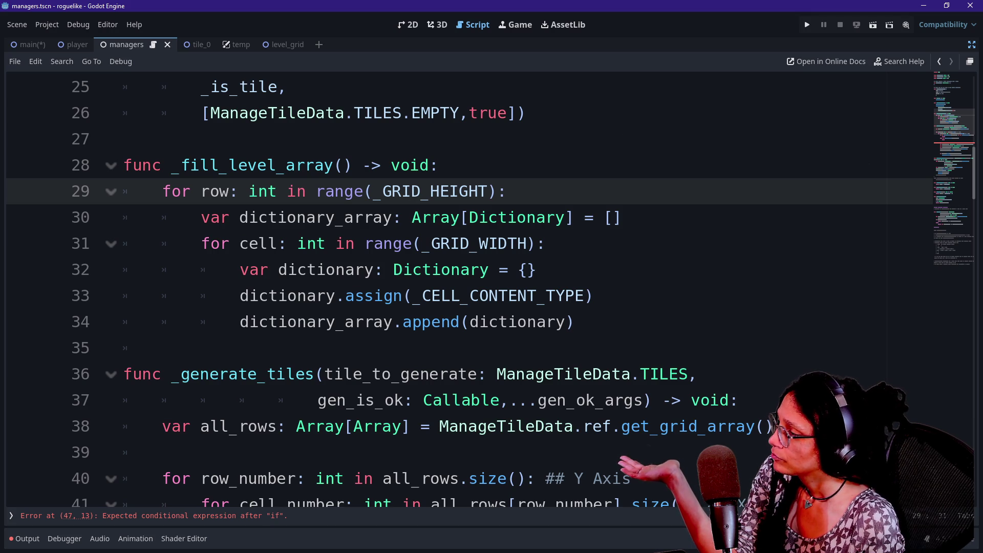
drag(202, 217, 620, 217)
click(620, 217)
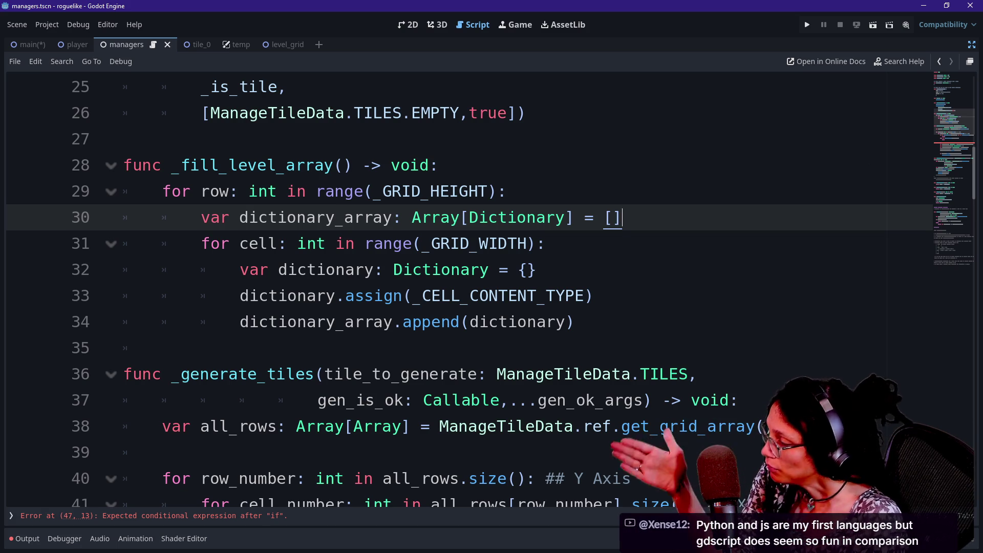
- Add a new line after the line-34 append, undoing a stray blank line under the row loop
click(576, 322)
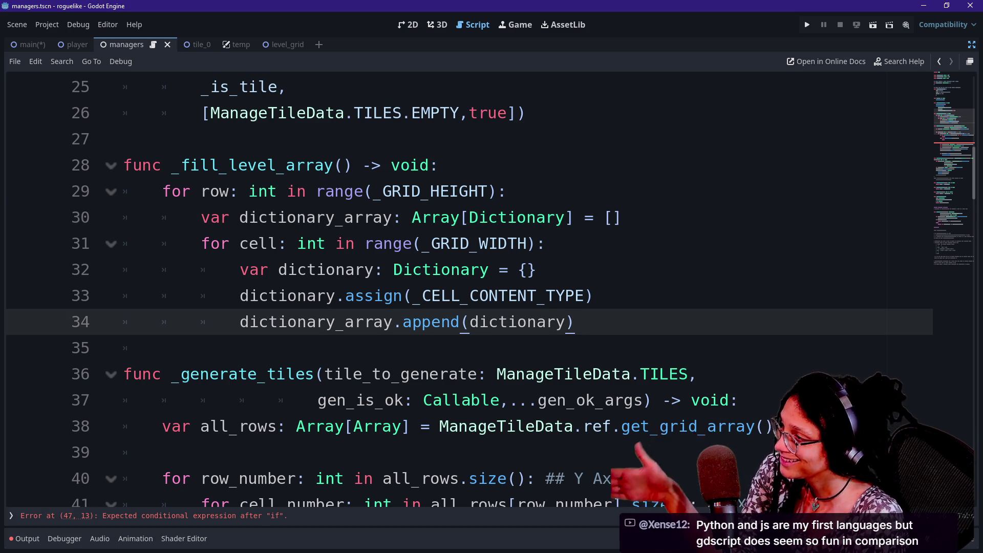
key(Return)
key(BackSpace)
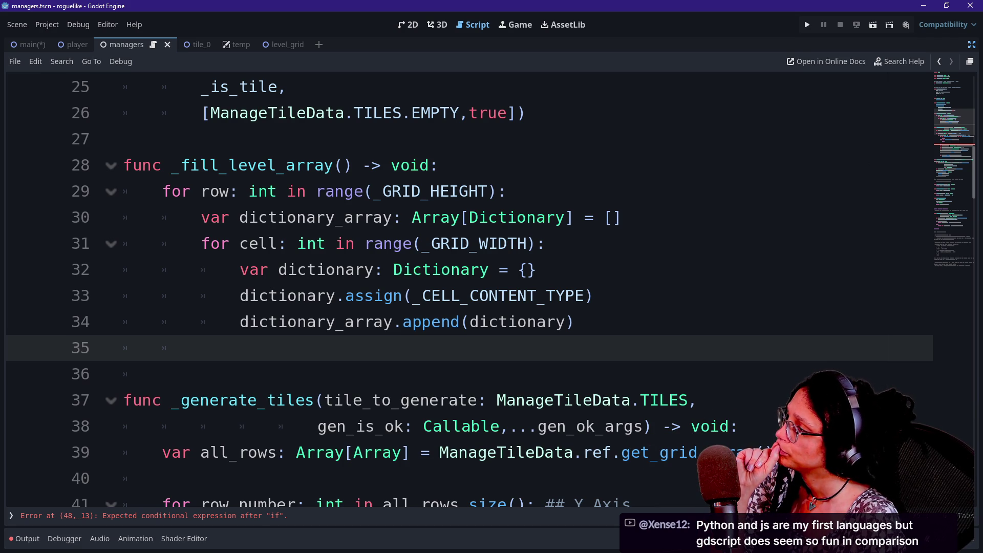
click(507, 191)
key(Return)
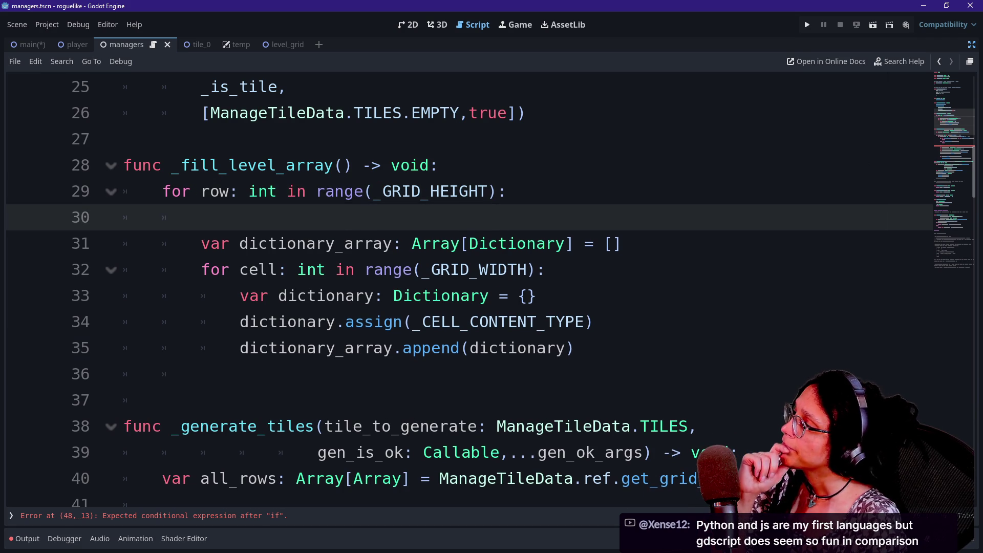
key(ctrl+z)
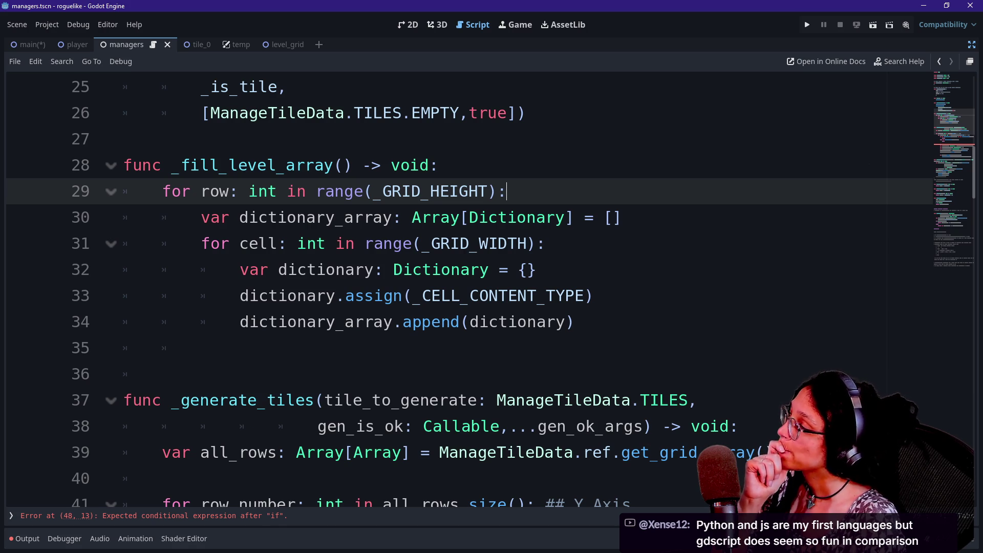
click(575, 321)
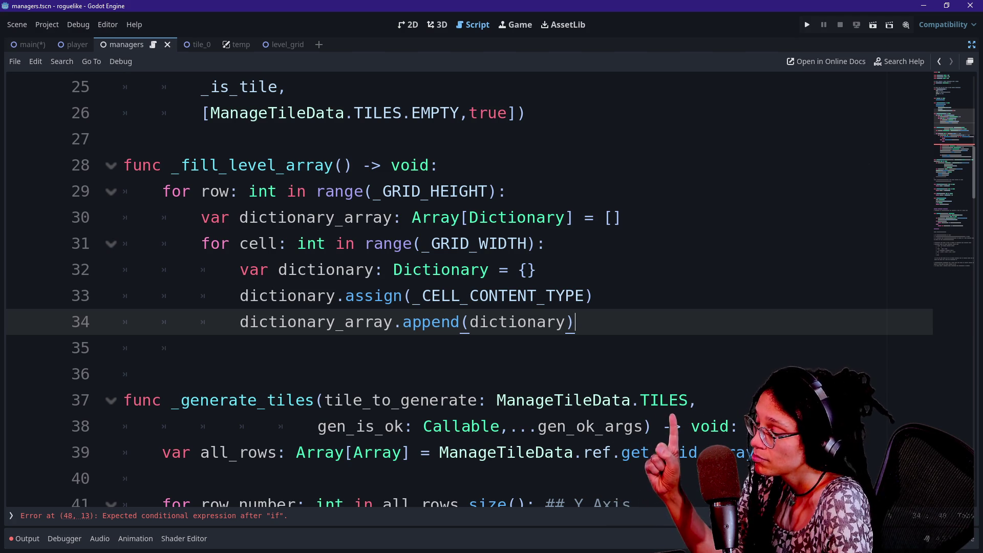
- Insert a new line after the append and dedent it to the row-loop level
key(Return)
key(BackSpace)
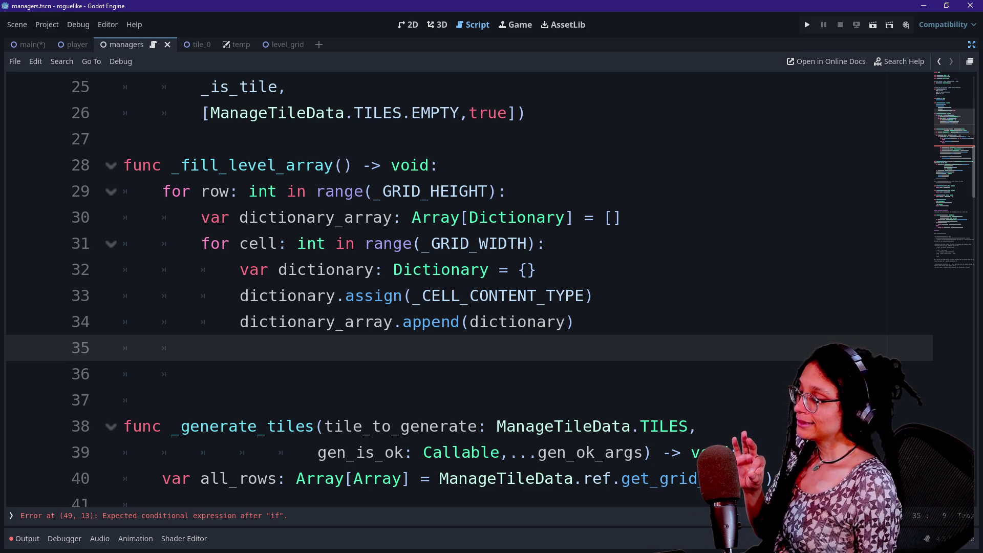
- Type _level_data.append(dictionary_array) on line 35 using autocomplete
text(_lev)
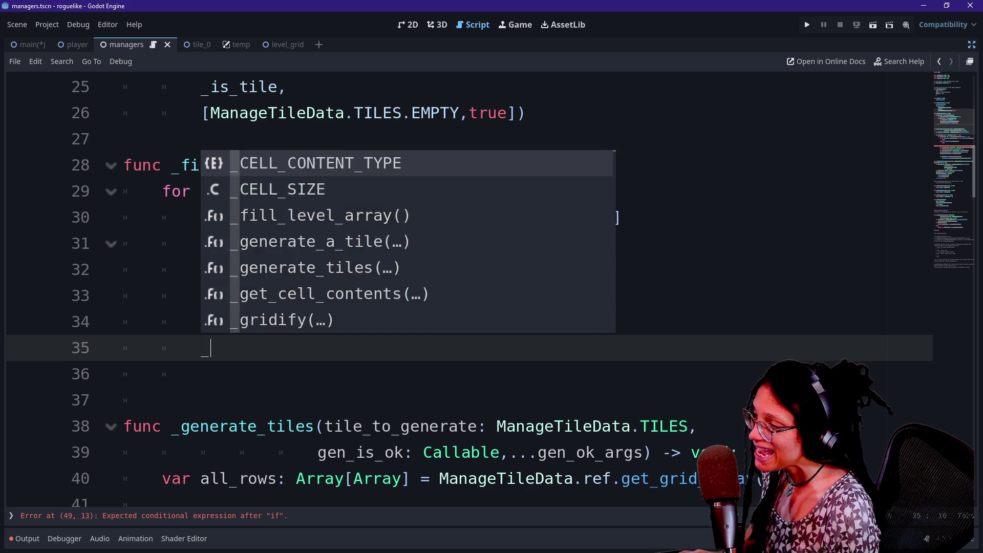
key(Return)
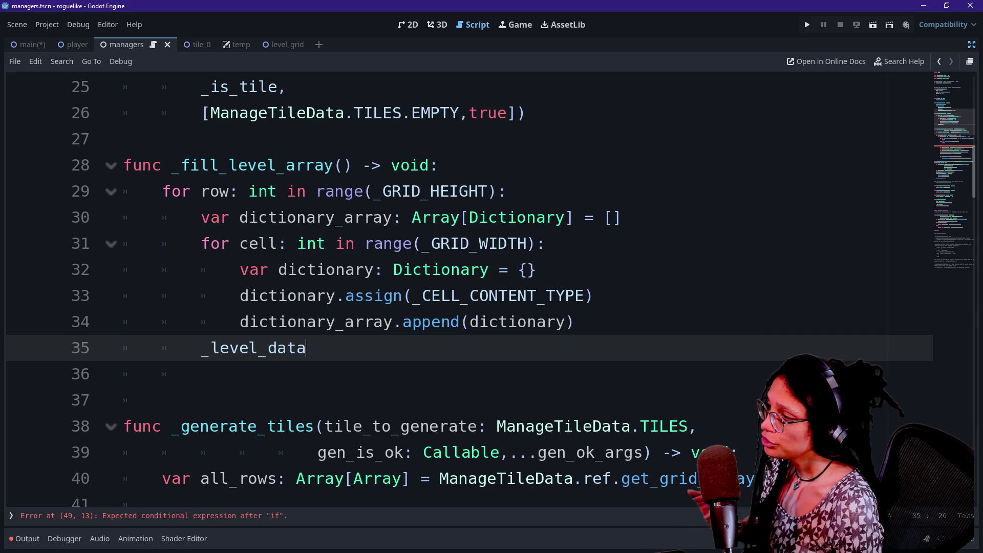
text(.)
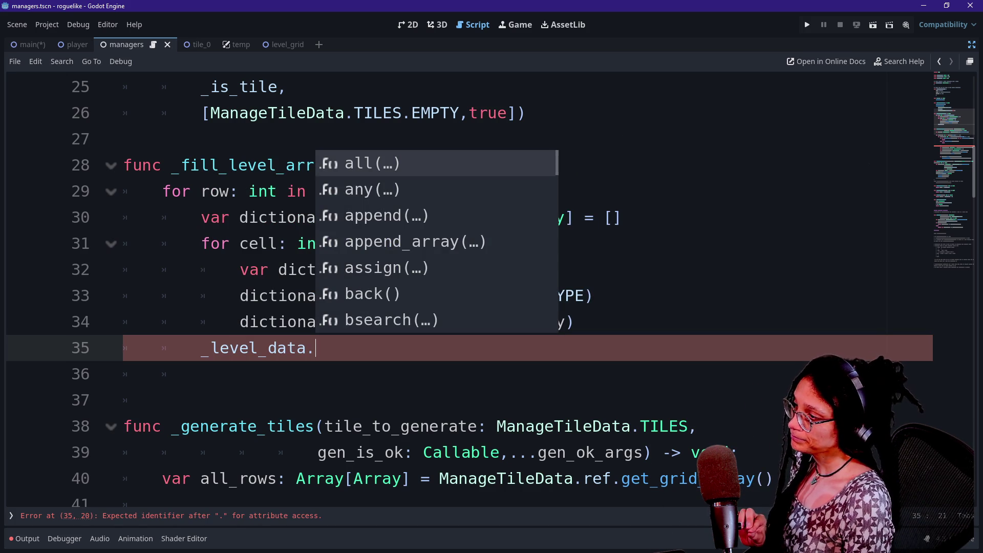
text(append()
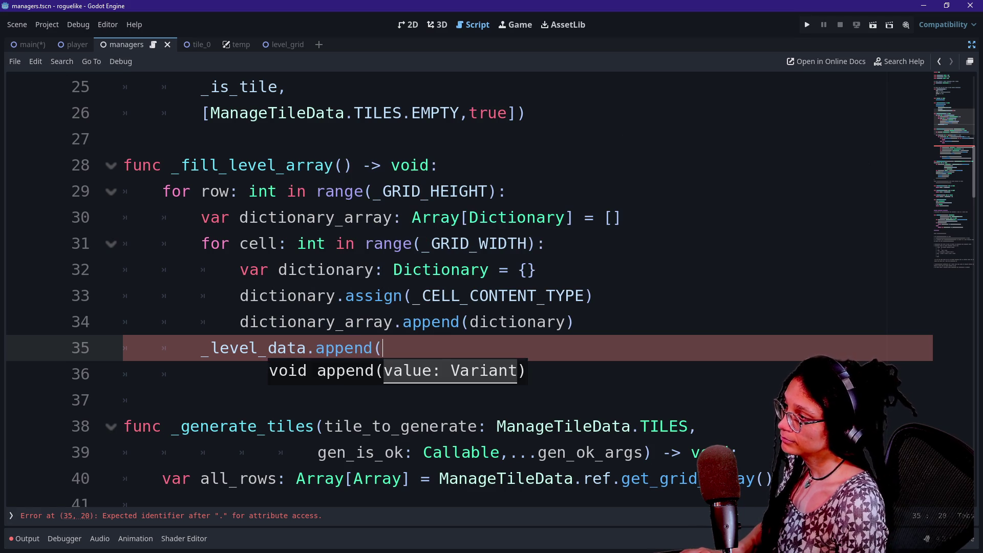
text(dic)
key(Return)
text())
- Add blank lines after the cell loop's append and after the dictionary_array declaration
click(574, 322)
key(Return)
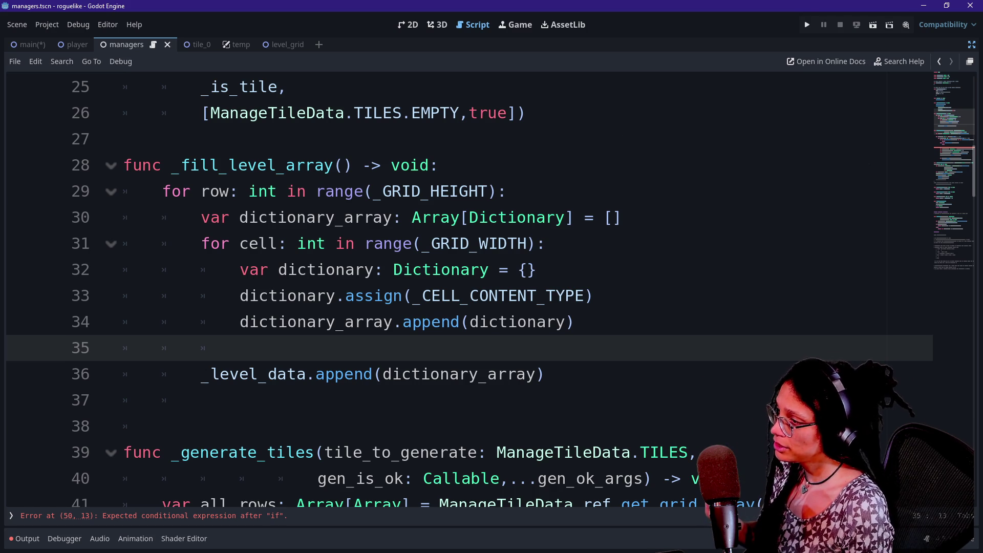
click(621, 217)
key(Return)
click(412, 322)
click(545, 399)
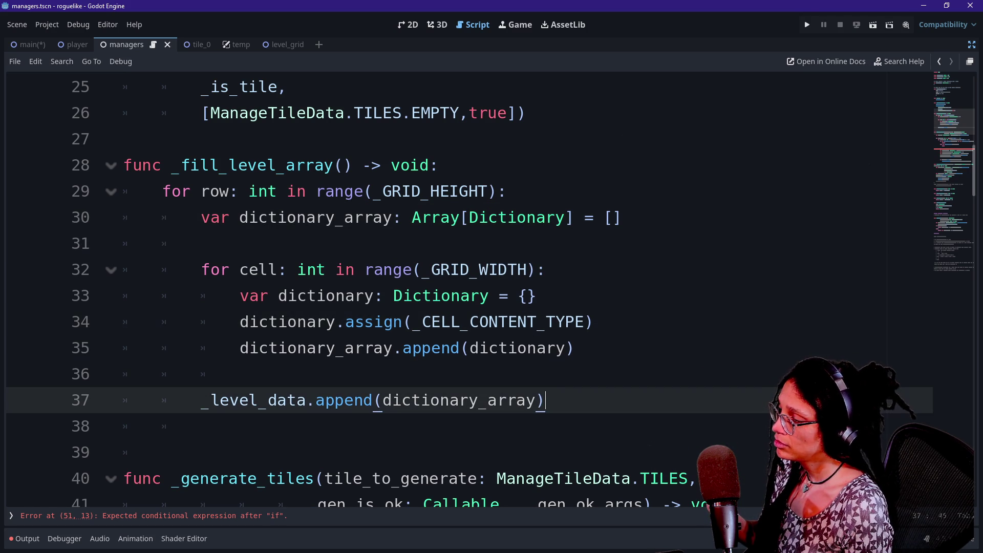
click(201, 426)
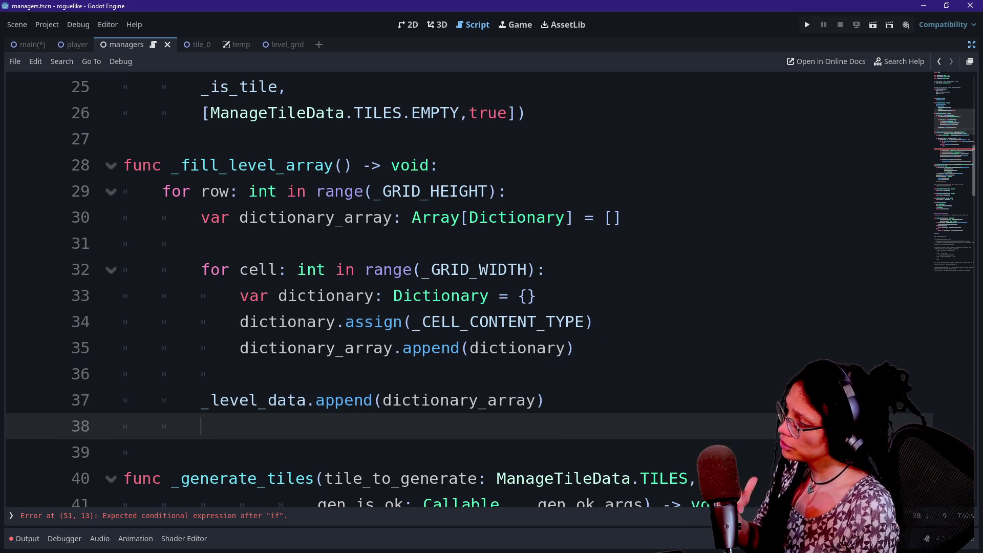
scroll(461, 286, down, 1)
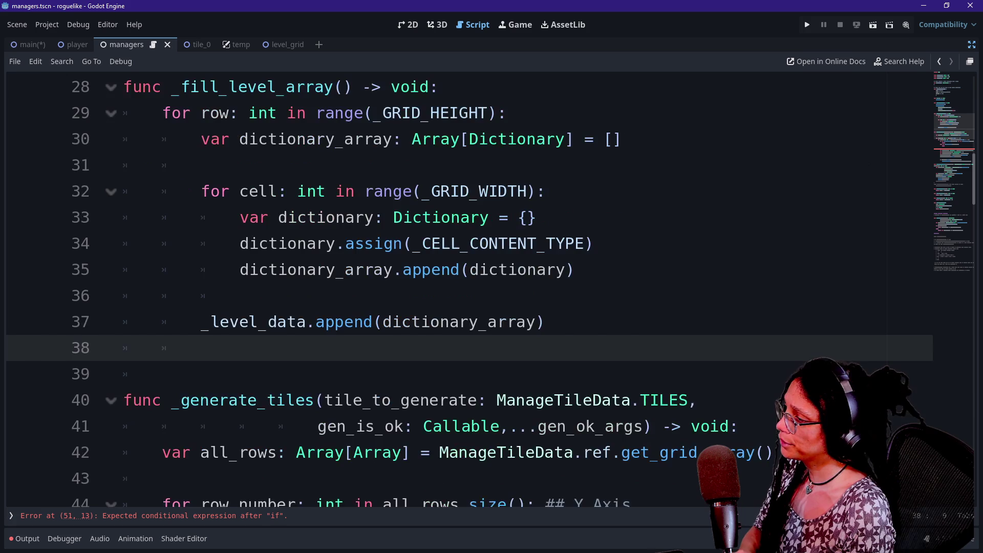
scroll(460, 287, up, 3)
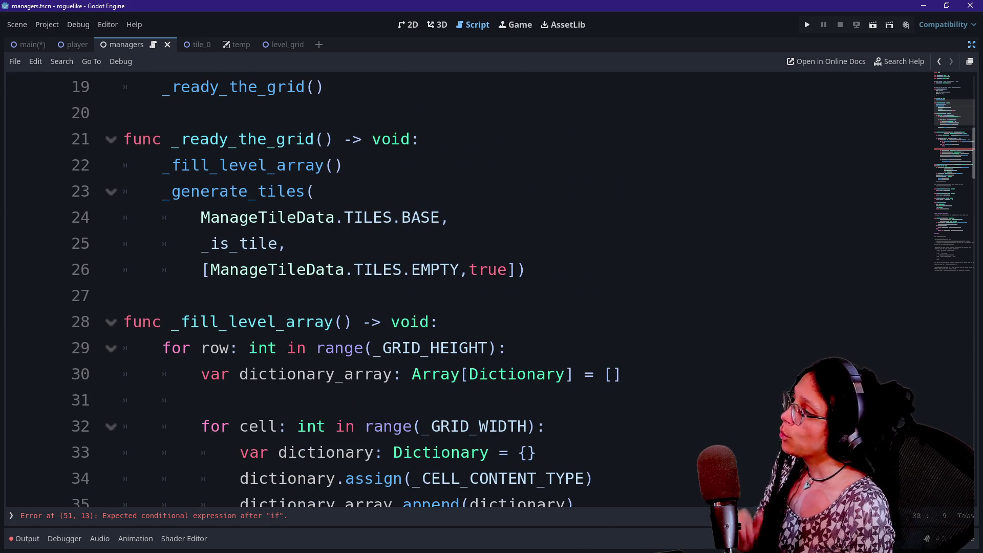
- Insert a blank line above the _generate_tiles call in _ready_the_grid
click(162, 191)
key(Return)
drag(161, 217, 287, 270)
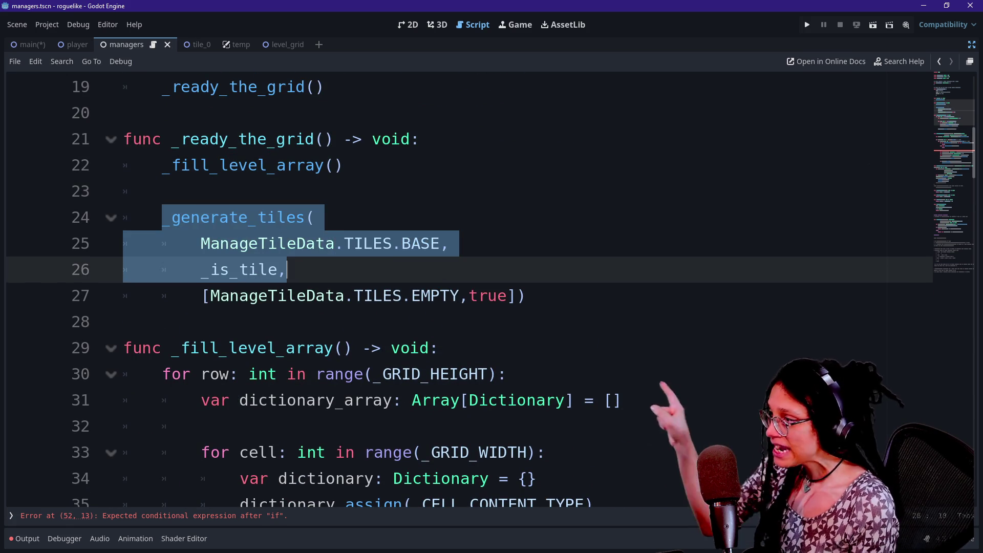
scroll(287, 269, down, 5)
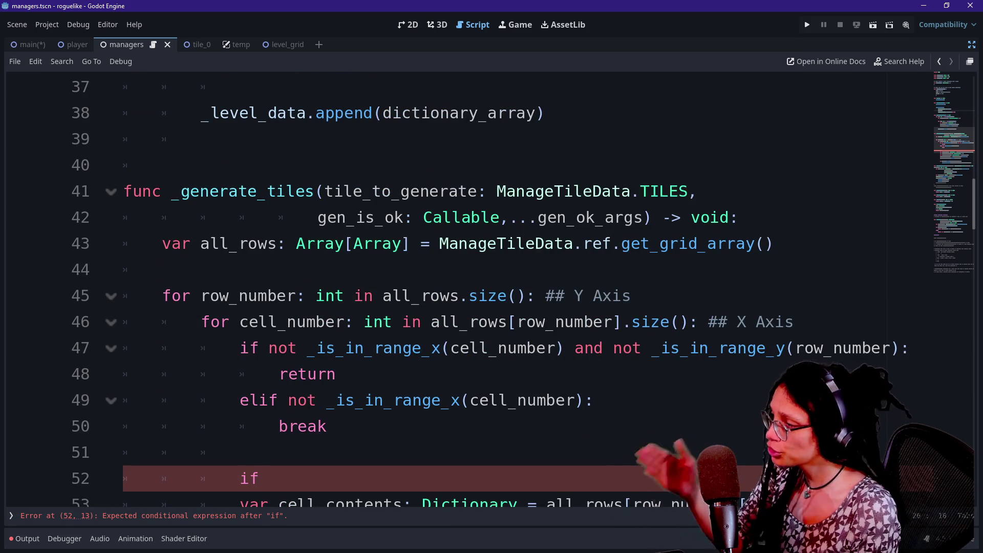
scroll(417, 295, down, 2)
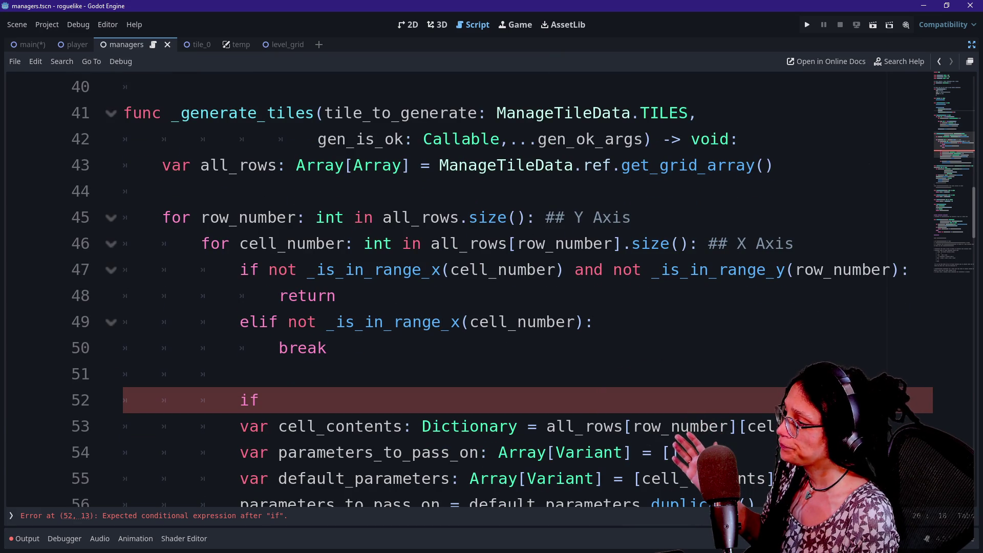
- Delete the incomplete if line 52 after the range-check break in _generate_tiles
mouse_move(125, 270)
mouse_down()
mouse_move(336, 296)
mouse_move(326, 348)
mouse_up()
click(335, 296)
click(326, 348)
scroll(327, 348, down, 1)
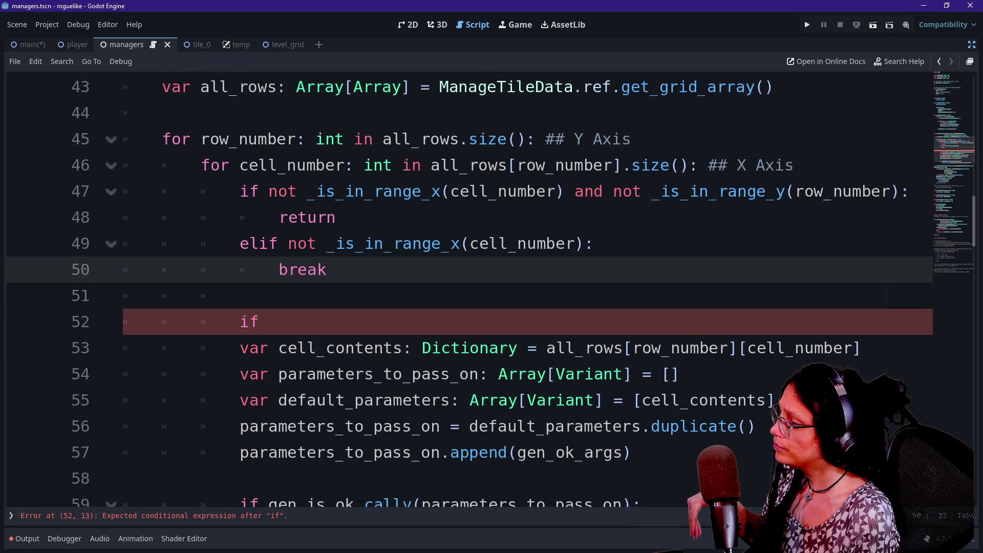
click(260, 322)
key(BackSpace)
key(BackSpace)
key(BackSpace)
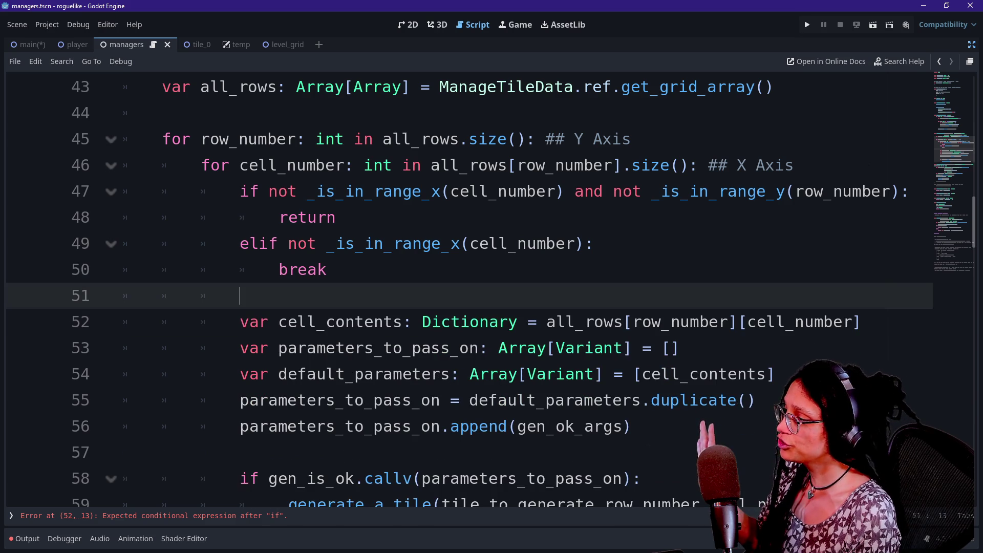
- Highlight the cell_contents lookup and the get_grid_array() call on line 43
click(541, 322)
mouse_move(529, 321)
mouse_down()
mouse_move(680, 348)
mouse_move(241, 295)
mouse_move(610, 321)
mouse_move(823, 321)
mouse_move(546, 322)
mouse_move(718, 322)
mouse_up()
click(860, 321)
click(719, 321)
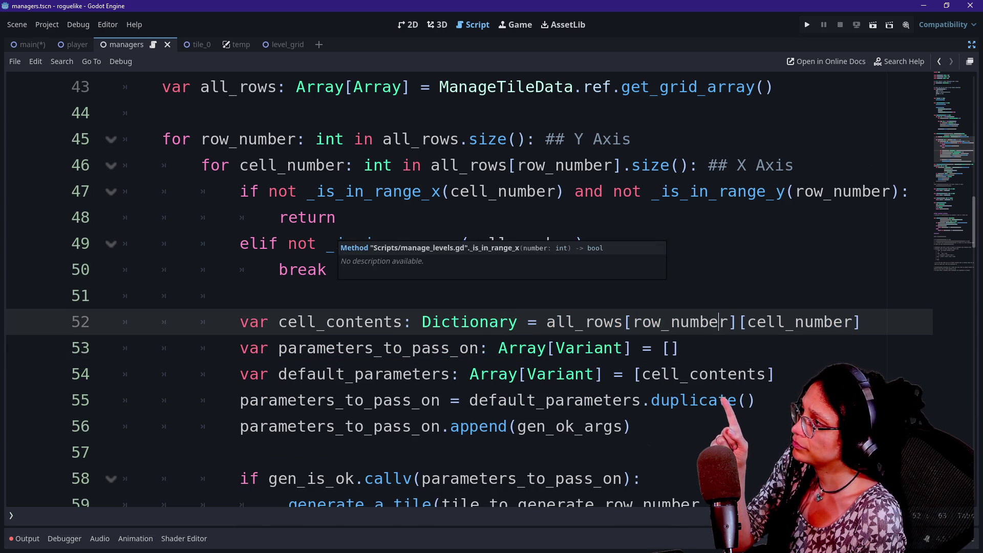
scroll(719, 322, up, 3)
scroll(461, 287, down, 1)
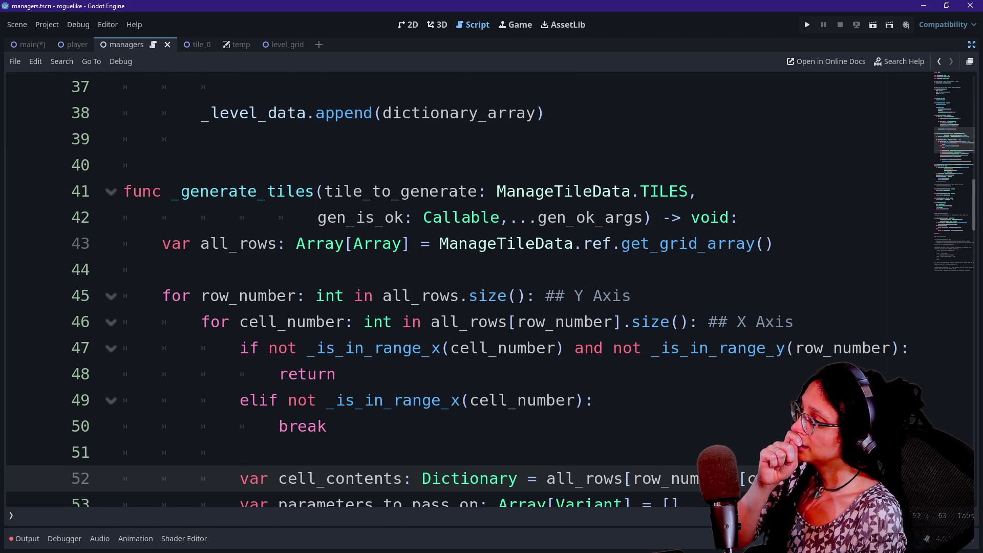
drag(630, 243, 774, 243)
click(764, 244)
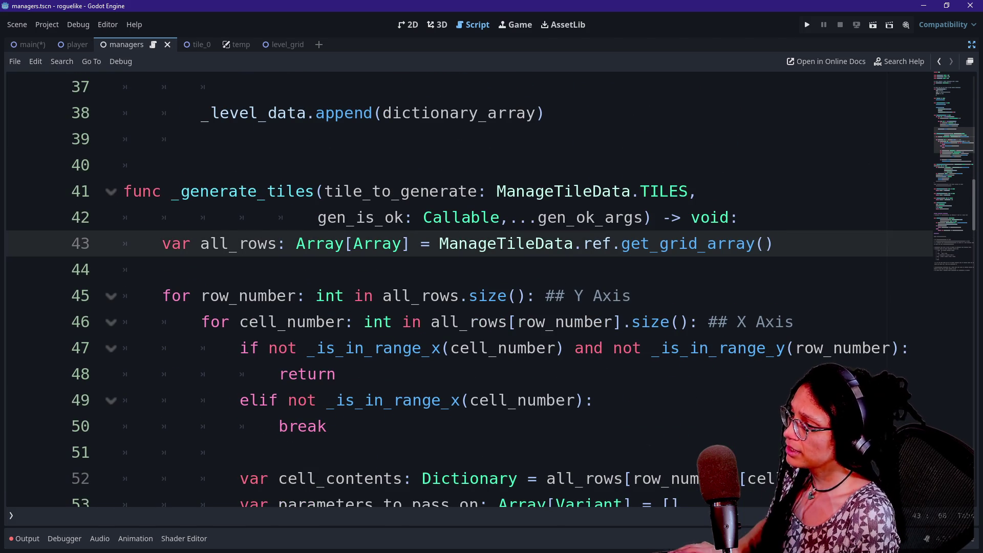
drag(774, 243, 440, 243)
key(BackSpace)
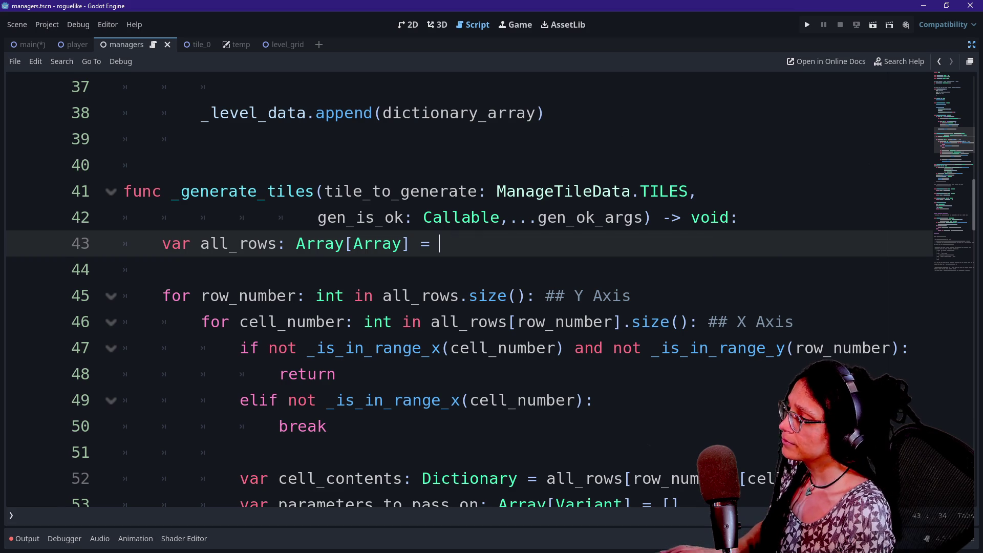
text(_level)
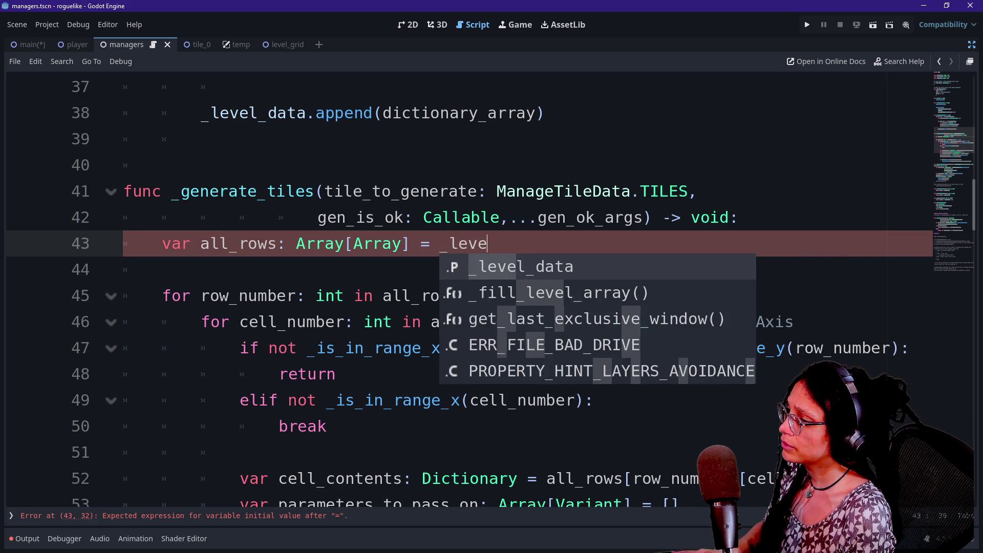
key(BackSpace)
key(BackSpace)
key(BackSpace)
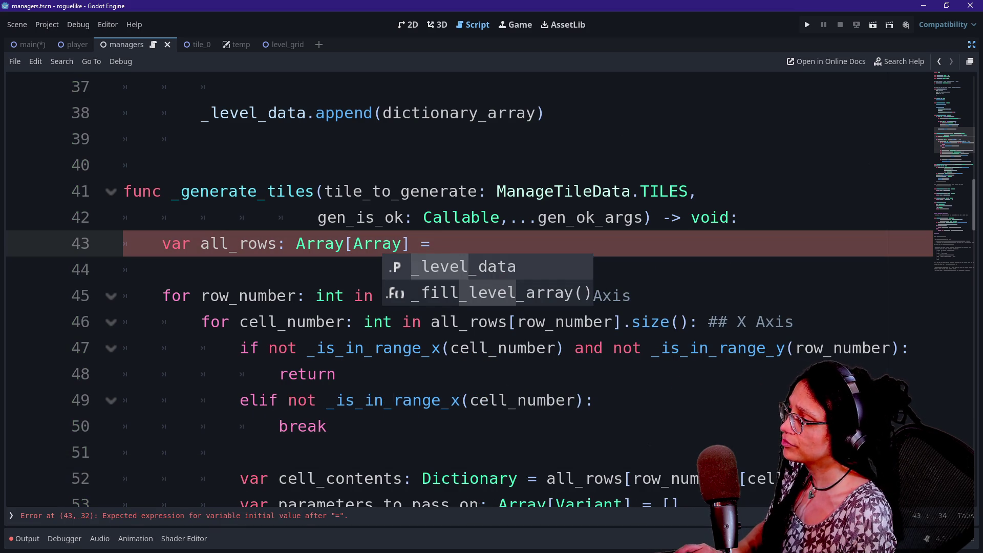
text(_le)
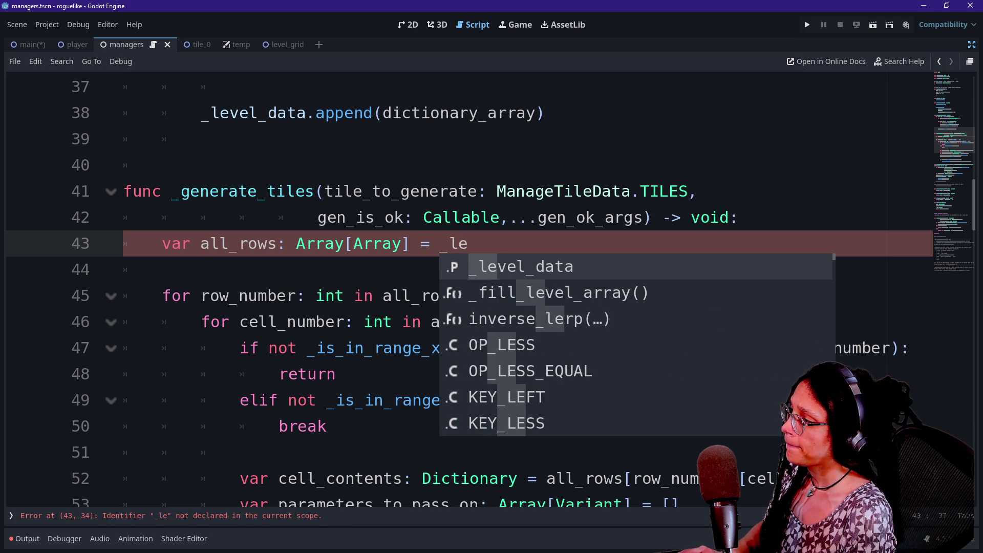
text(vel_data)
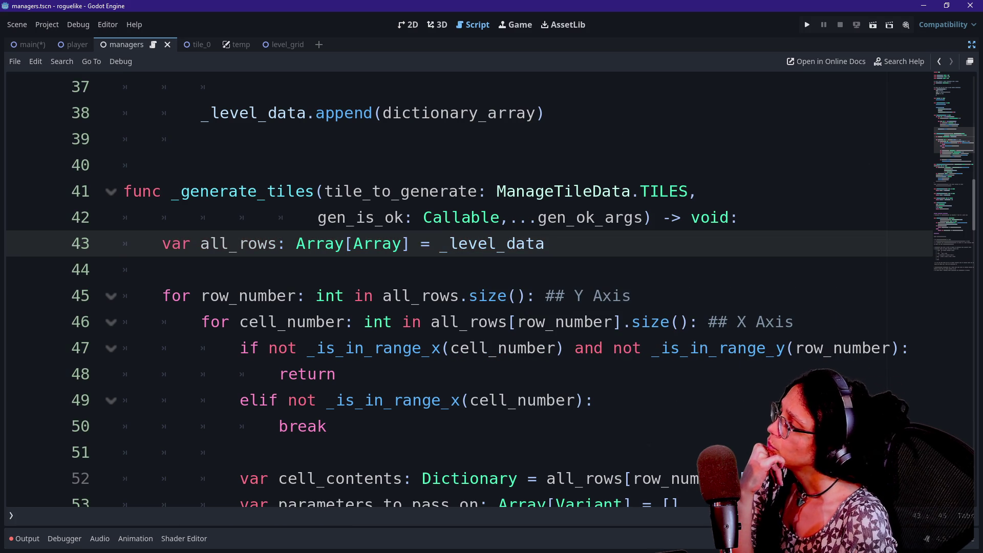
mouse_move(534, 245)
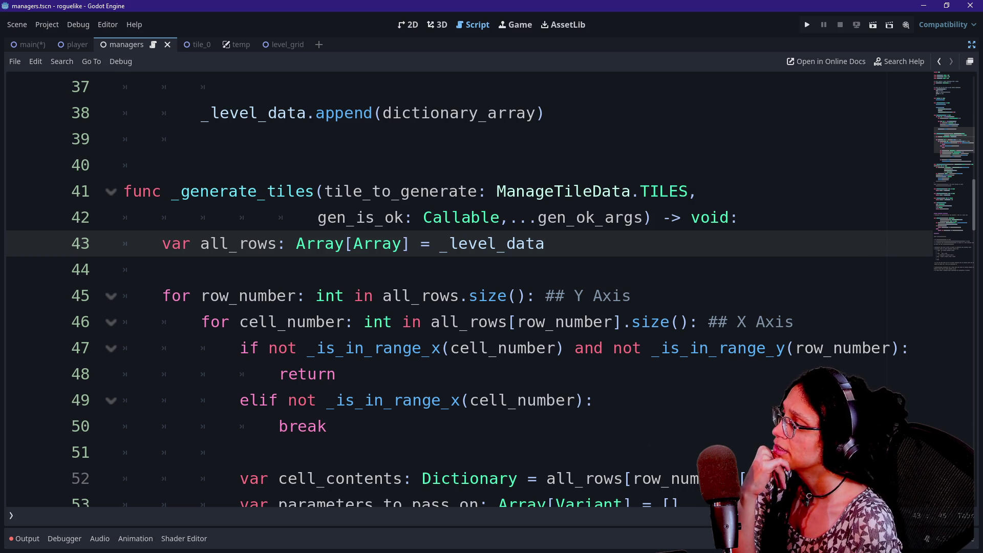
click(162, 269)
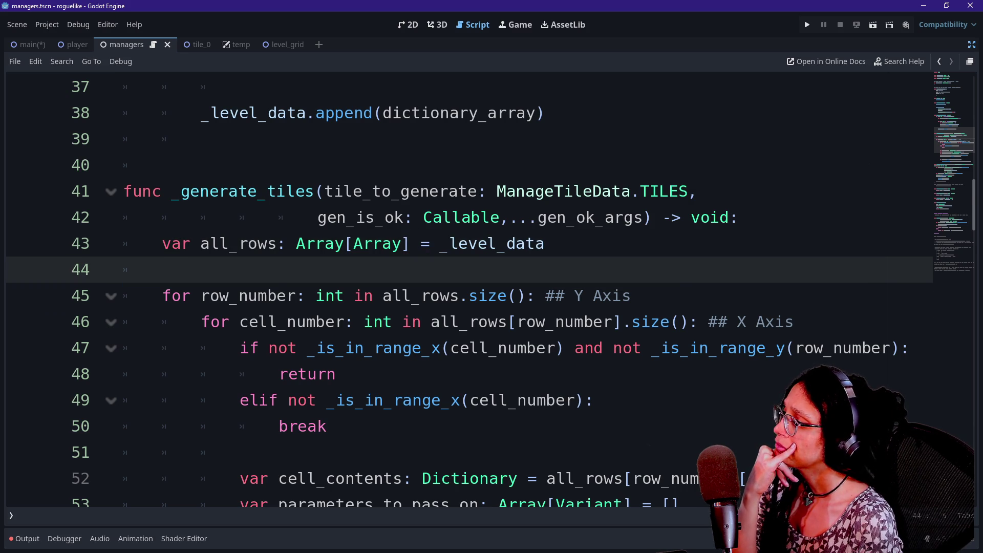
scroll(469, 290, down, 2)
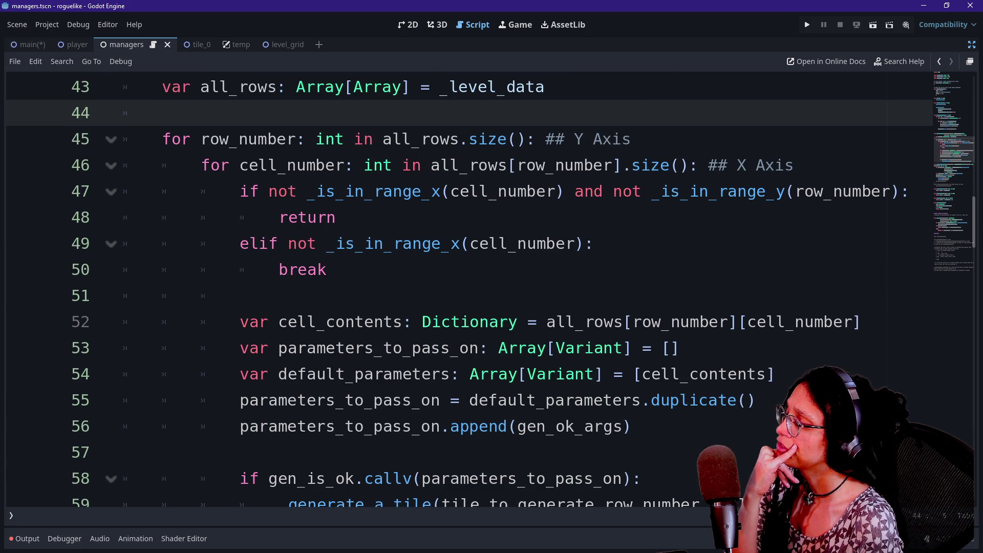
click(240, 296)
scroll(487, 307, down, 1)
scroll(486, 307, down, 1)
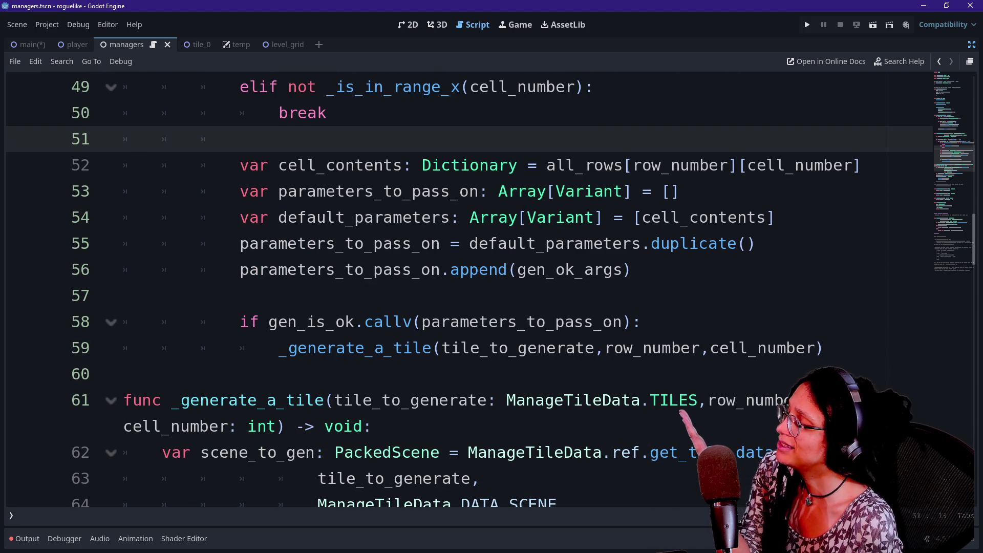
scroll(486, 307, down, 6)
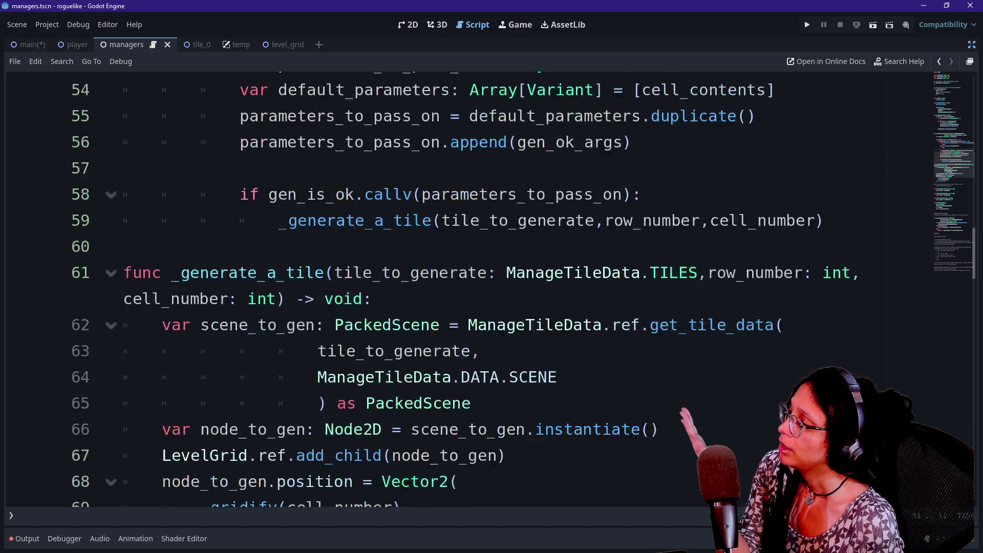
scroll(487, 307, down, 8)
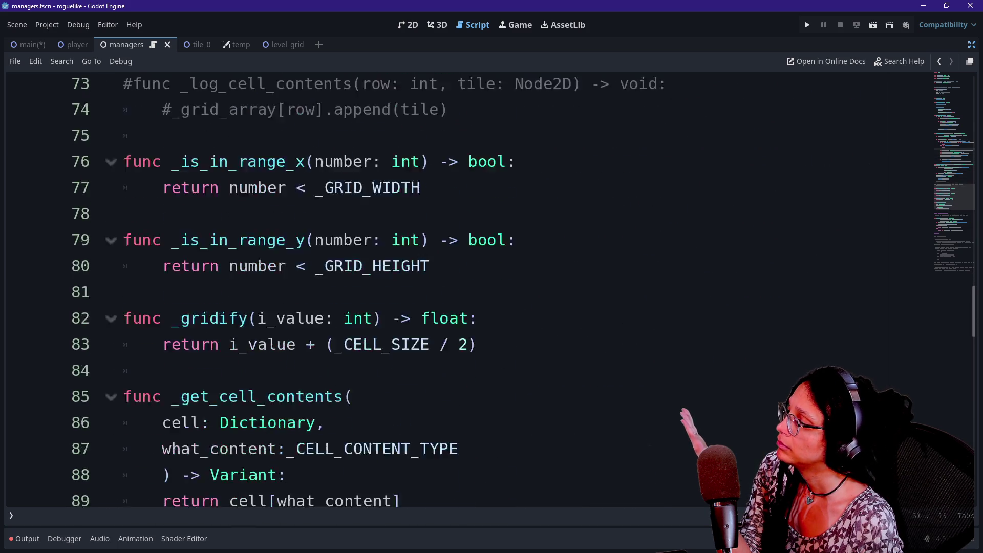
scroll(486, 307, down, 5)
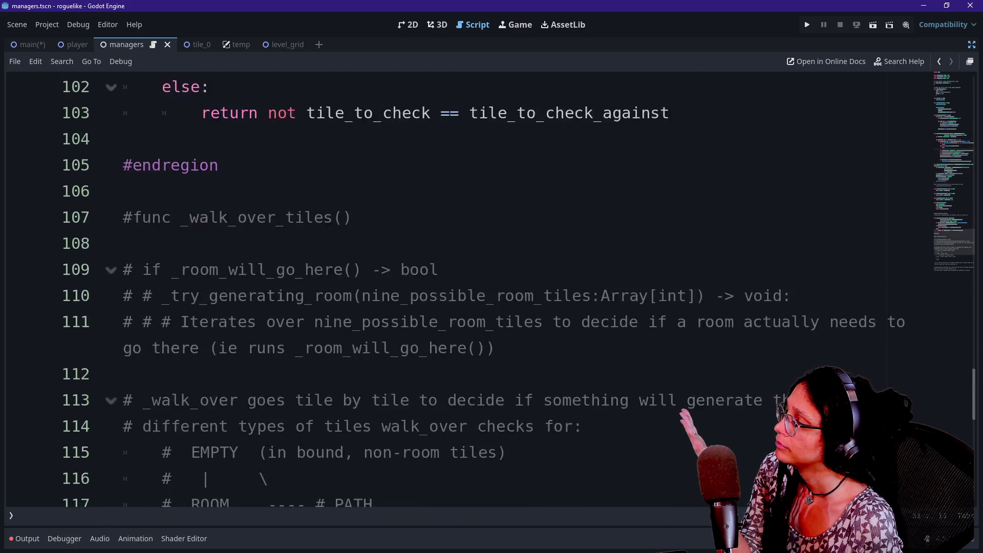
scroll(487, 307, up, 14)
scroll(486, 308, up, 20)
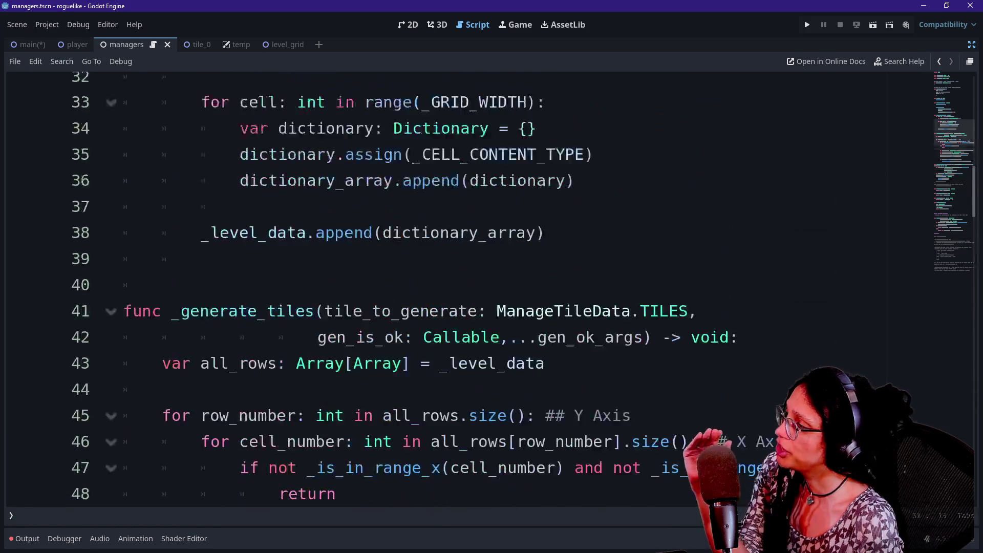
click(400, 191)
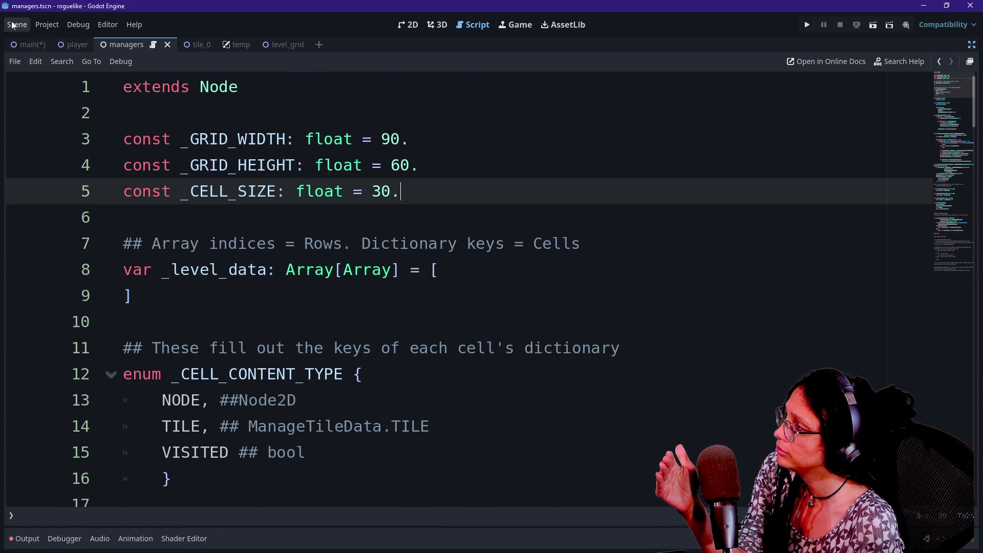
click(47, 25)
- Switch to the main scene, restore the side panels, and open managers.tscn from the Managers node
click(32, 44)
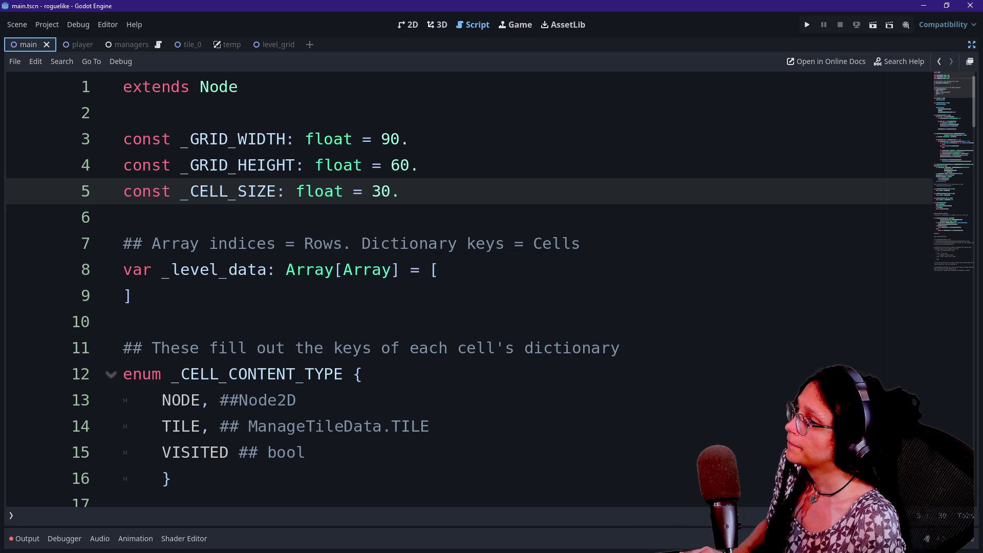
click(971, 45)
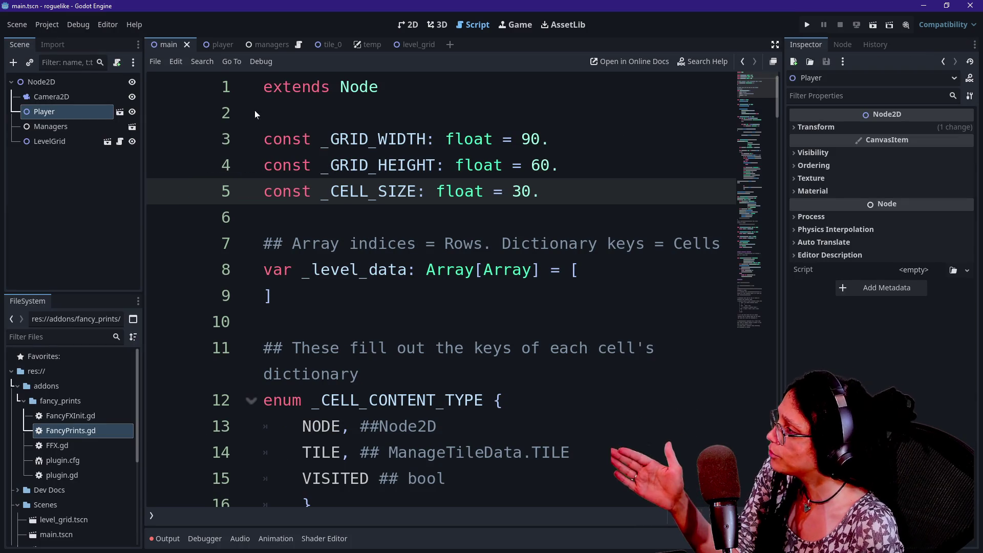
click(65, 166)
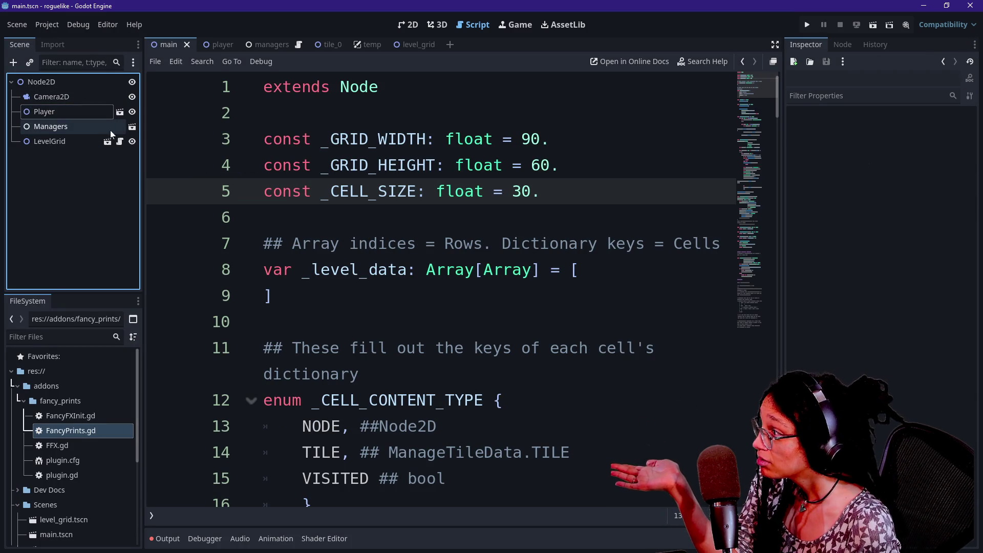
scroll(440, 286, down, 15)
scroll(440, 287, down, 13)
scroll(440, 286, up, 10)
scroll(440, 287, down, 11)
scroll(440, 287, up, 20)
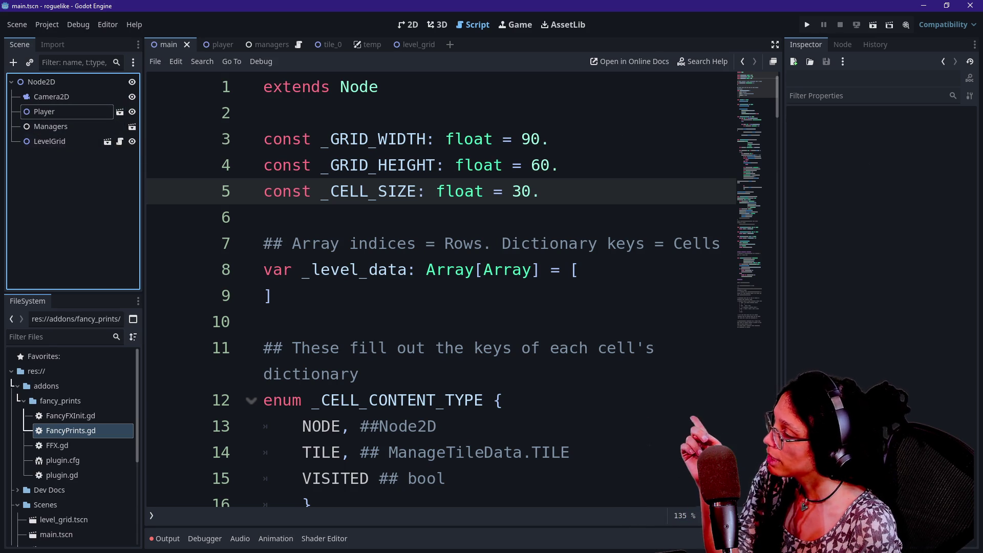
click(131, 127)
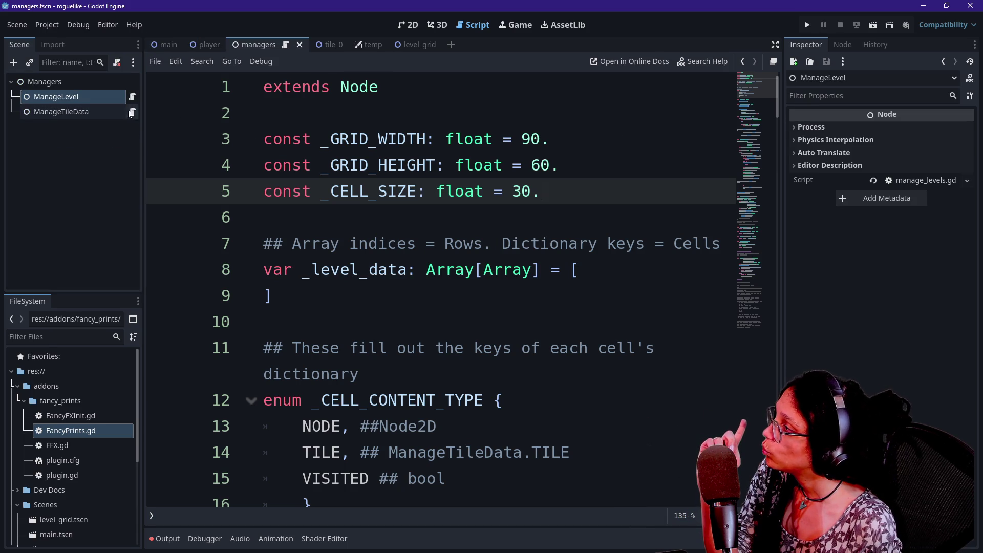
- Open the ManageTileData script and locate the enum DATA and _tiles_data entries
click(132, 112)
scroll(460, 289, down, 8)
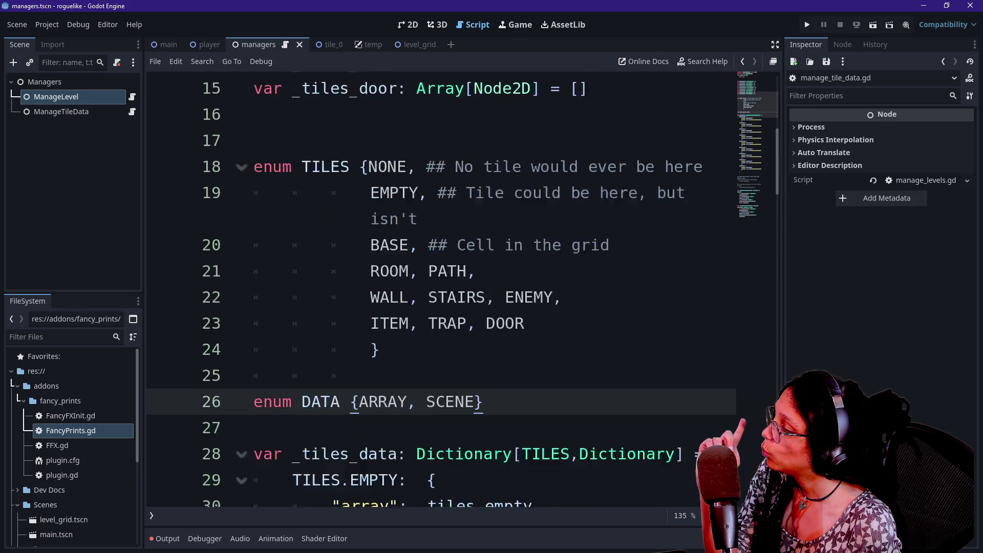
click(483, 139)
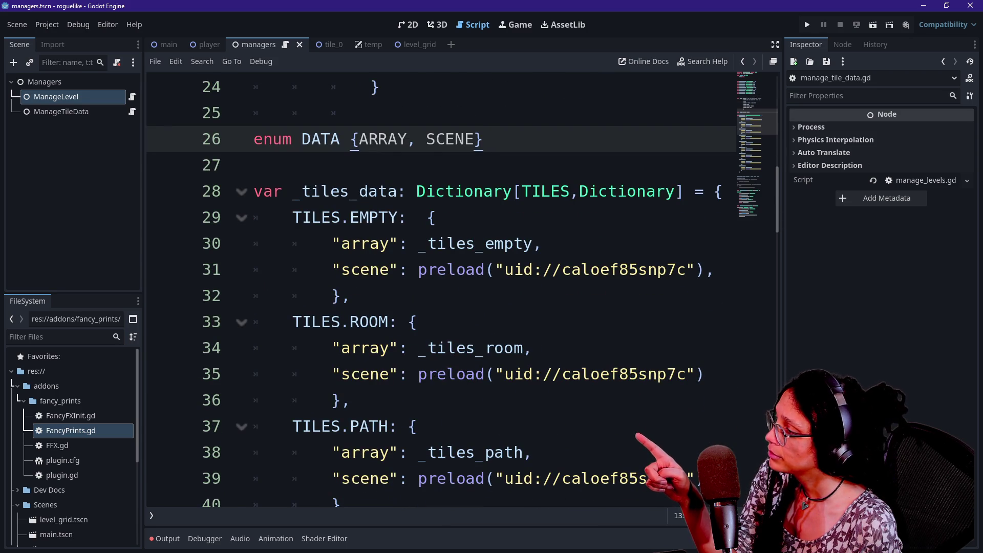
scroll(496, 307, down, 10)
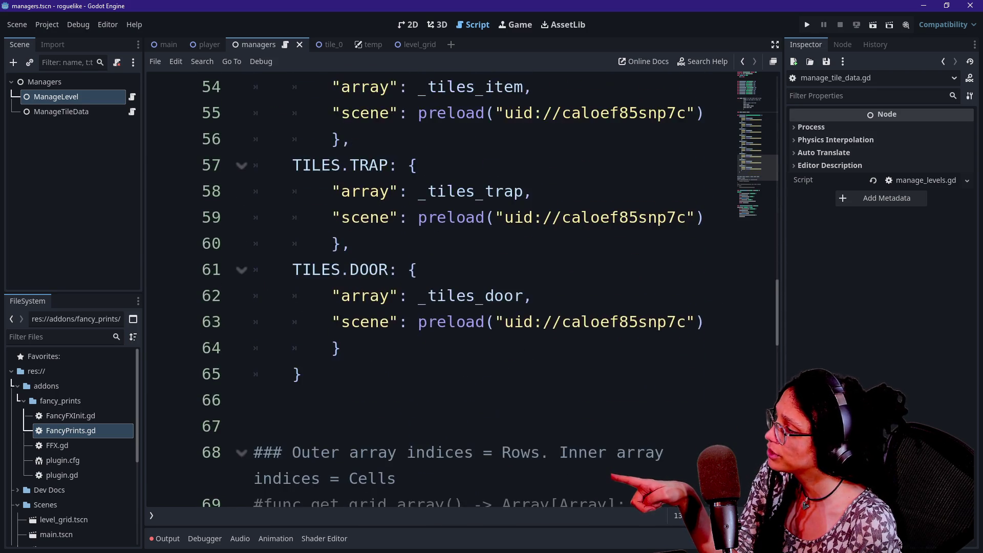
scroll(461, 289, up, 15)
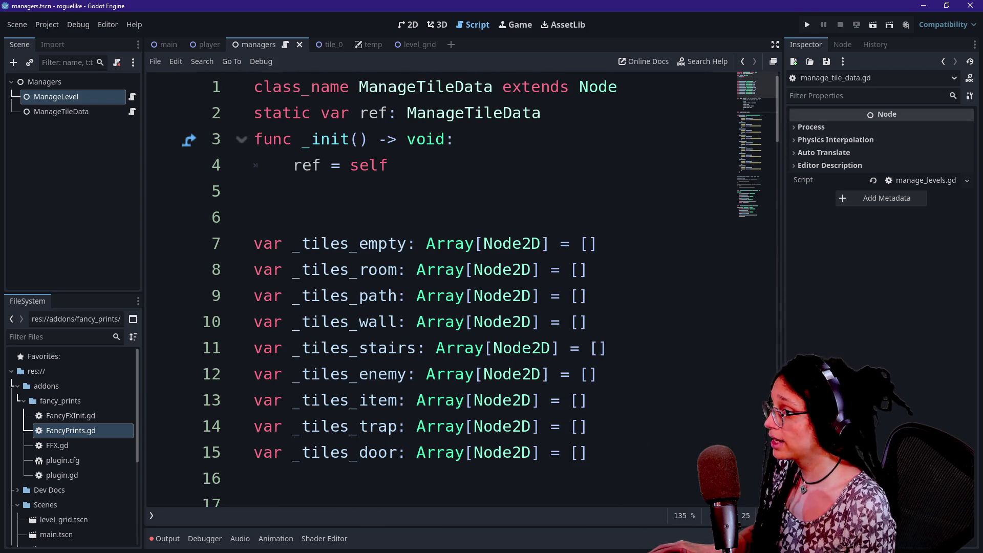
mouse_move(750, 123)
mouse_down()
mouse_move(747, 104)
mouse_move(736, 146)
mouse_move(731, 126)
mouse_up()
- Duplicate the TILES.EMPTY entry below itself and rename the copy to TILES.BASE
drag(727, 233, 723, 129)
key(ctrl+c)
key(Right)
key(Return)
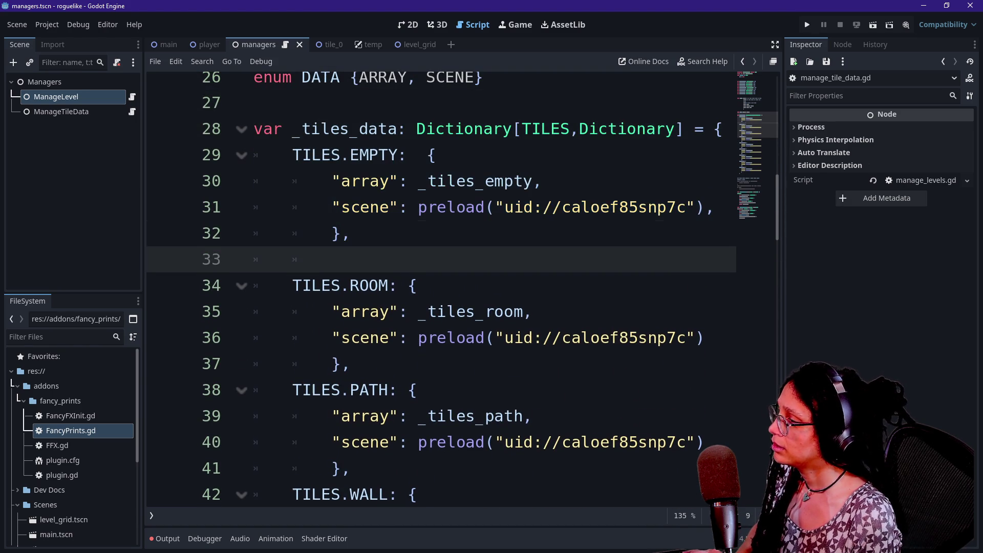
key(ctrl+v)
click(254, 259)
key(BackSpace)
double_click(369, 259)
text(BASE)
key(Up)
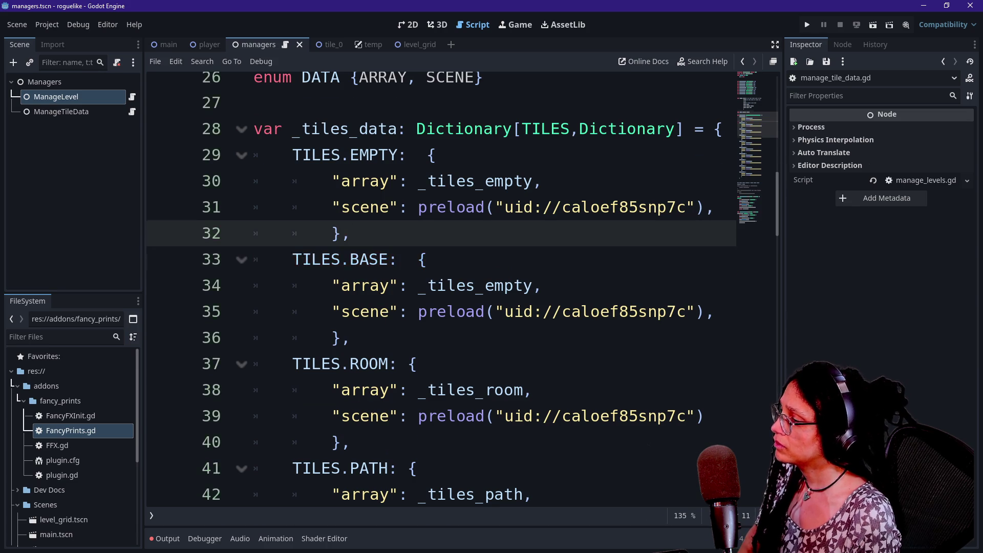
- Select the tile scene uid on line 35 and save the script
scroll(440, 287, up, 5)
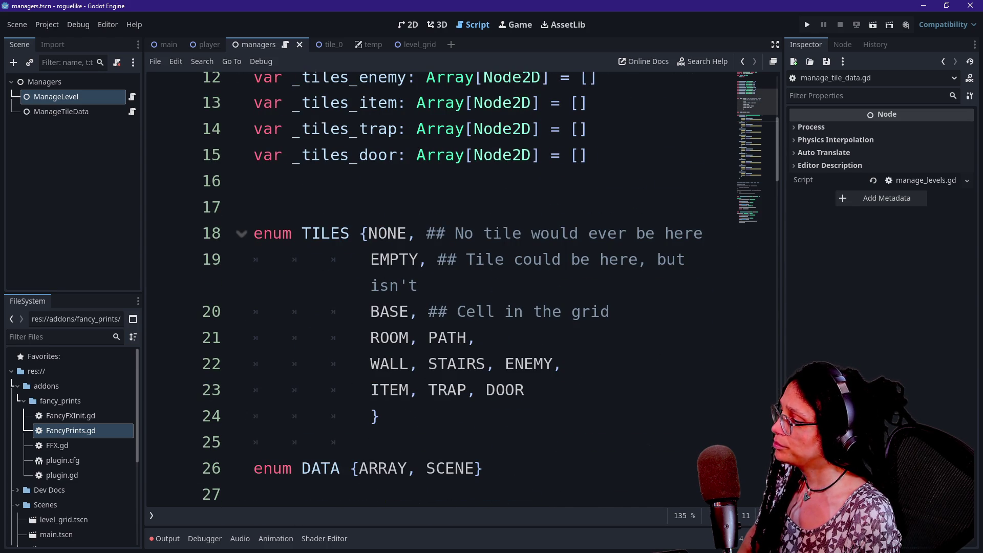
scroll(440, 287, down, 5)
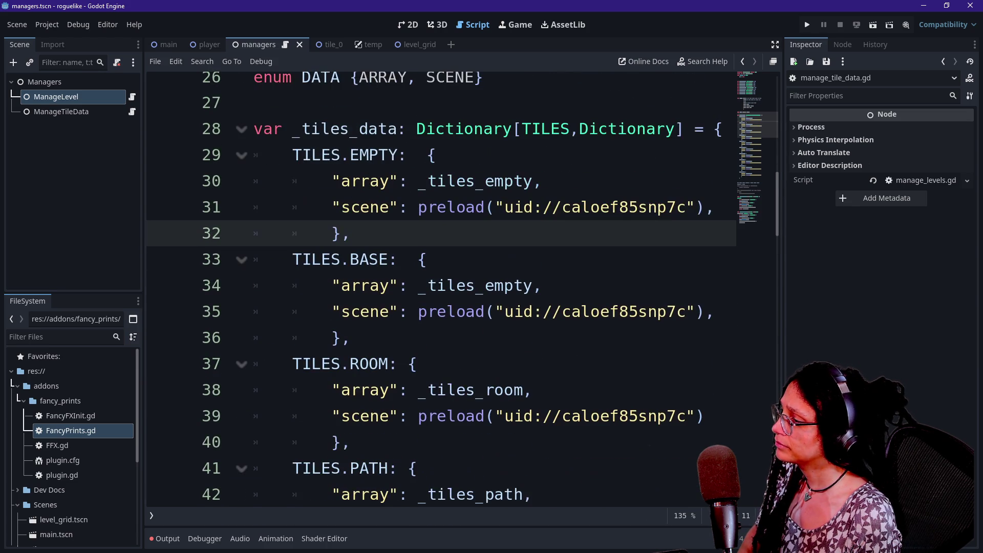
drag(504, 311, 687, 311)
key(End)
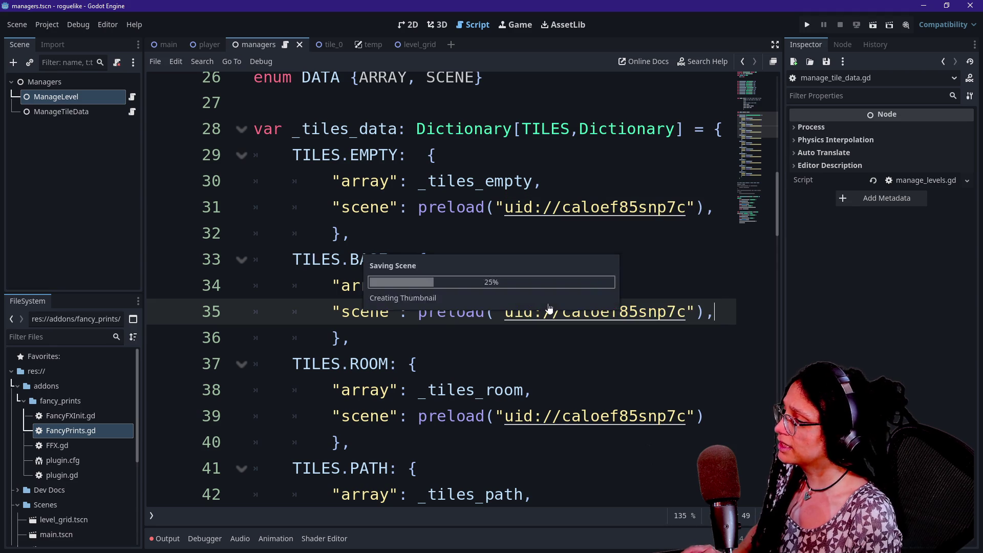
- Open the tile scene referenced by the uid and view its Sprite2D on the 2D canvas
click(542, 311)
key(ctrl+Tab)
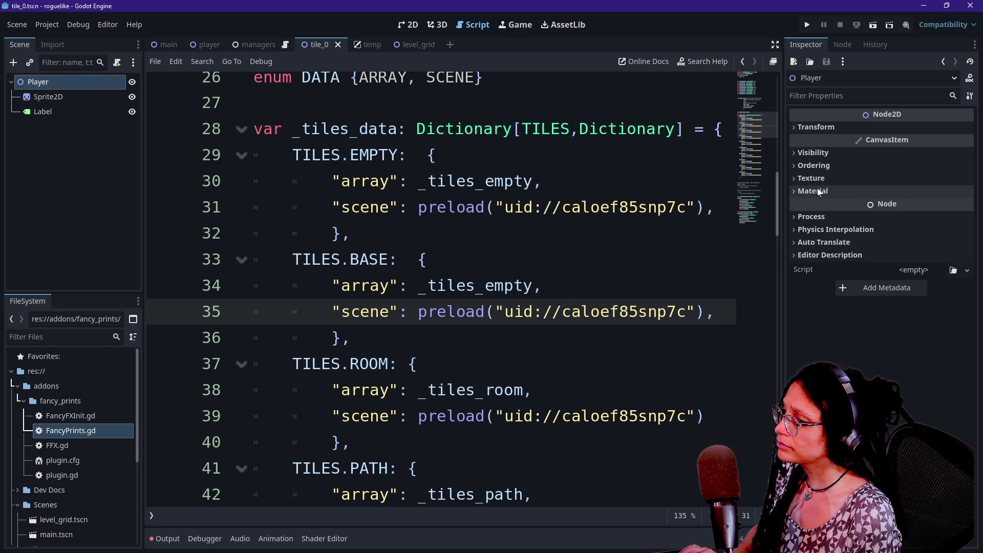
click(77, 99)
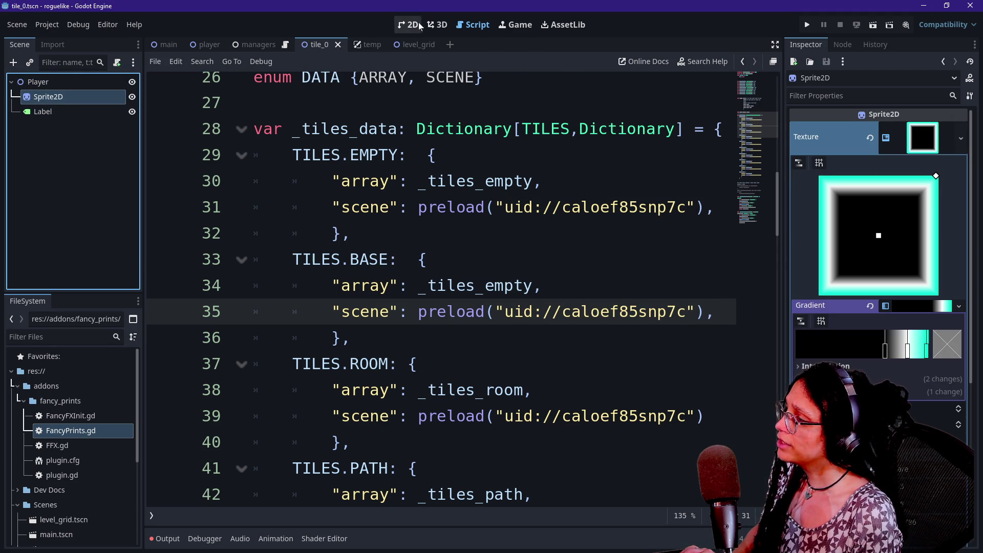
click(420, 26)
scroll(296, 152, up, 7)
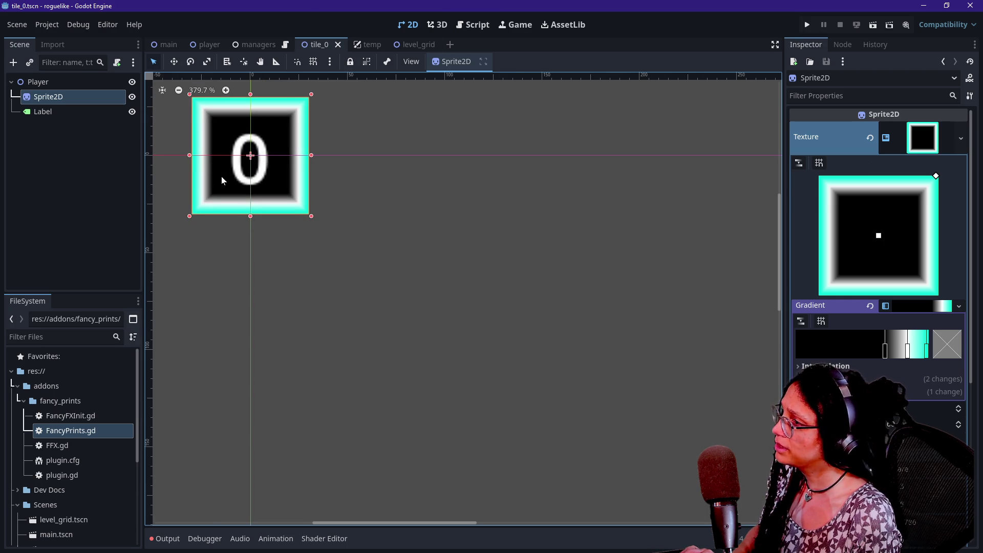
scroll(221, 176, down, 4)
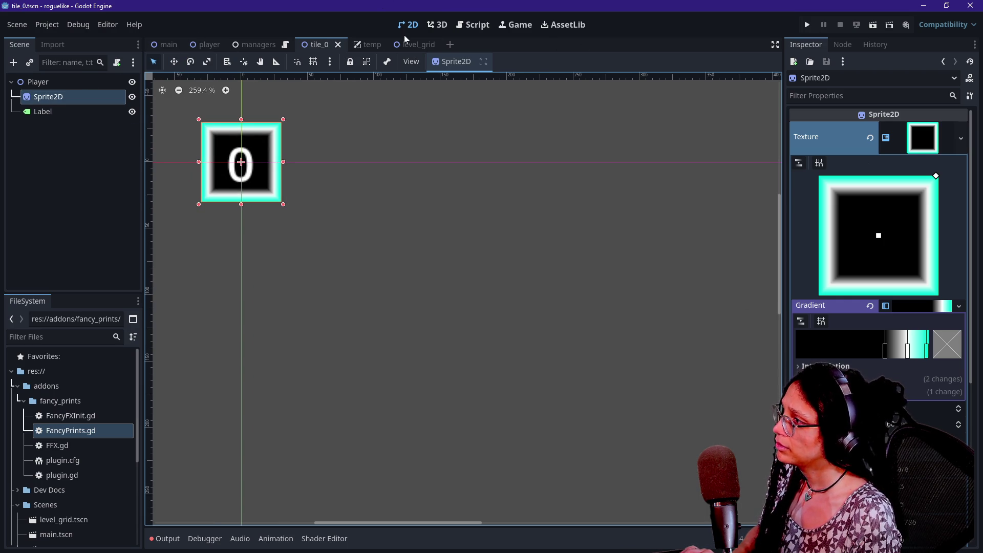
- Hide the Player node in the main scene, then return to the tile_0 scene
click(163, 44)
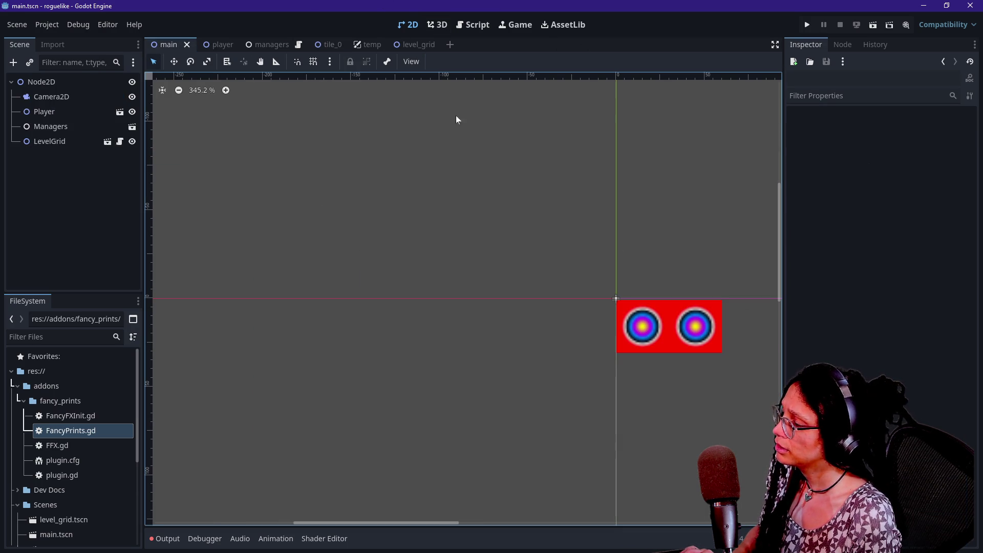
scroll(352, 232, down, 3)
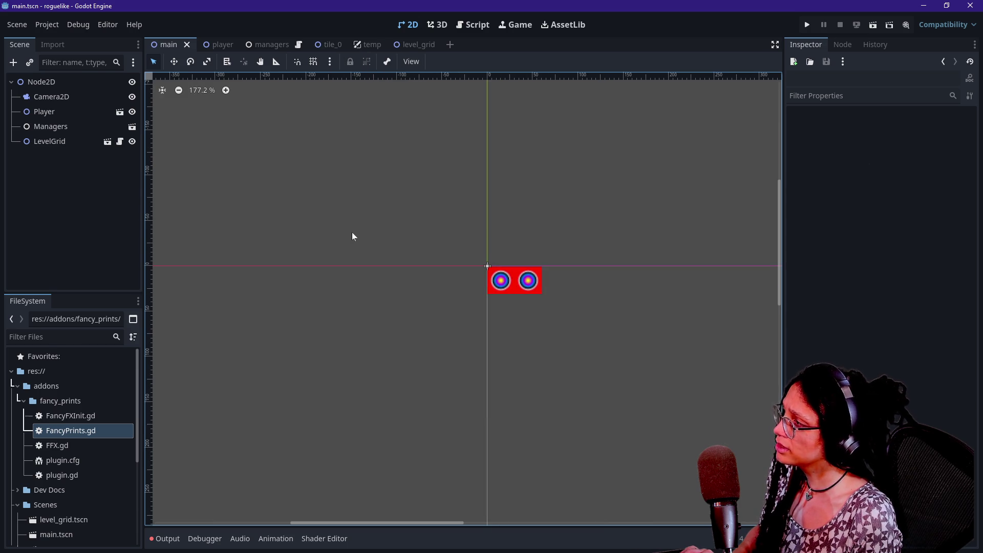
click(132, 112)
scroll(704, 317, down, 2)
scroll(704, 320, up, 3)
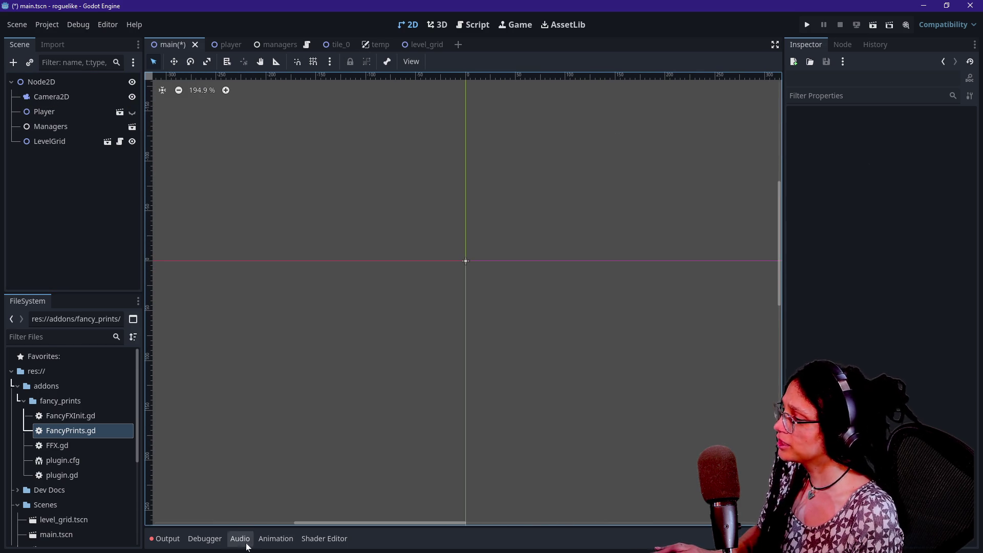
mouse_move(319, 524)
mouse_down()
mouse_move(407, 530)
mouse_move(380, 527)
mouse_up()
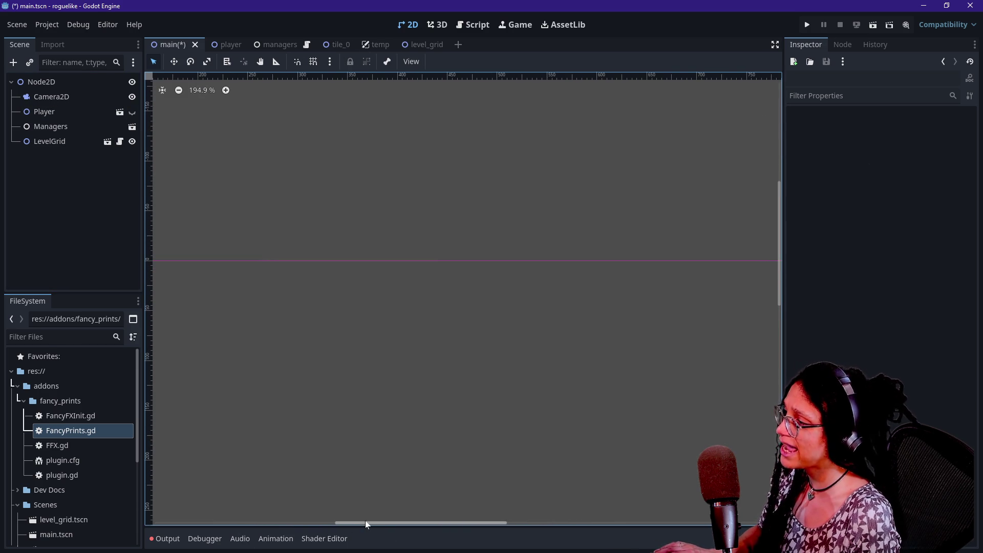
scroll(278, 352, down, 5)
scroll(278, 400, up, 2)
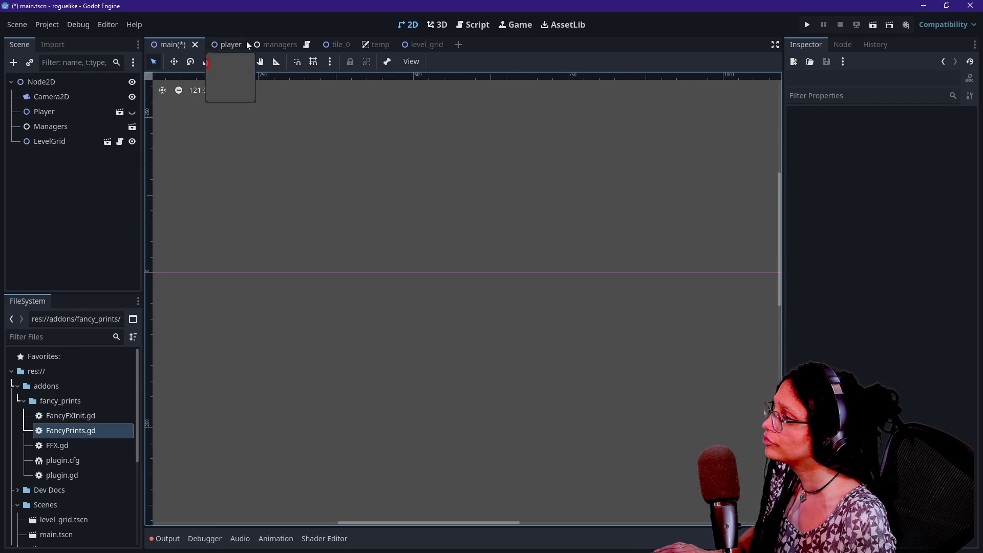
click(337, 46)
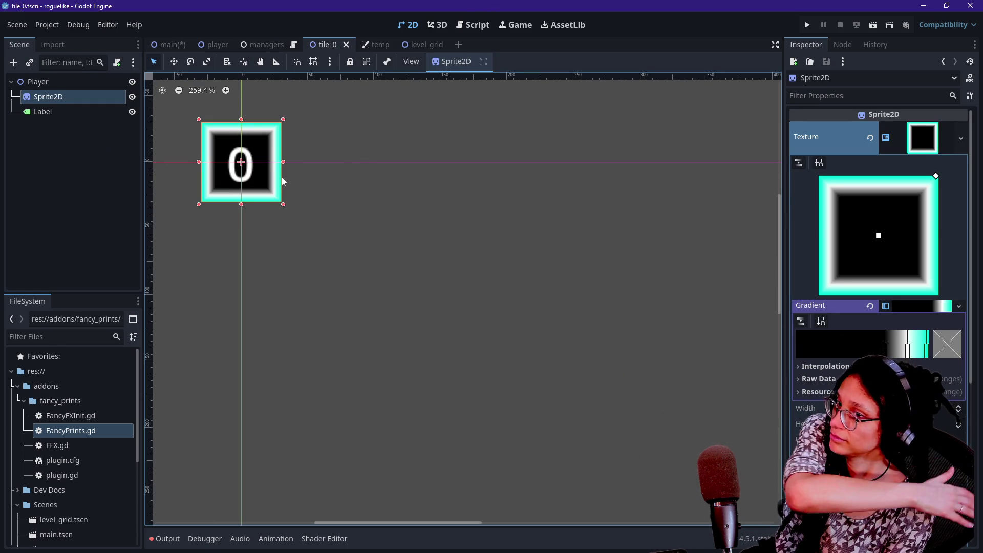
mouse_move(221, 48)
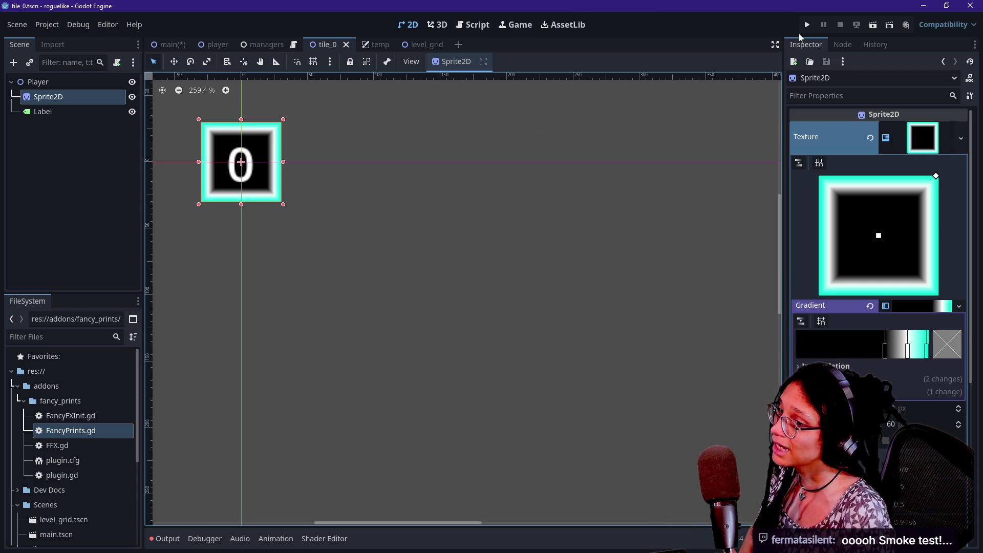
- In Project Settings under Application > Run, set Main Scene to res://Scenes/main.tscn
click(56, 23)
click(60, 35)
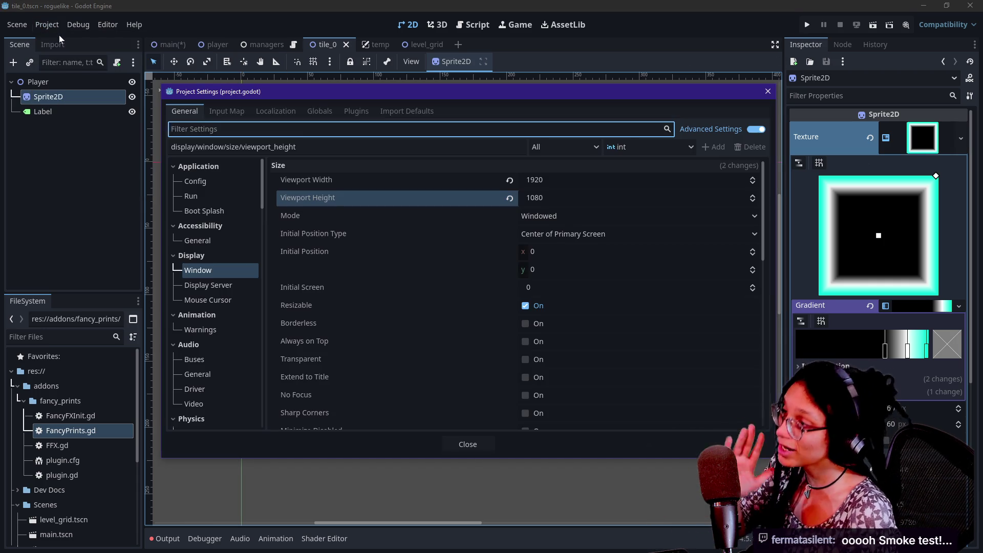
click(226, 198)
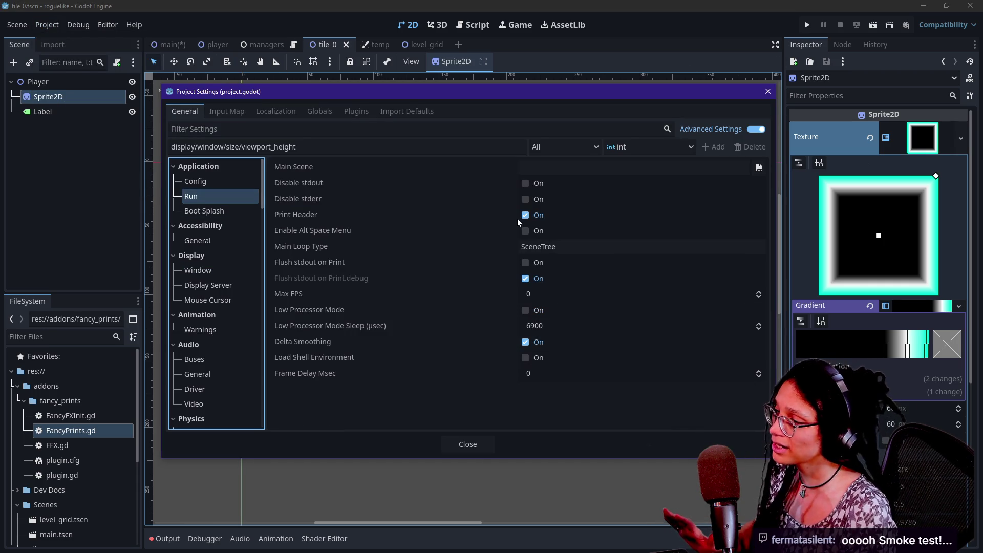
click(241, 172)
click(235, 173)
click(232, 197)
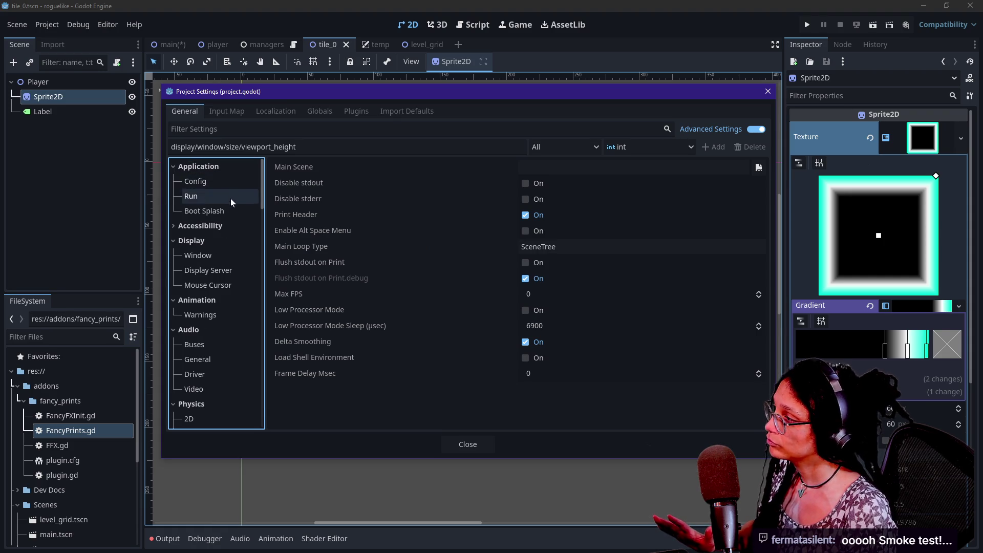
click(225, 255)
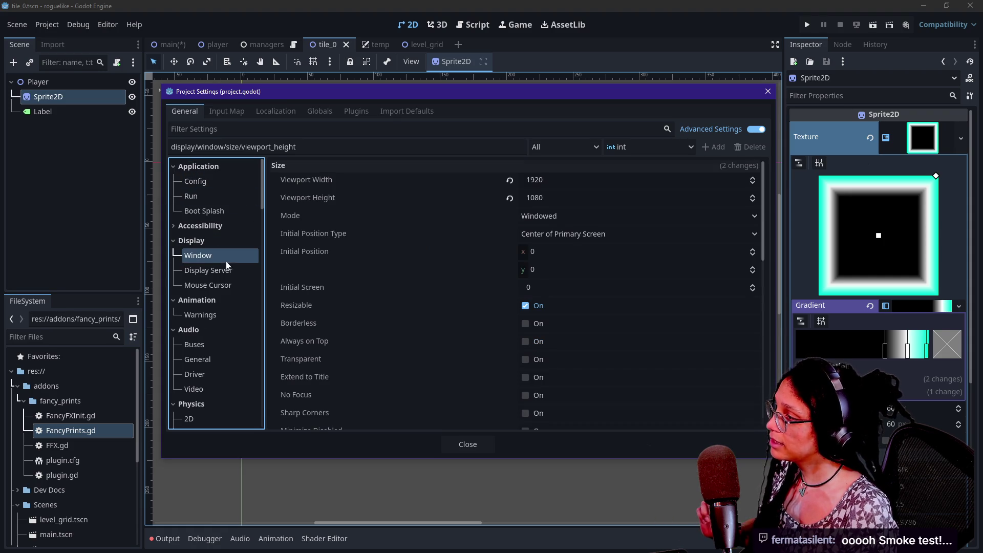
click(226, 195)
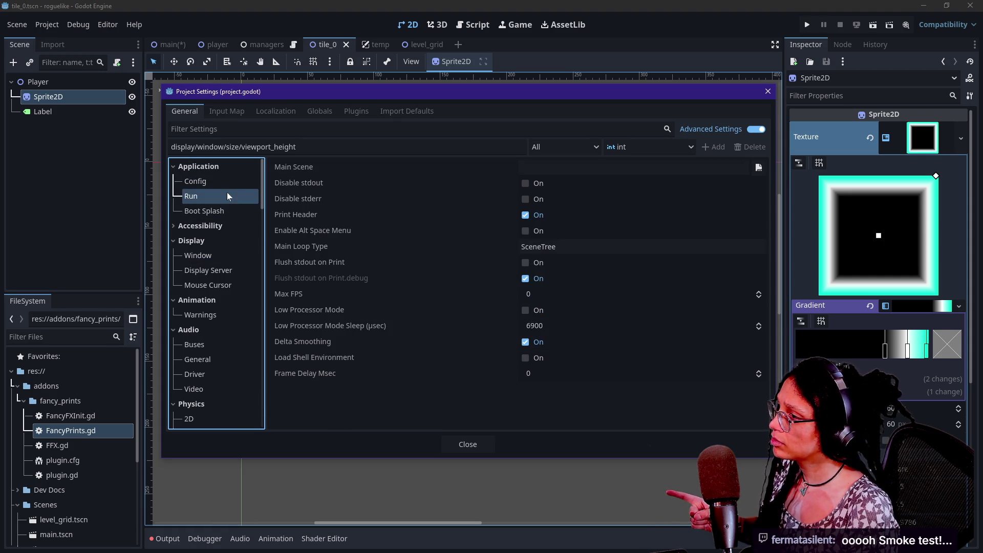
click(758, 167)
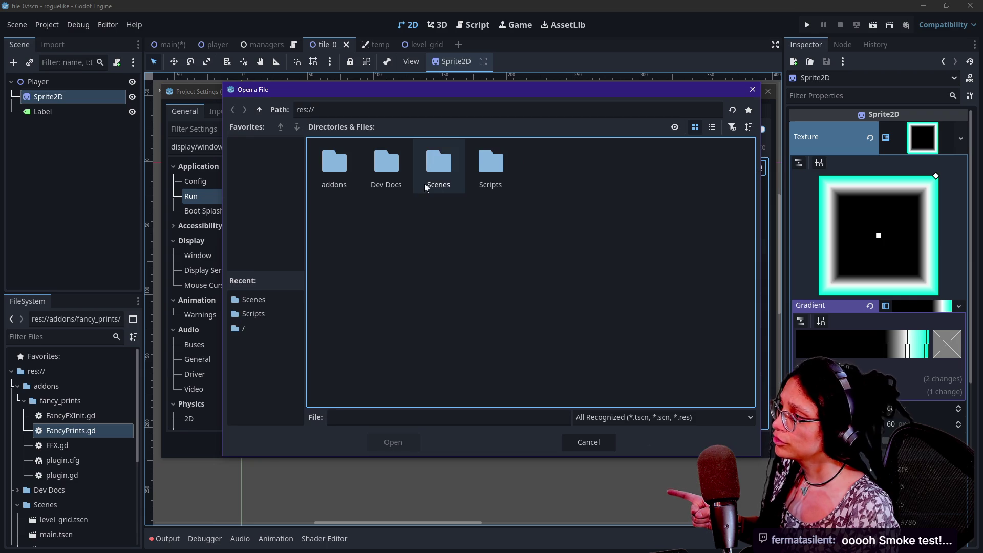
double_click(456, 158)
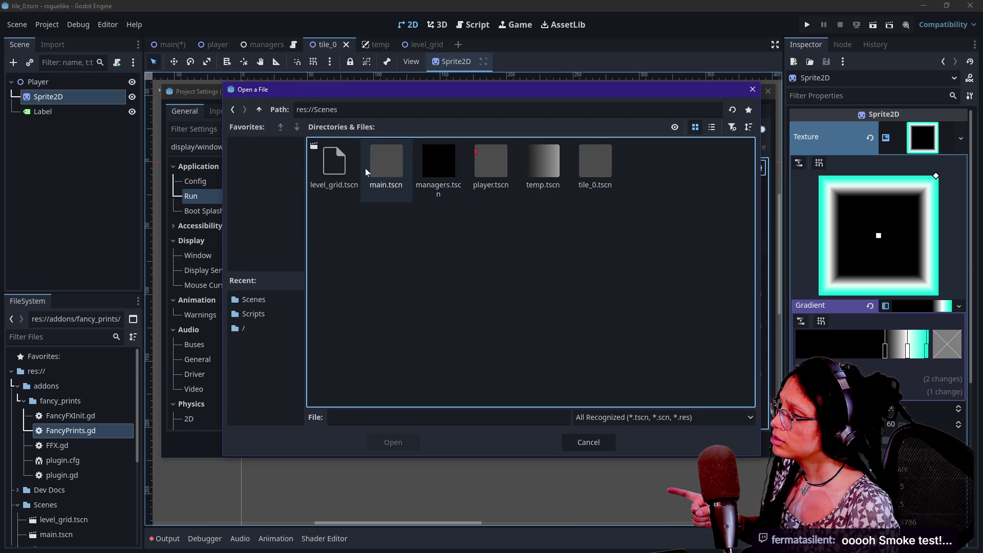
double_click(371, 164)
click(489, 442)
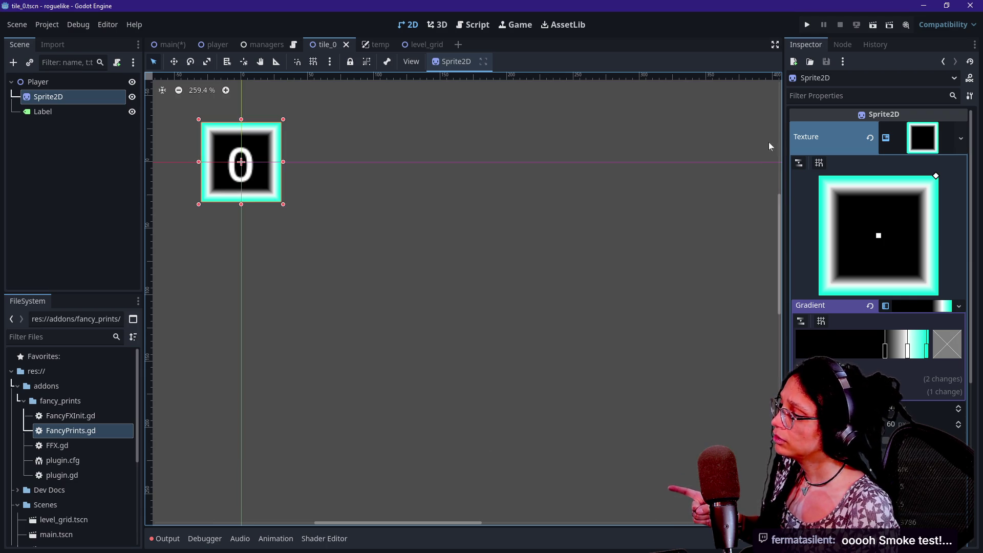
- Run the game once, then turn off the floating game workspace option so it embeds
click(807, 24)
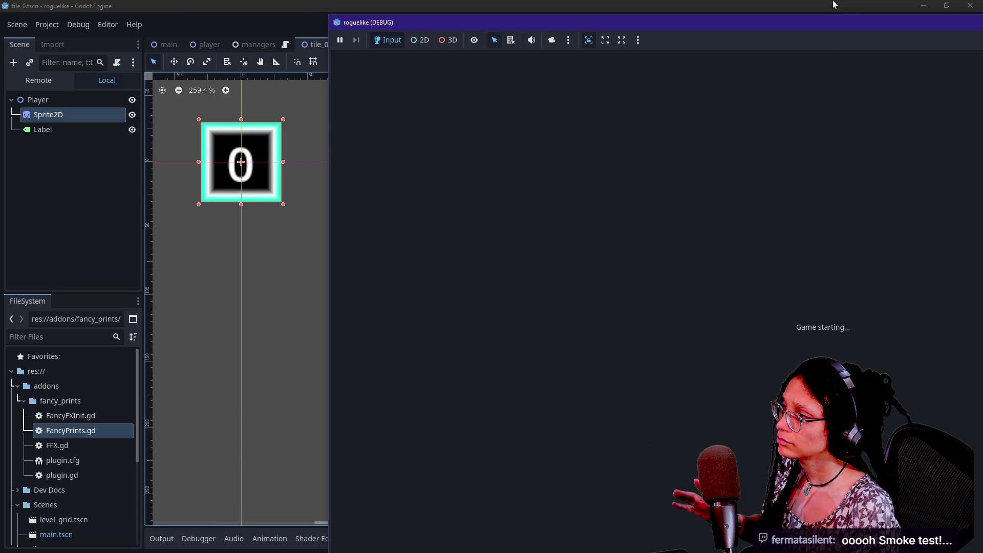
mouse_move(841, 24)
mouse_down()
mouse_move(587, 44)
mouse_move(743, 160)
mouse_move(520, 99)
mouse_up()
click(319, 115)
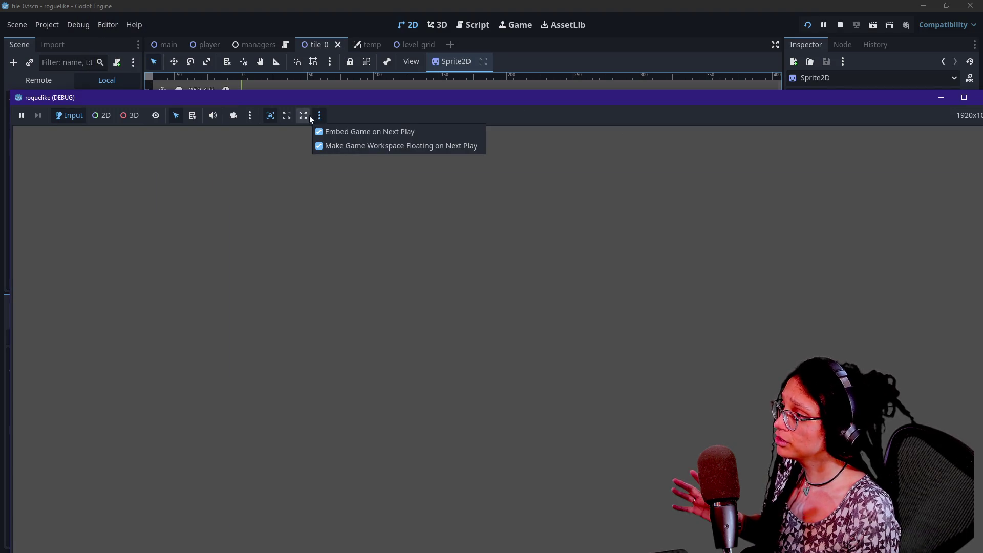
click(336, 148)
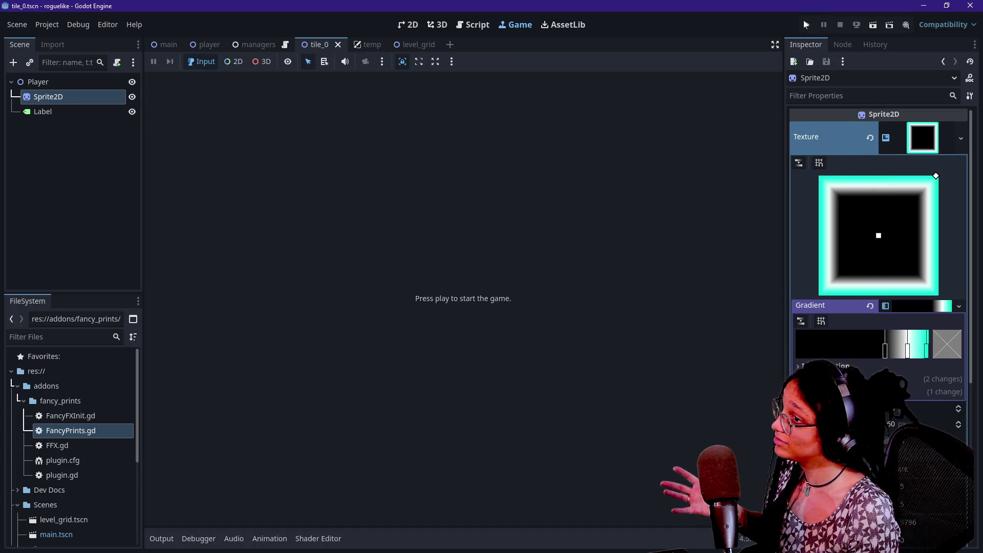
- Rerun the game embedded in the editor with the Output log shown below it
click(806, 23)
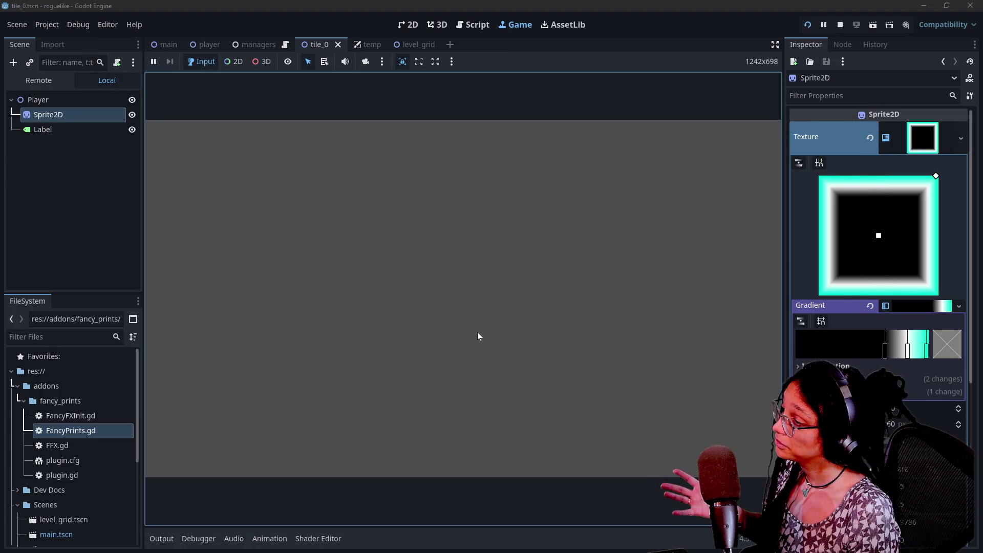
click(155, 540)
click(437, 260)
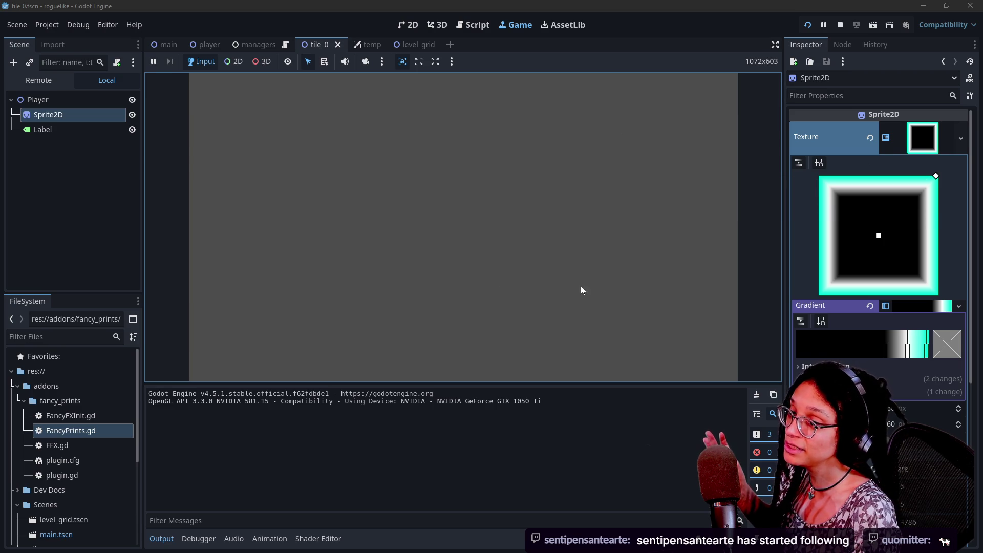
click(301, 419)
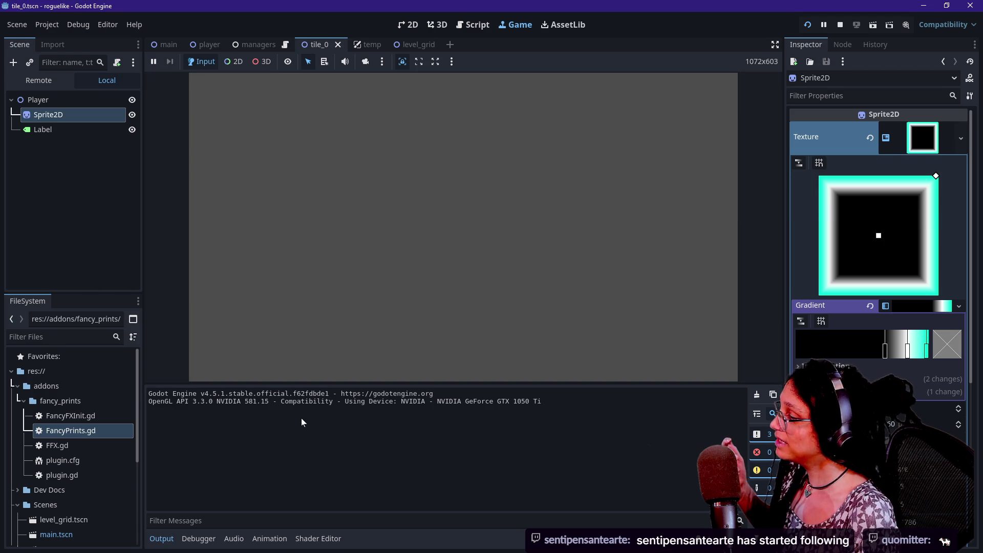
click(322, 206)
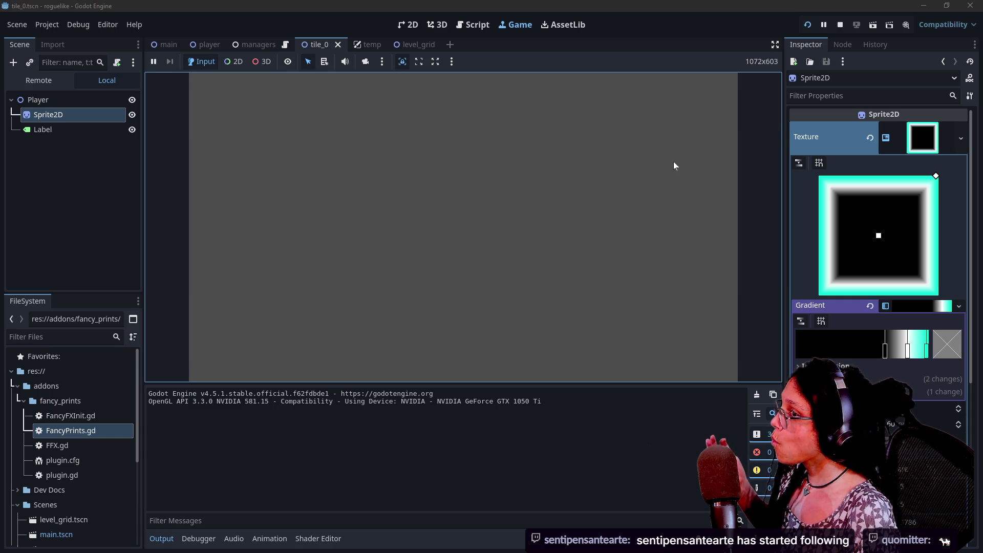
- Hide the Output log and open the Managers node's sub-scene from main.tscn to show the ManageLevel script
click(479, 25)
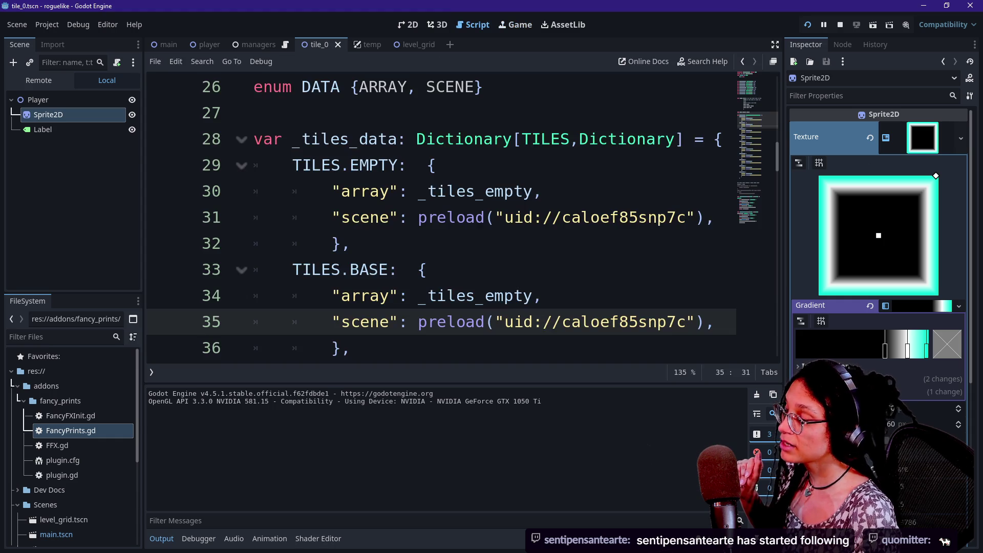
scroll(478, 192, up, 1)
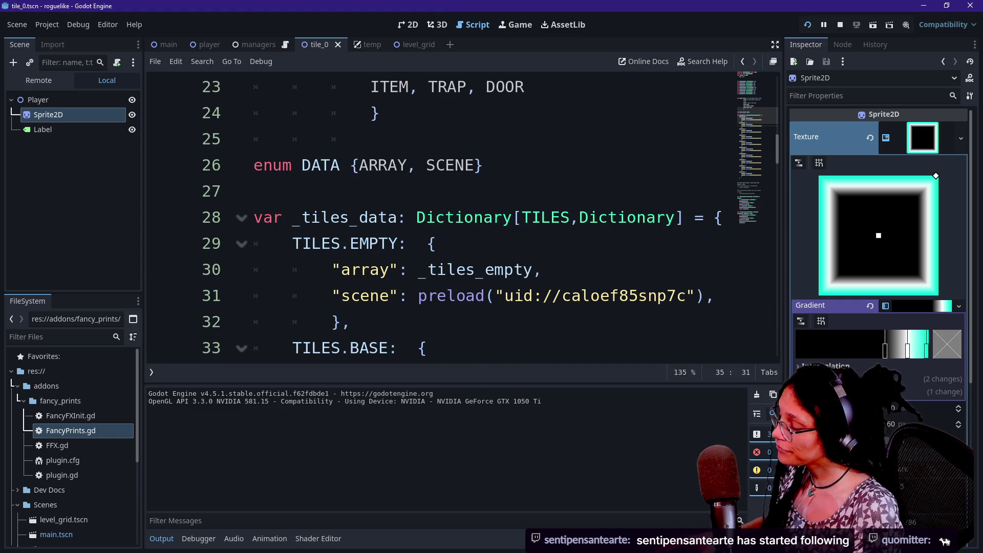
click(161, 538)
scroll(441, 291, up, 7)
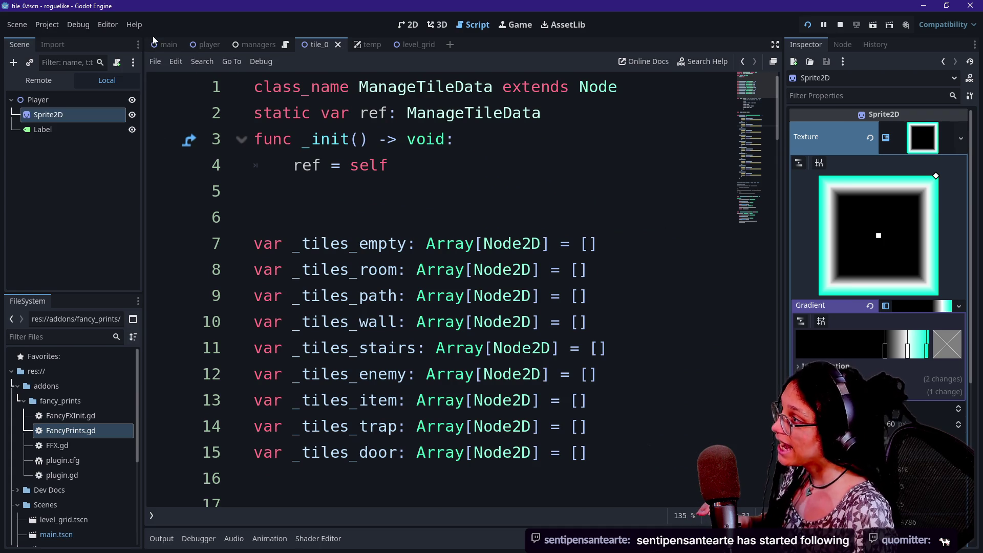
scroll(543, 452, down, 7)
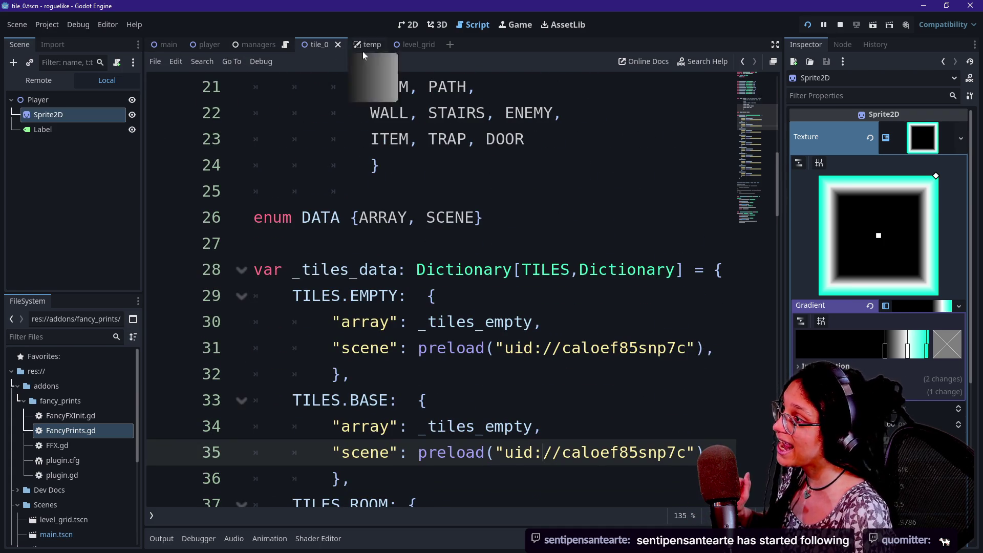
click(149, 46)
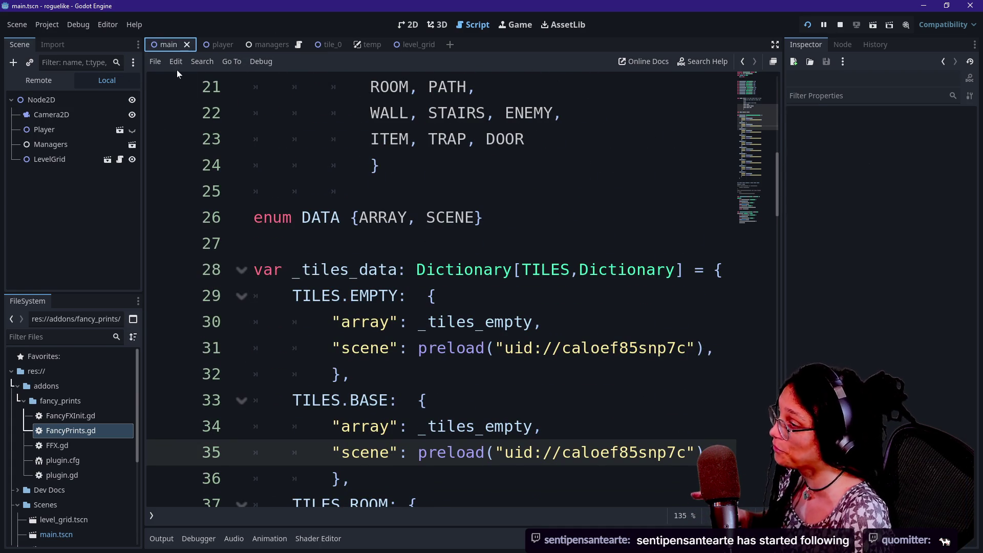
click(121, 143)
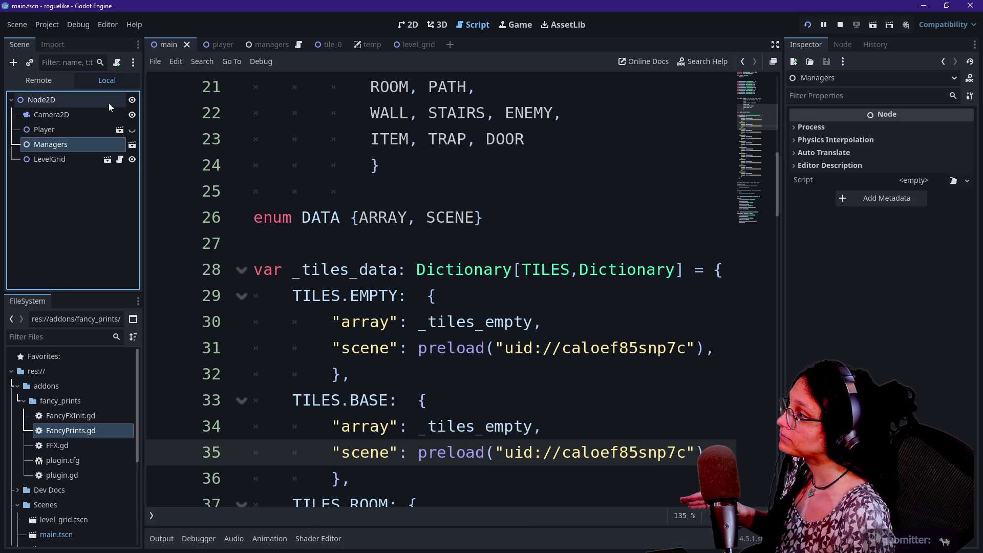
click(132, 144)
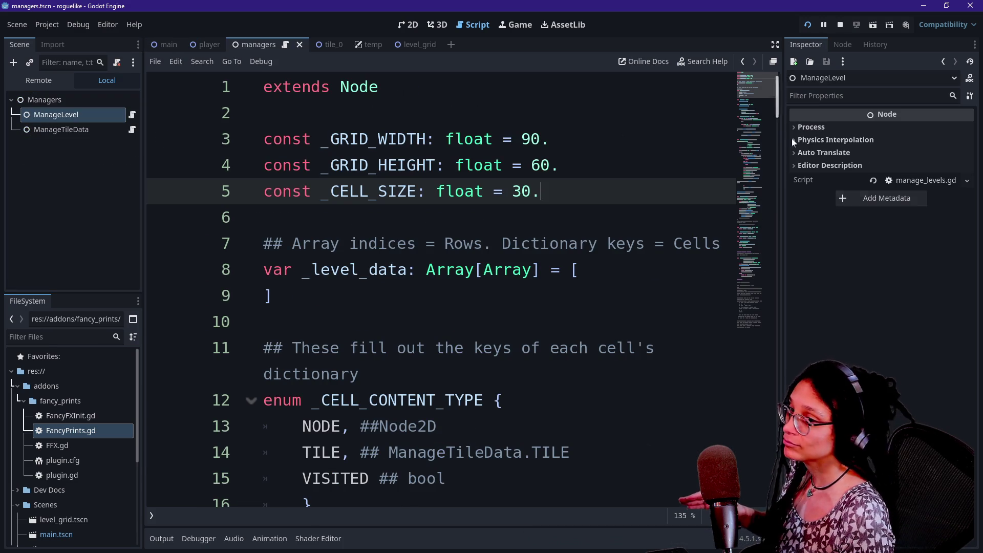
key(alt+Tab)
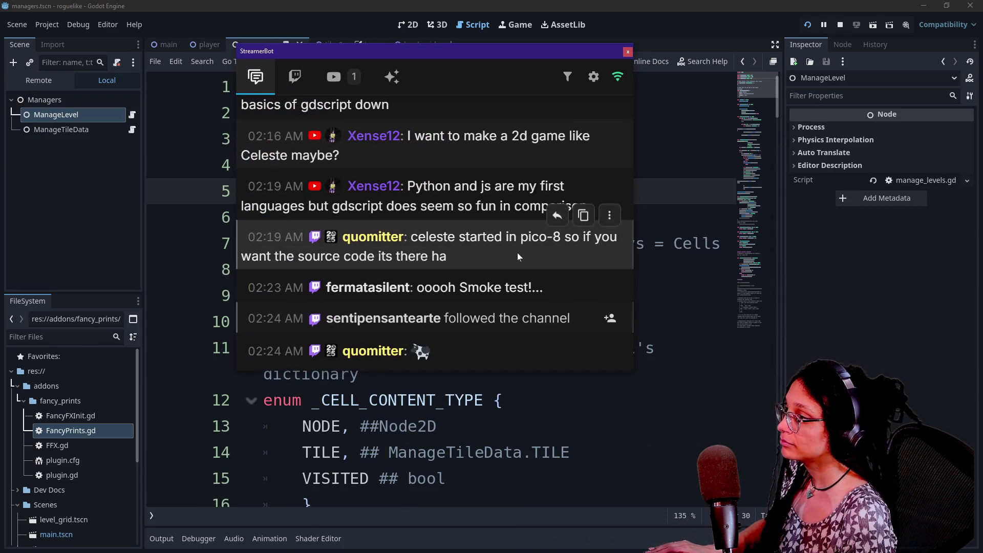
scroll(517, 253, up, 3)
scroll(596, 302, down, 4)
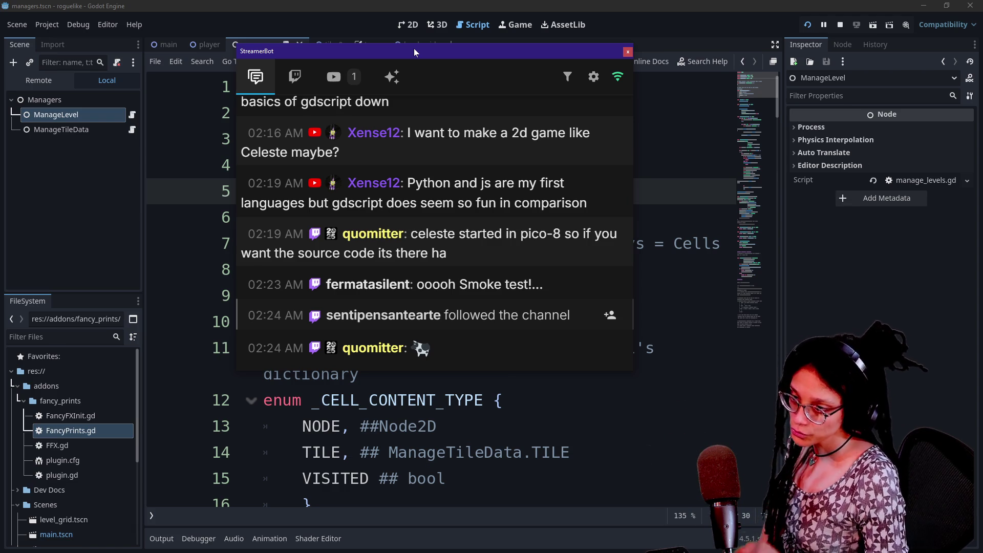
mouse_move(414, 48)
mouse_down()
mouse_move(880, 158)
mouse_move(982, 154)
mouse_up()
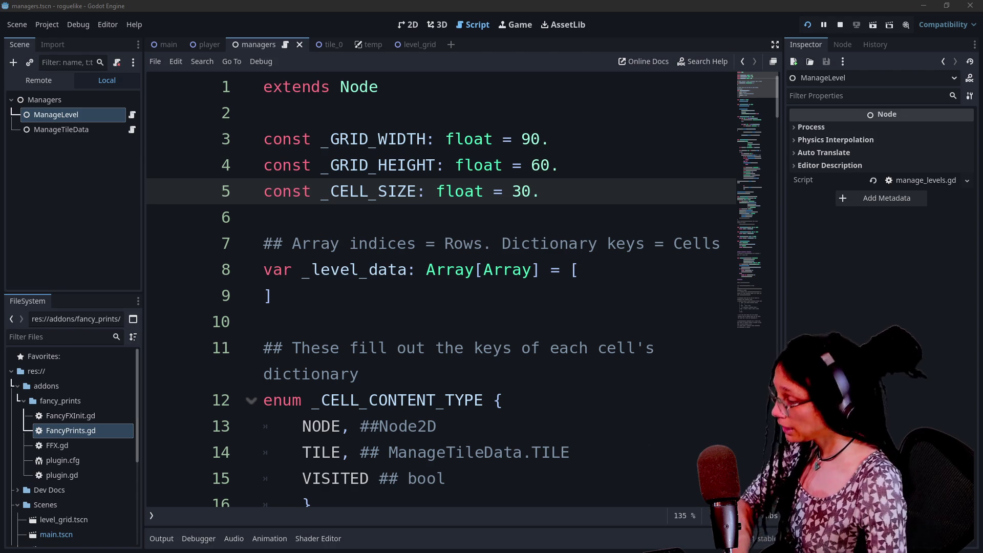
- Hide the side docks with Ctrl+Shift+F11 and jump to the _fill_level_array definition
click(504, 452)
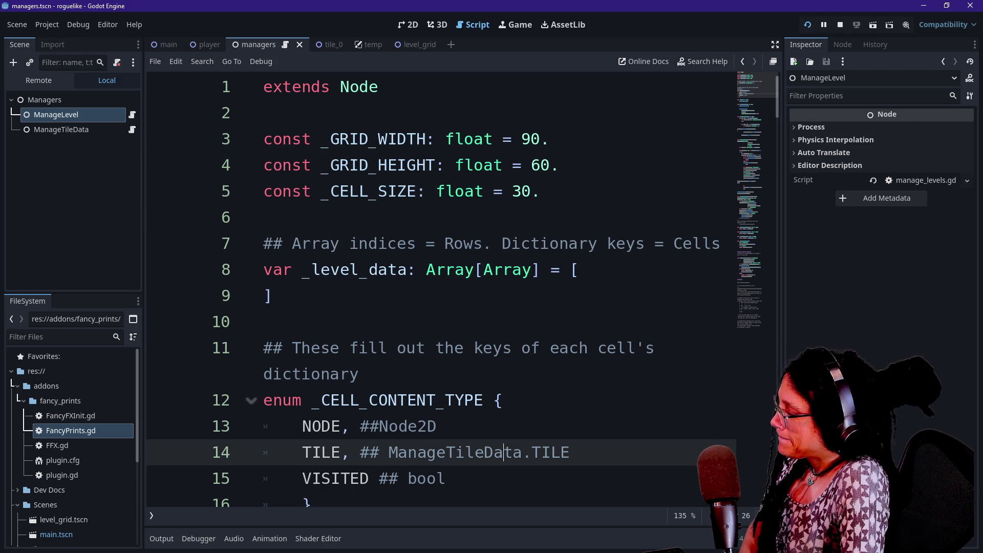
scroll(440, 287, down, 5)
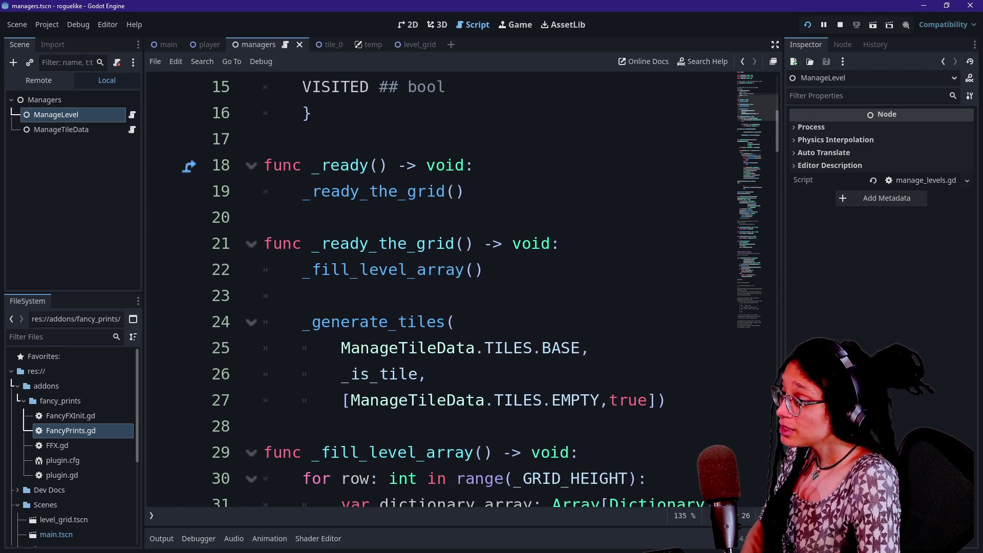
key(ctrl+shift+F11)
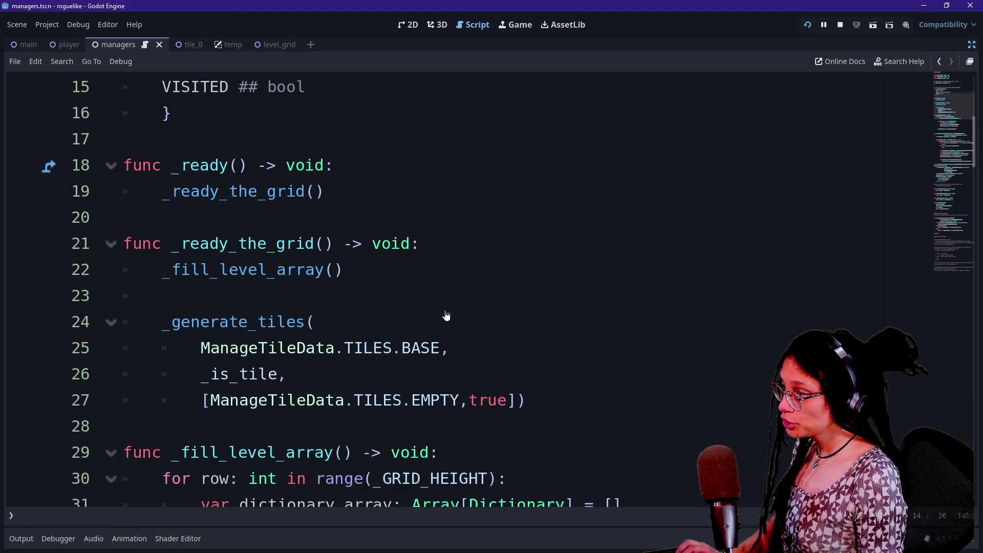
scroll(445, 315, down, 2)
scroll(445, 287, down, 1)
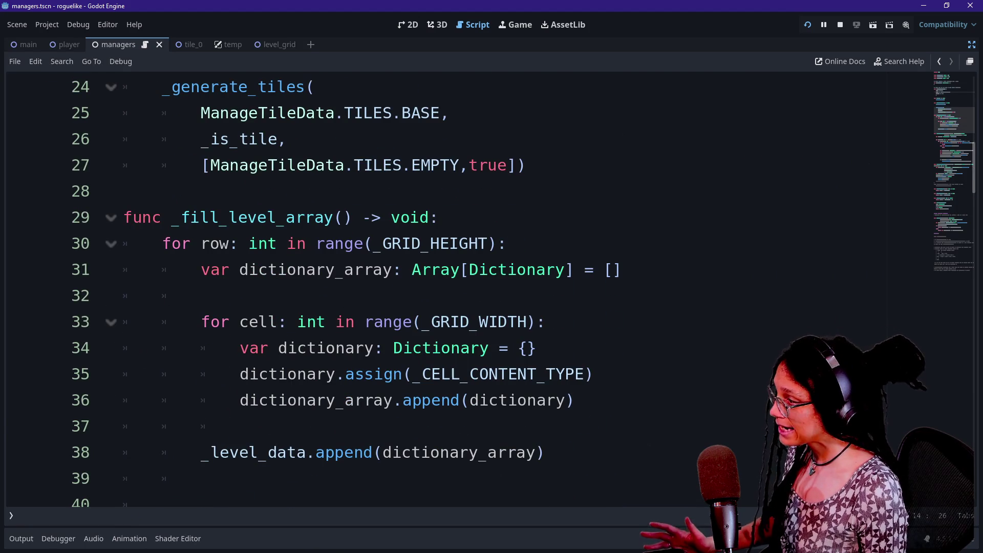
scroll(445, 287, down, 2)
scroll(446, 286, down, 2)
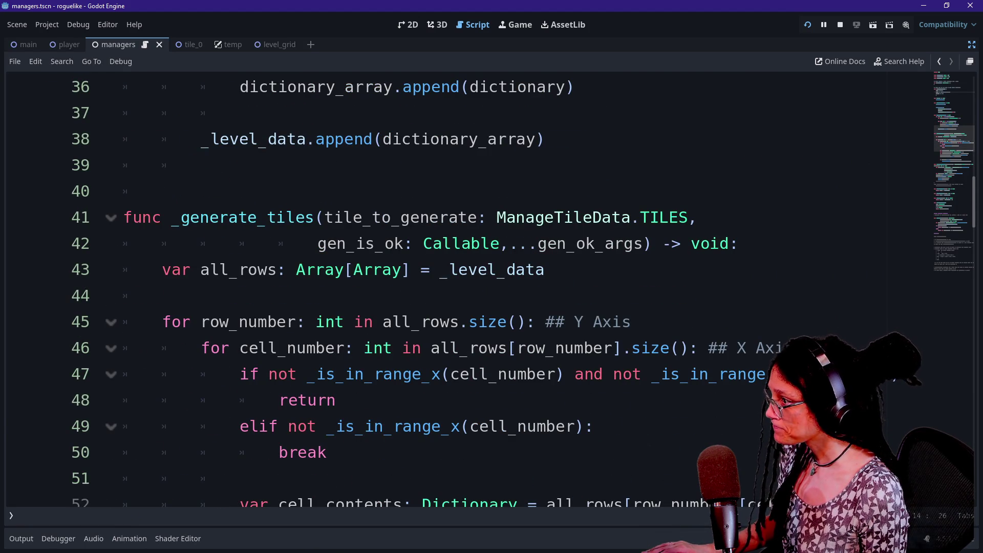
scroll(445, 286, up, 6)
ctrl+click(248, 193)
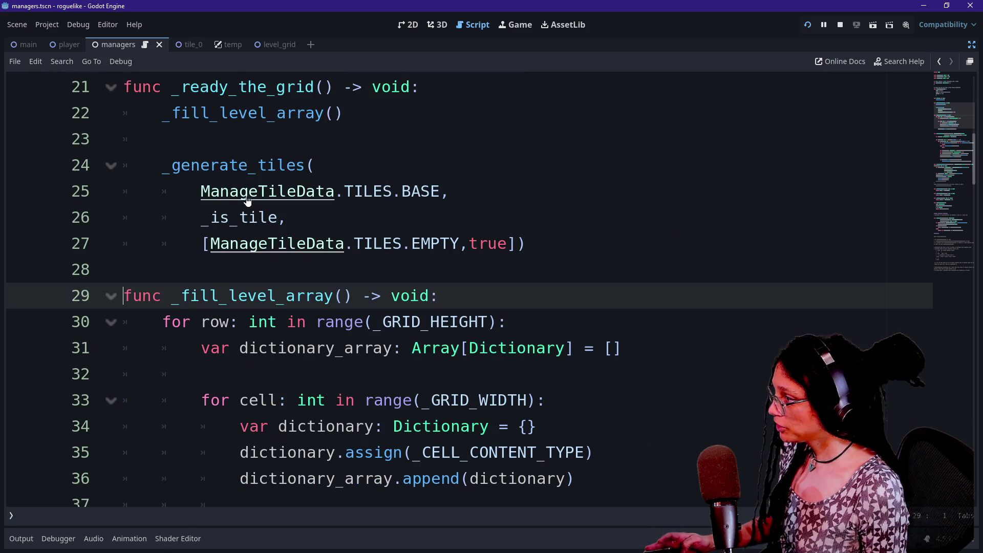
- Add print.fancy("Filling the level array...") as the first line of _fill_level_array and run the game
key(Return)
text(P)
key(BackSpace)
text(print.ga)
key(BackSpace)
key(BackSpace)
text(fancy()
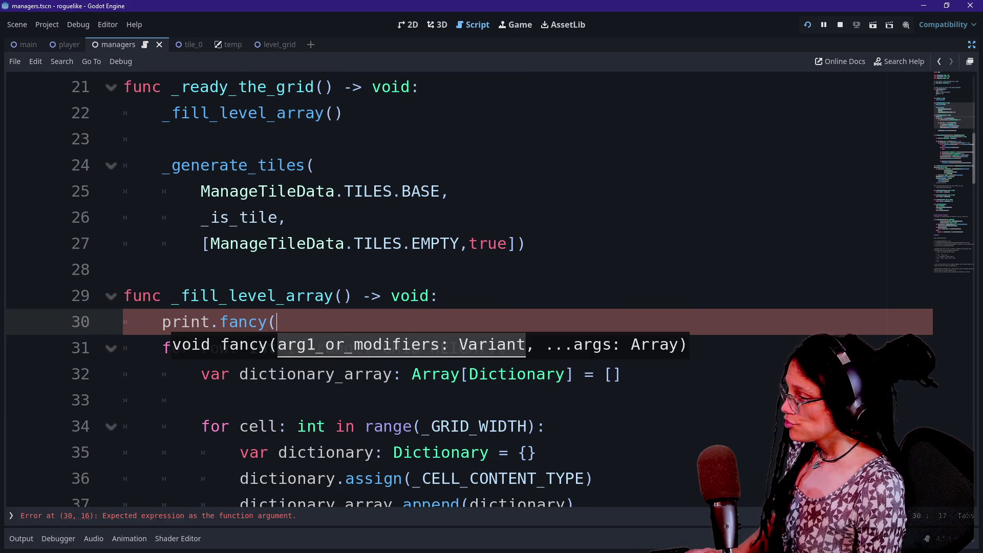
text(")
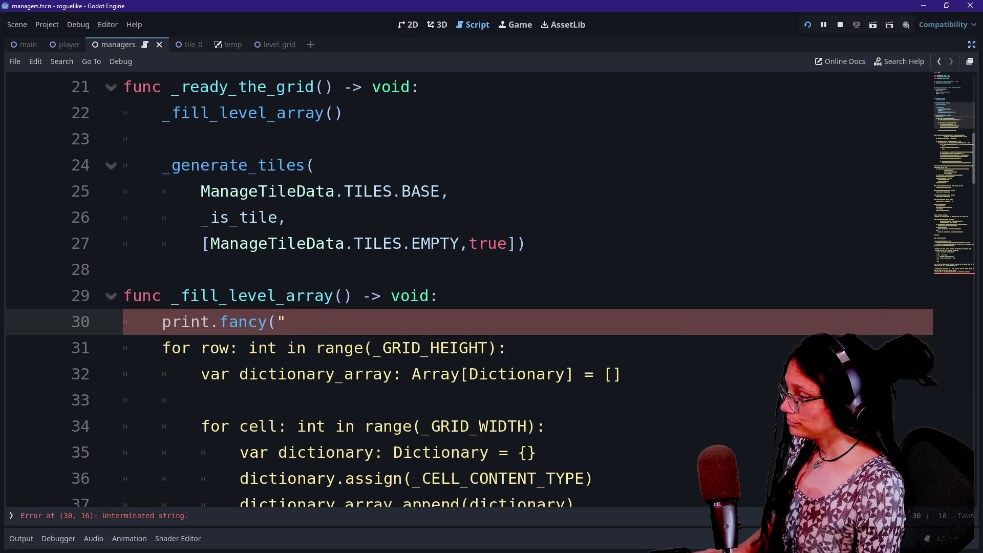
text(filling)
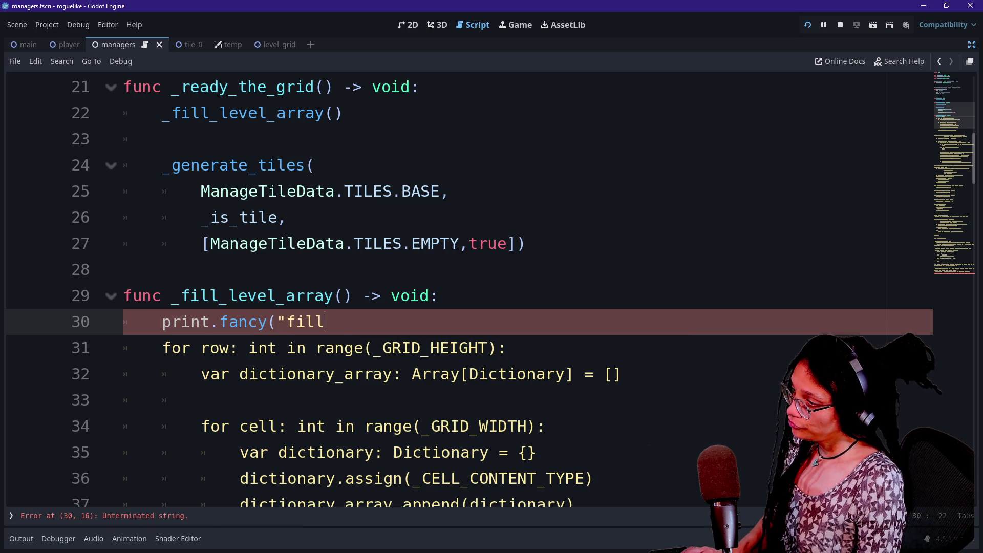
key(BackSpace)
key(BackSpace)
key(BackSpace)
text(Filling the level)
key(BackSpace)
key(BackSpace)
text(vel array..."))
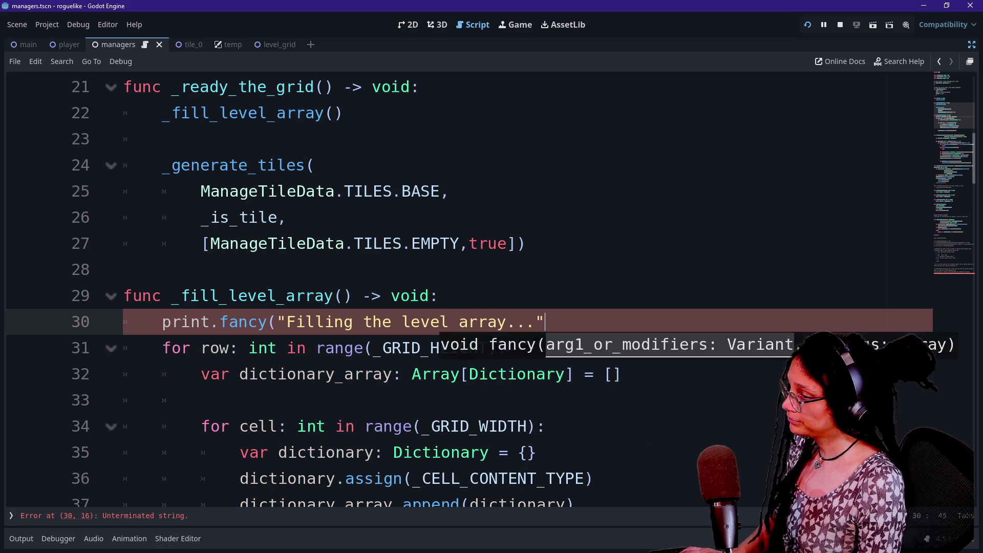
click(807, 26)
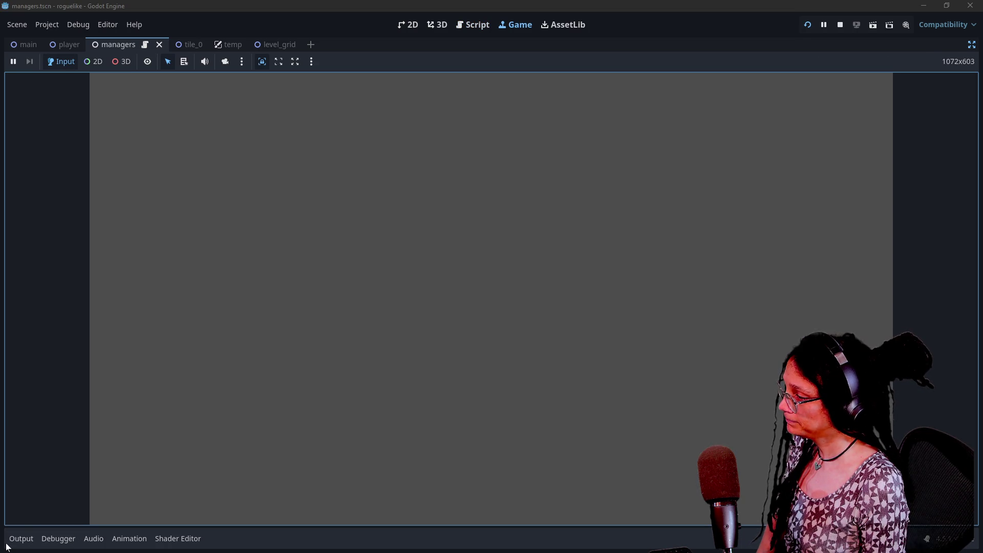
- Check that 'Filling the level array...' appears in the Output log, then return to the script
click(11, 541)
drag(154, 433, 60, 431)
click(59, 431)
click(480, 30)
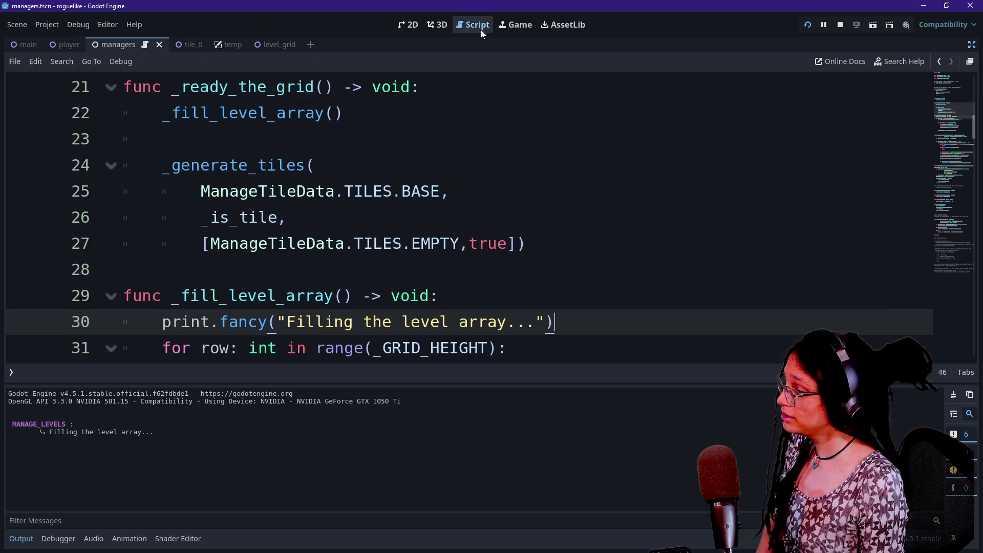
scroll(460, 230, down, 2)
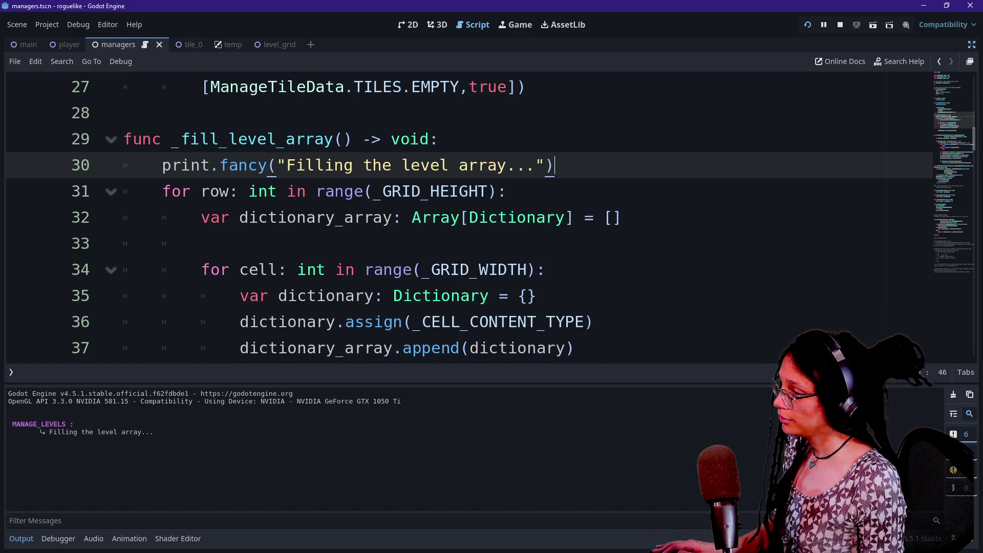
scroll(461, 215, down, 1)
click(21, 538)
- After the row loop add print.fancy("Level array filled!\n",_level_data), then run the game
click(546, 321)
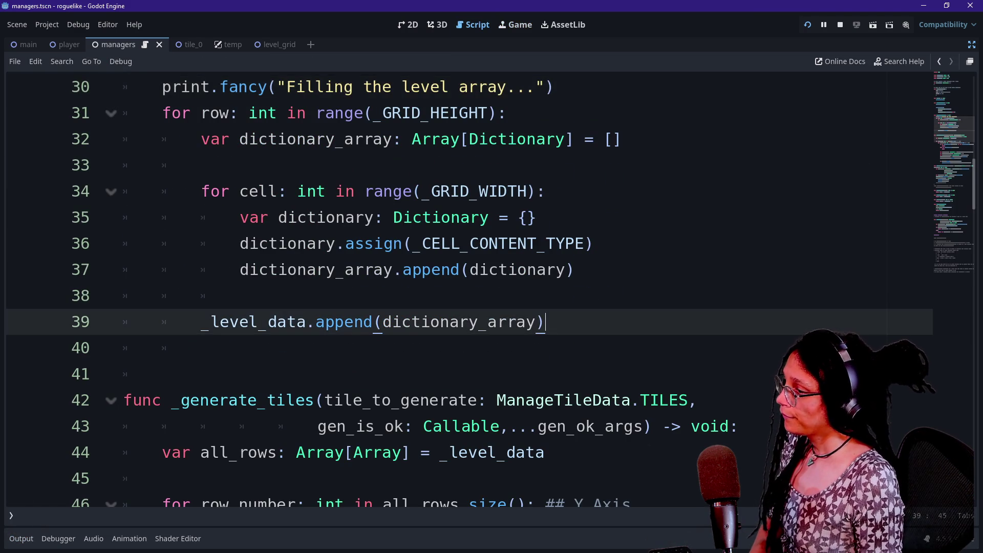
scroll(461, 256, up, 1)
key(Return)
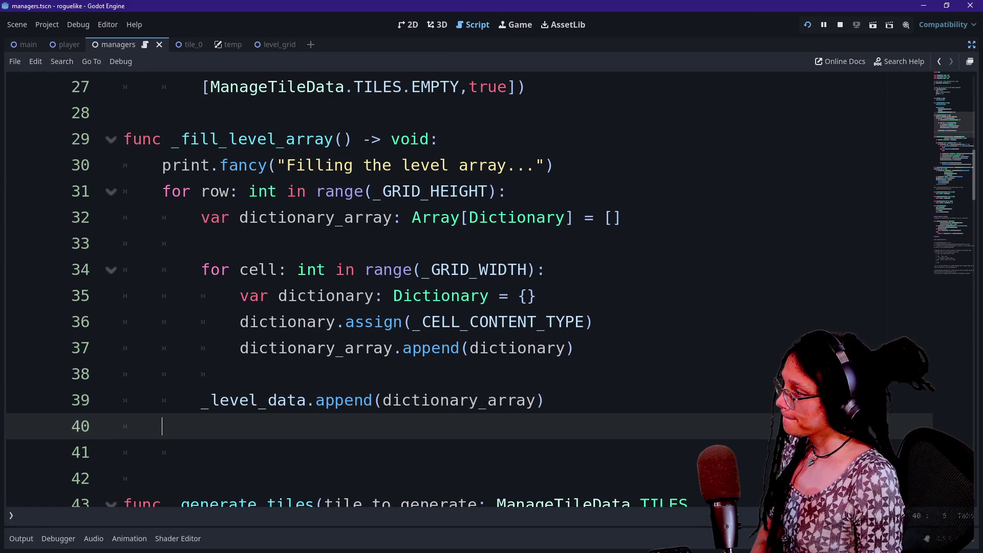
key(Tab)
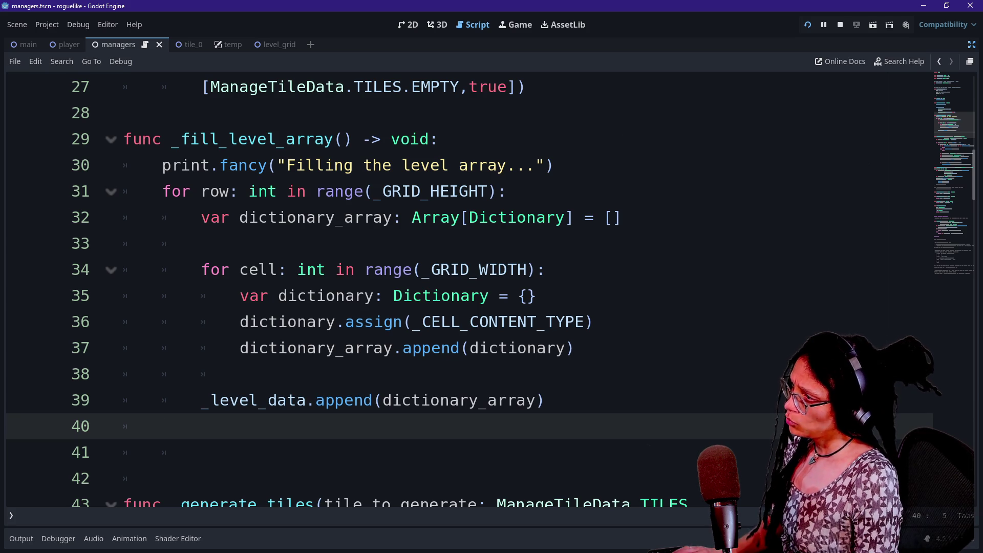
text(print.fancy("Level arr)
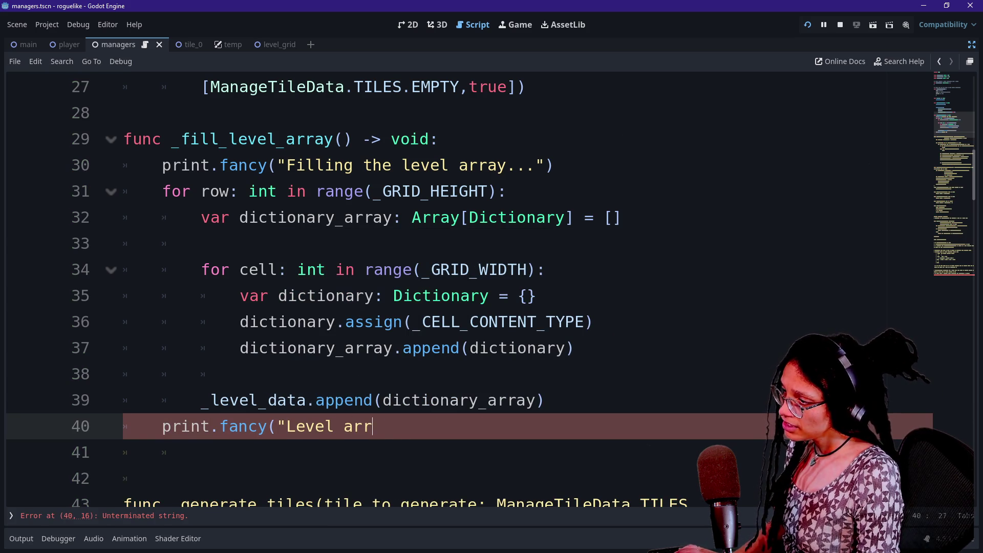
text(ay filled!)
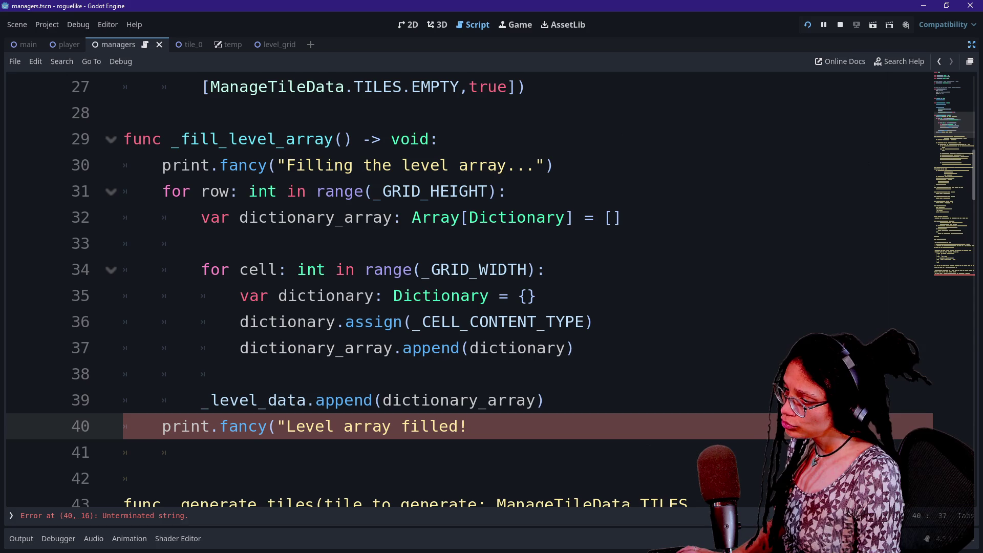
text(\n)
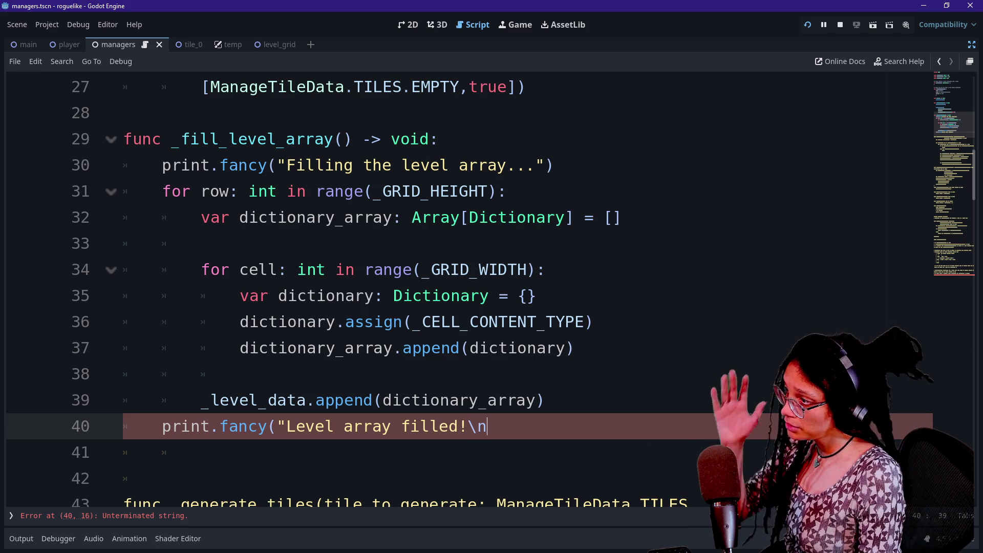
text(_level)
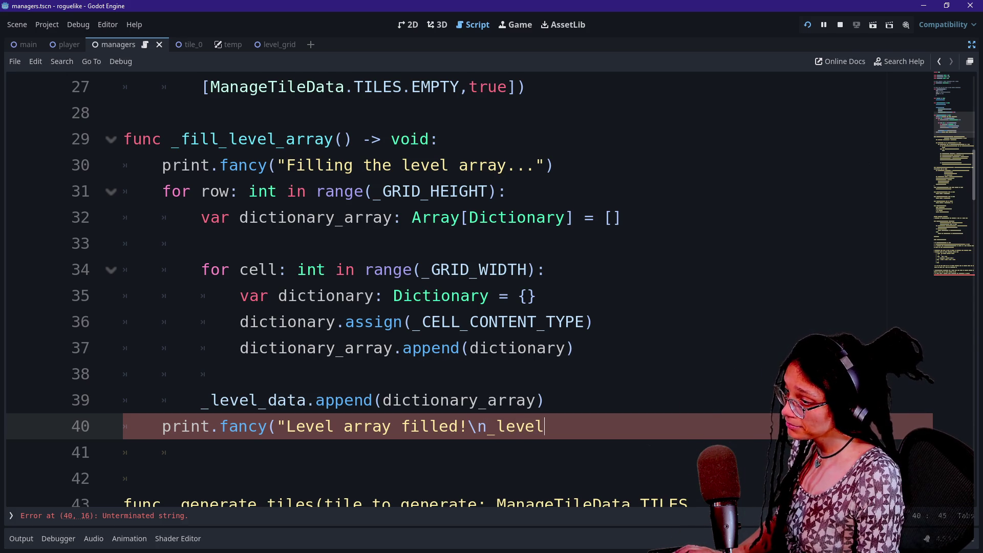
key(BackSpace)
key(BackSpace)
key(BackSpace)
text(", le)
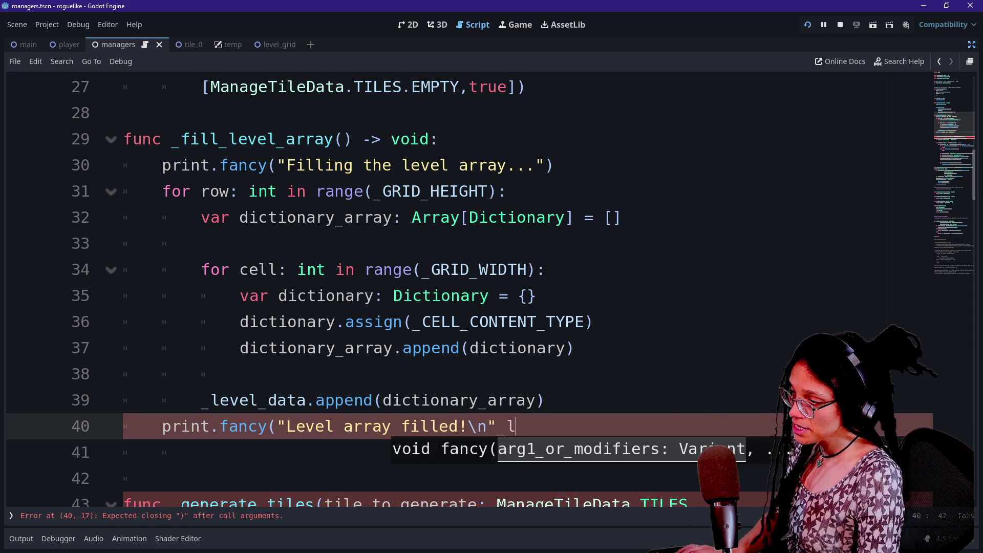
key(BackSpace)
key(BackSpace)
key(BackSpace)
text(_level_d)
key(Caps_Lock)
text(T)
key(BackSpace)
key(Caps_Lock)
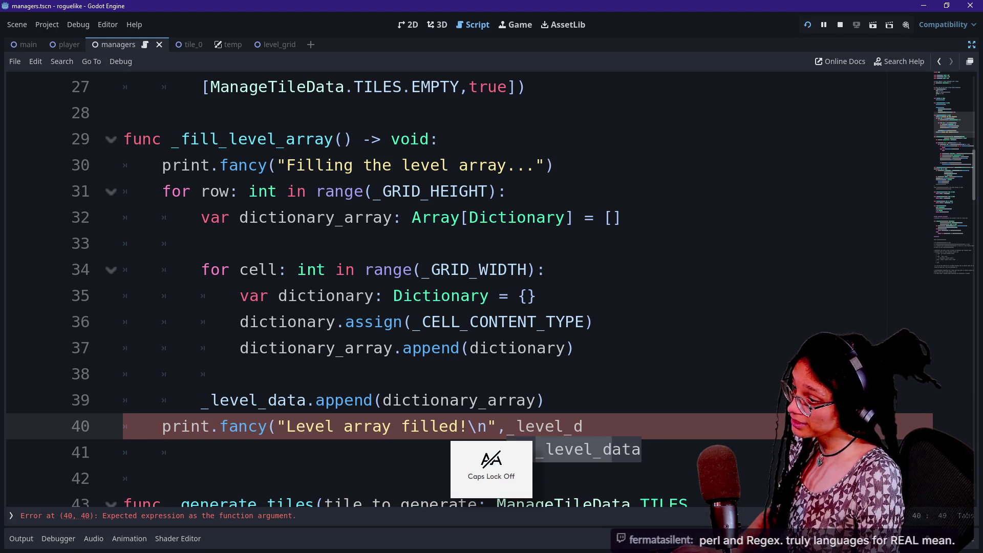
text(ata))
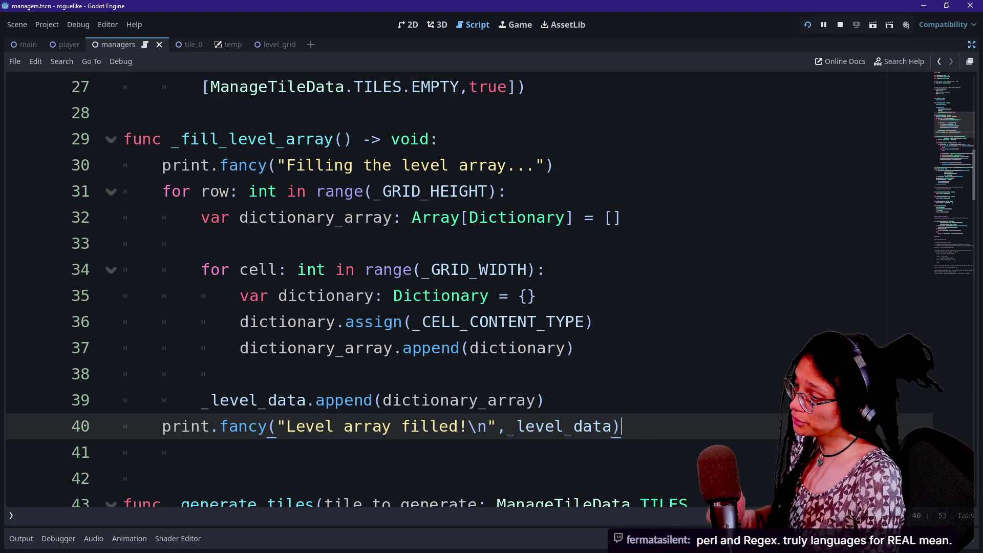
key(Up)
key(Up)
key(Up)
key(shift+Up)
key(shift+Up)
key(shift+Up)
click(807, 25)
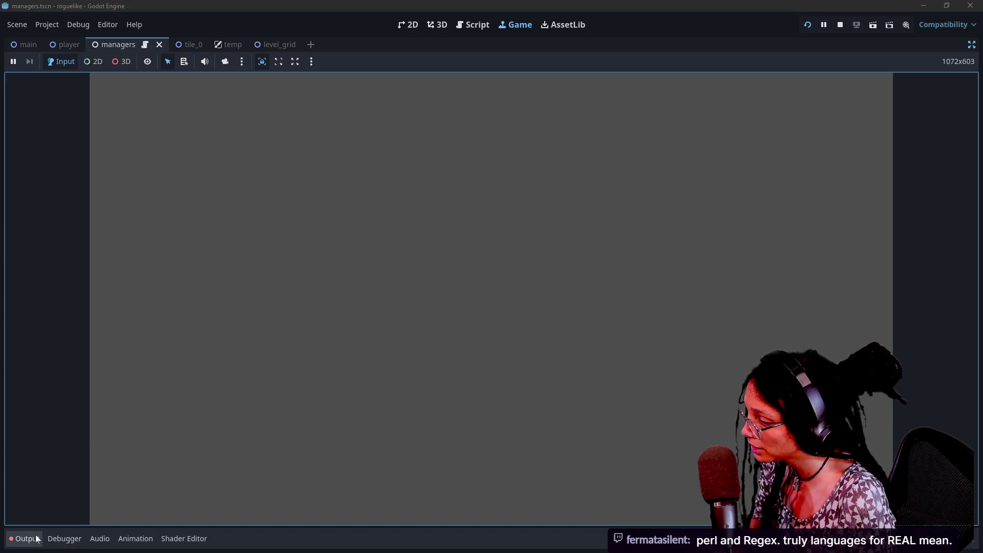
- Inspect the Output log flooded with NODE/TILE/VISITED dictionaries until it overflows
click(34, 538)
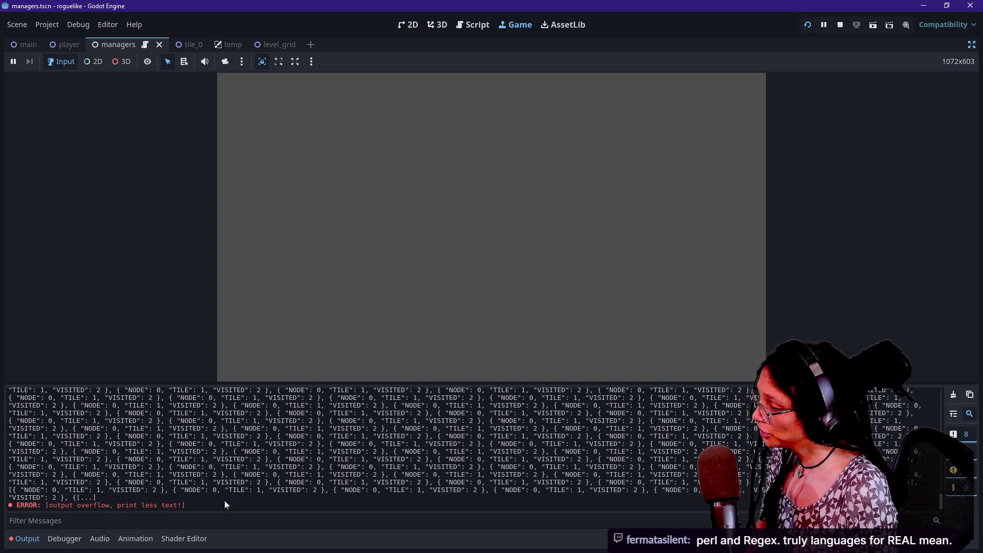
right_click(220, 483)
scroll(366, 477, up, 1)
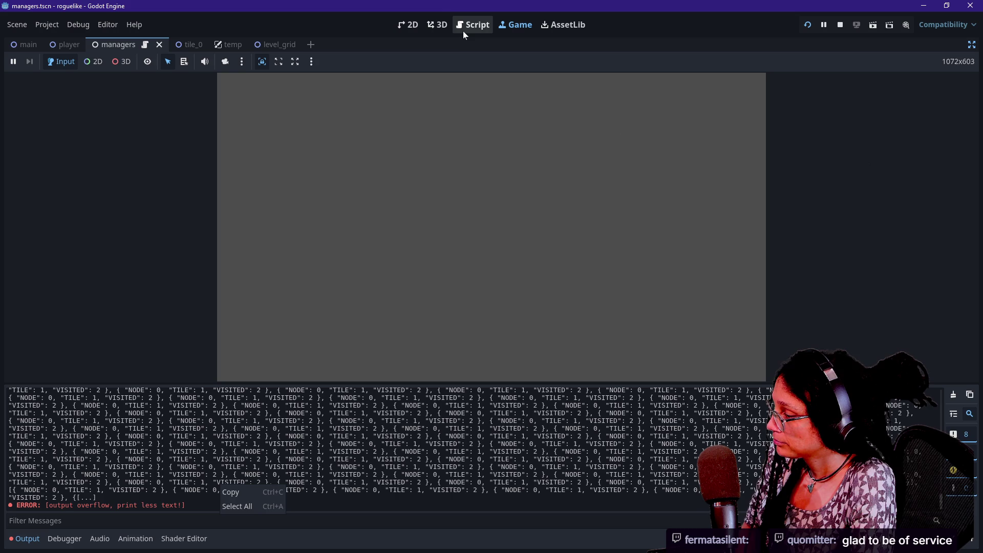
key(Escape)
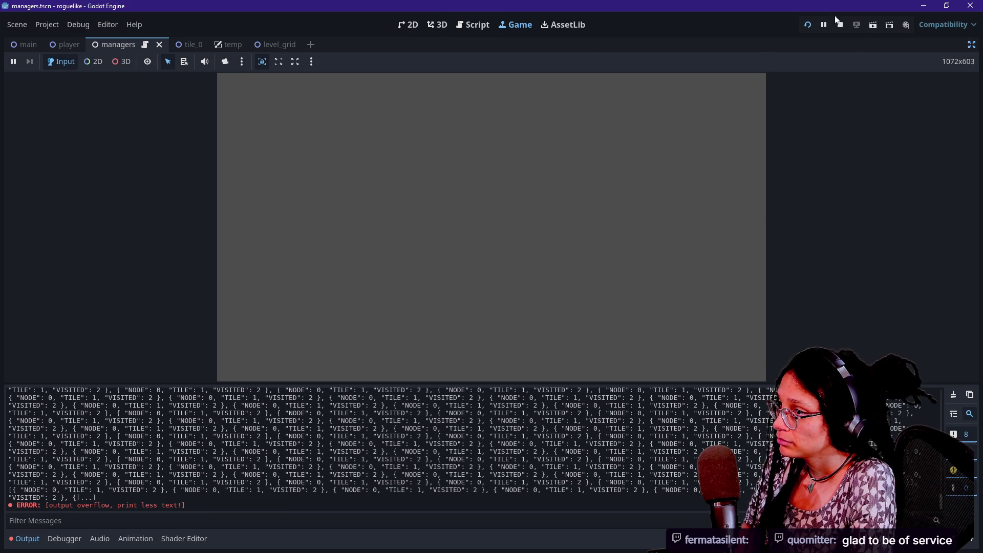
- Stop the game and return to the end of line 40 in the script
click(837, 22)
click(259, 136)
scroll(460, 214, down, 1)
scroll(460, 215, down, 2)
click(620, 191)
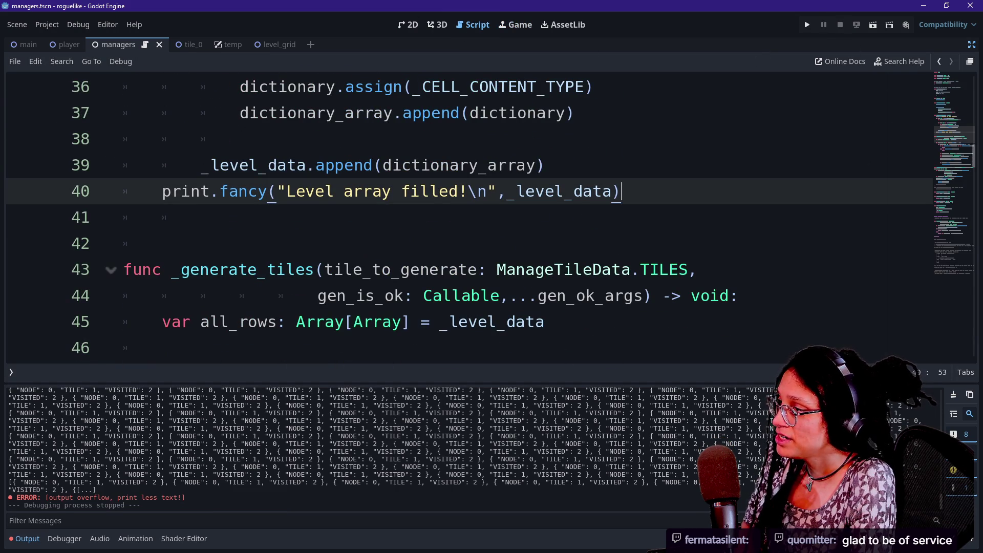
- Replace the _level_data argument on line 40 with a "Rows:" label followed by _level_data
click(420, 191)
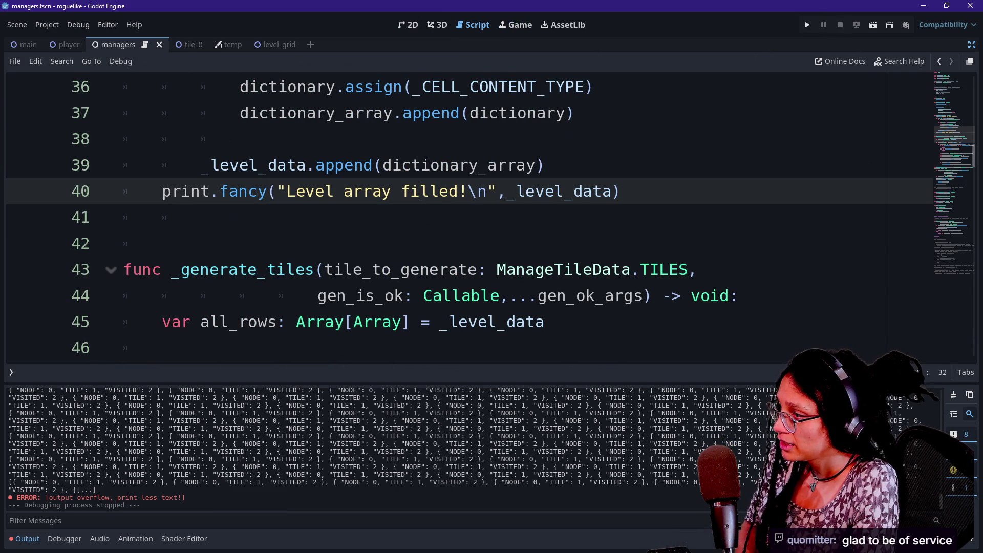
key(shift+Right)
key(shift+Right)
key(shift+Right)
key(BackSpace)
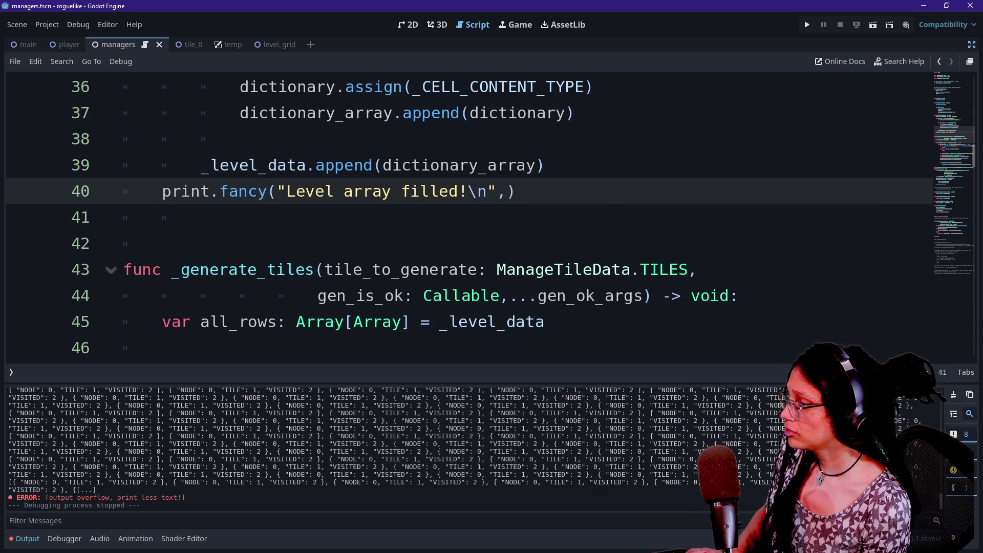
text(")
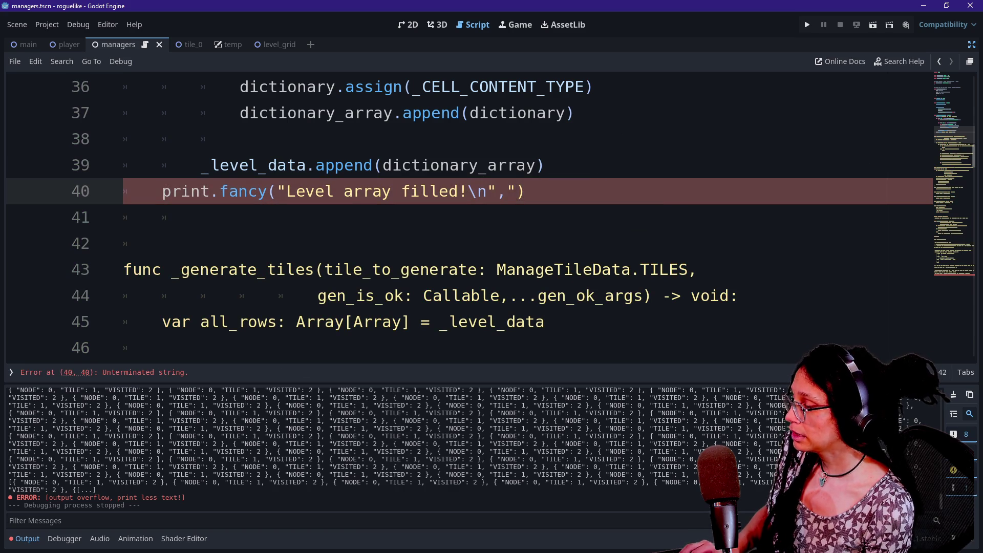
text(Rpws)
key(BackSpace)
key(BackSpace)
key(BackSpace)
text(ows:)
key(BackSpace)
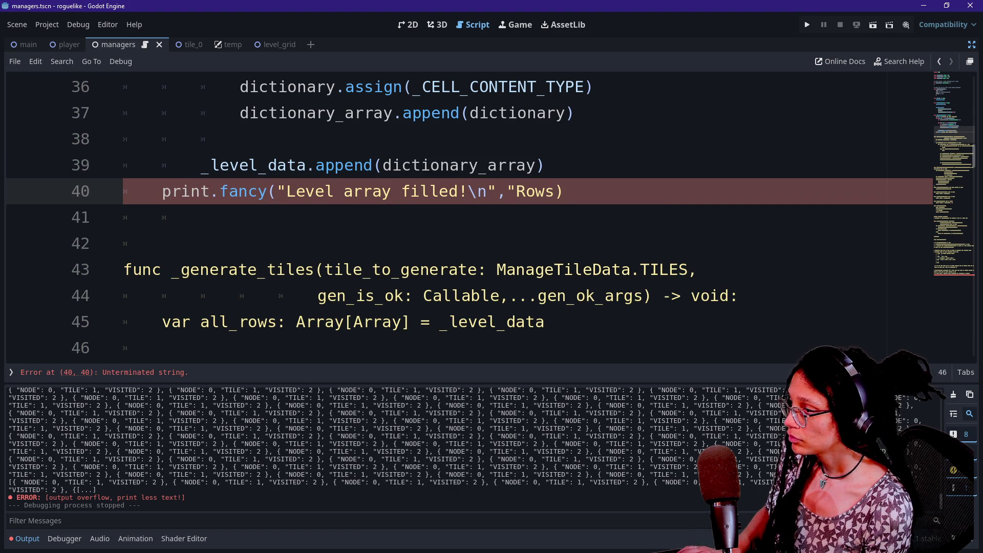
text(:",_level)
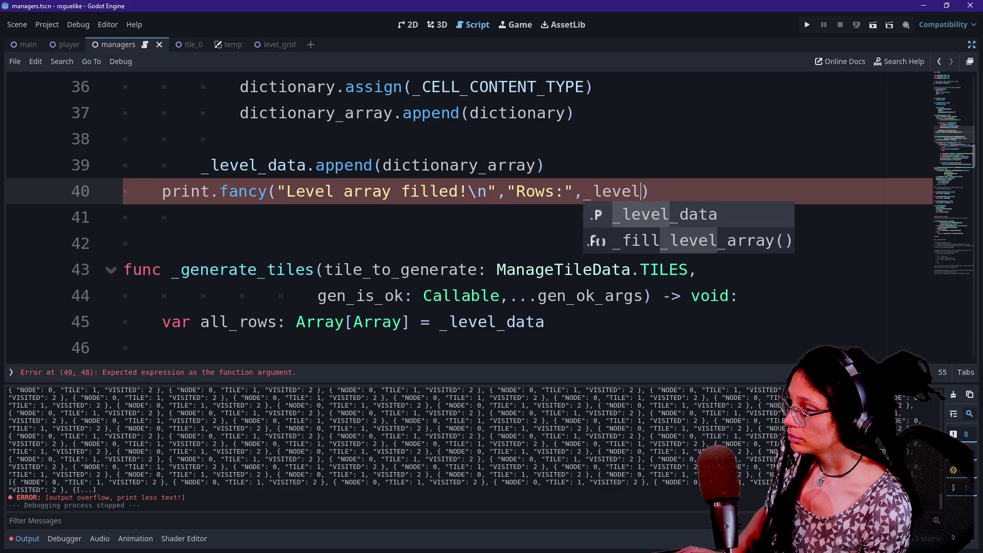
text(_d)
key(Return)
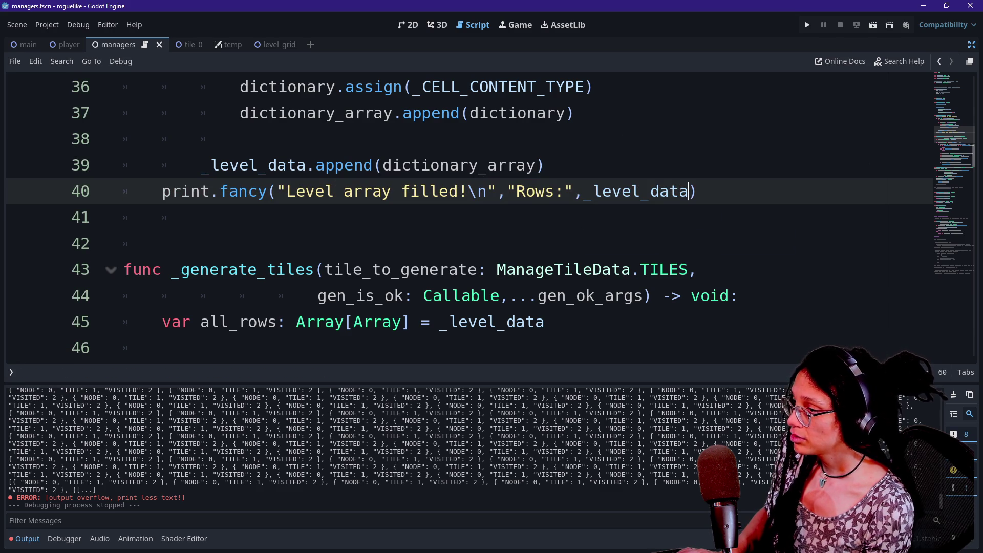
text([)
key(BackSpace)
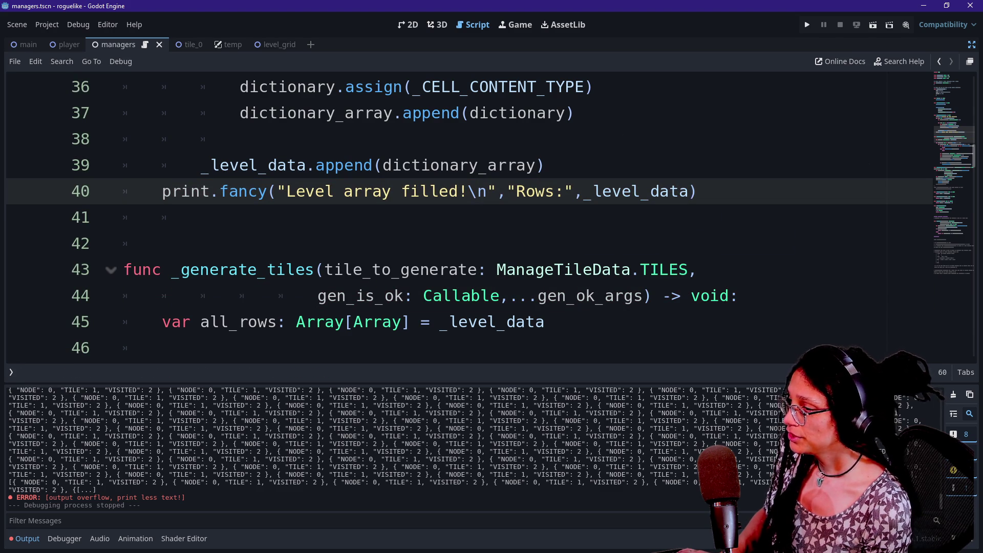
- Print the row count via _level_data.size(), clear the parse errors, and test-run to see Rows: 60
scroll(461, 215, up, 2)
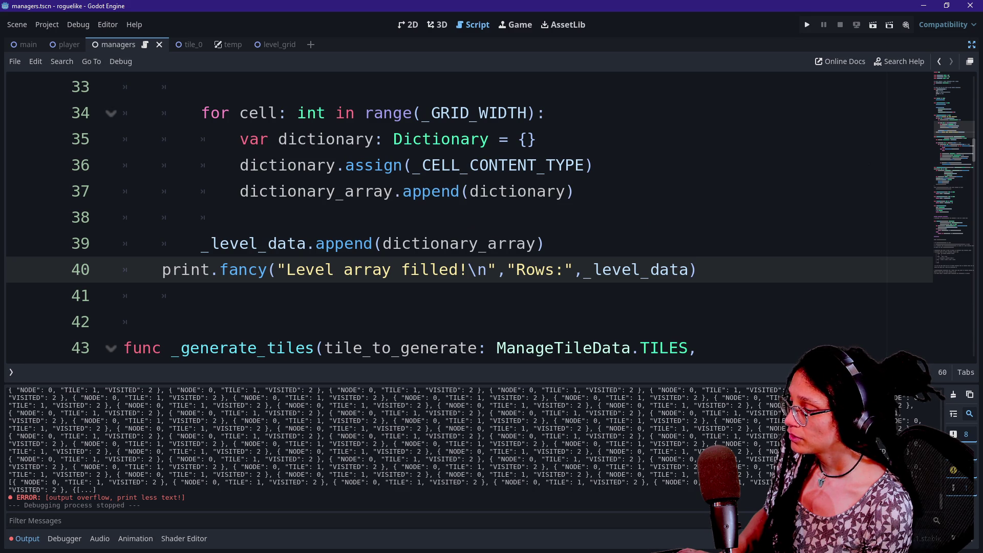
key(ctrl+z)
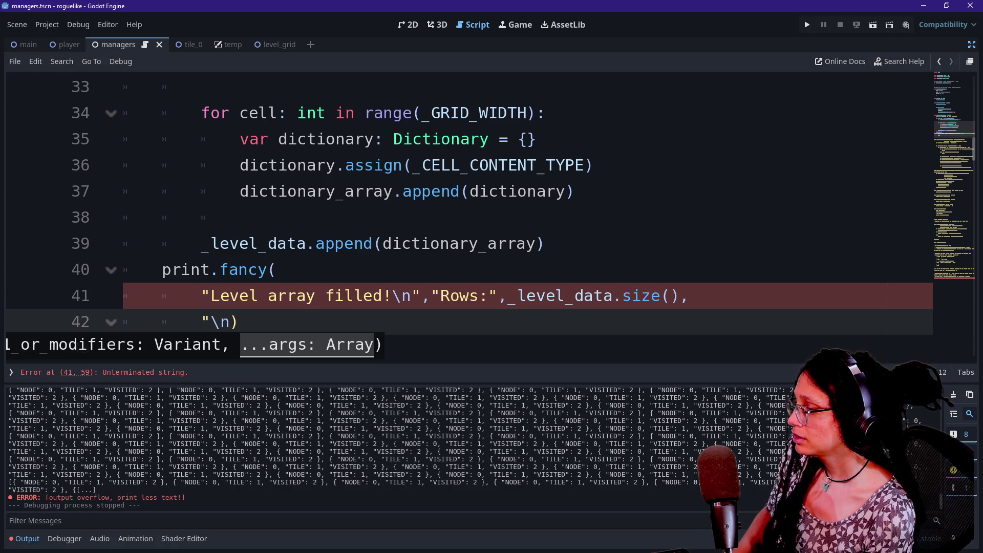
text(Cells per)
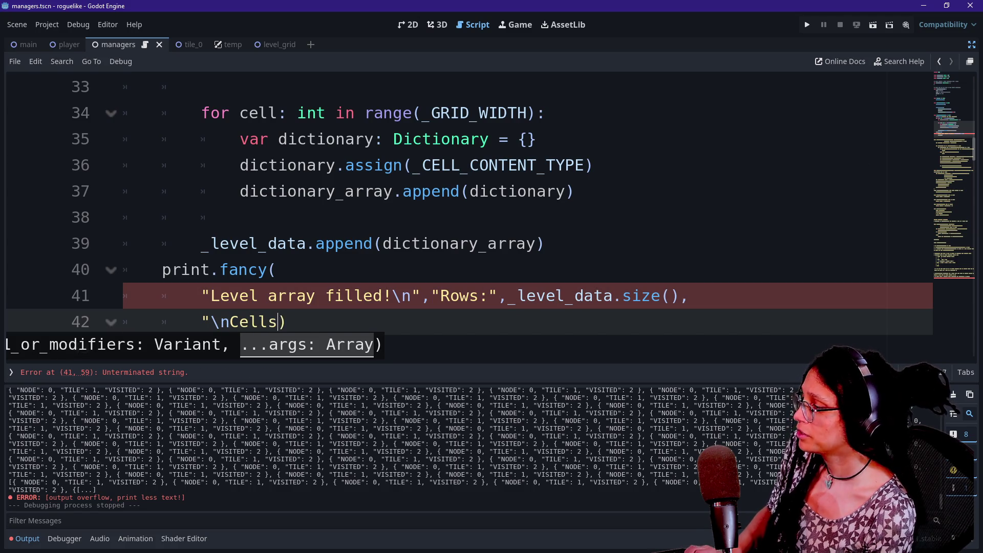
text( row)
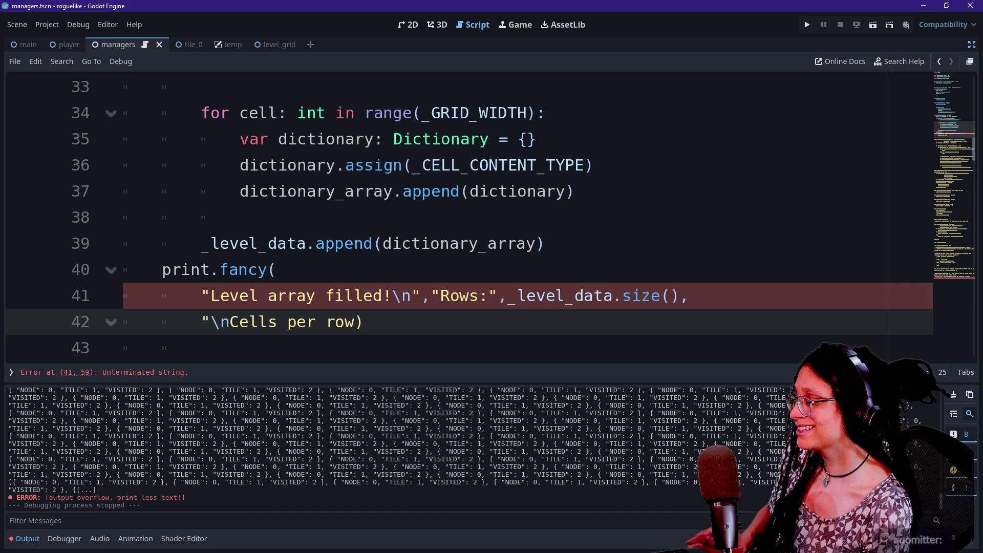
key(BackSpace)
key(BackSpace)
key(BackSpace)
key(BackSpace)
key(BackSpace)
key(BackSpace)
text(Total)
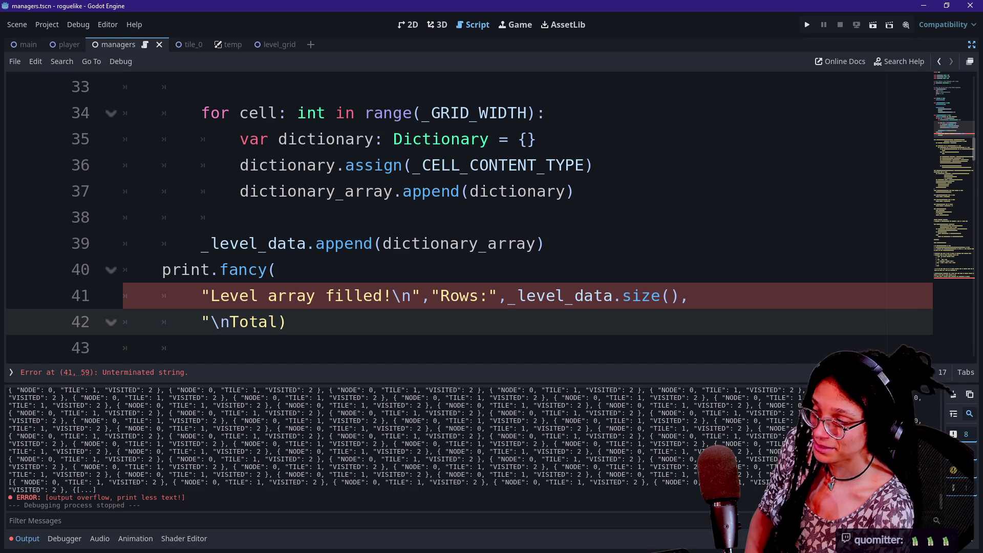
key(BackSpace)
key(BackSpace)
key(BackSpace)
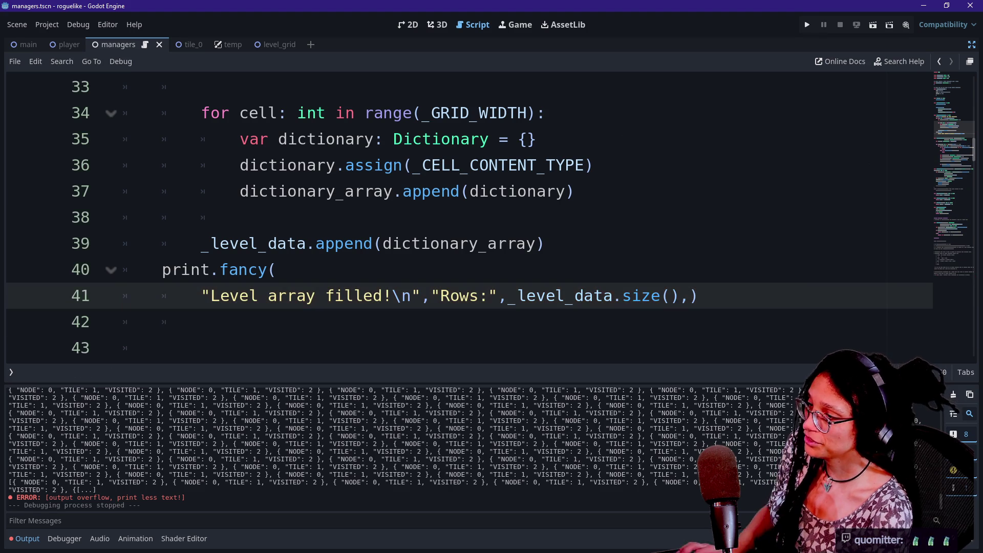
key(BackSpace)
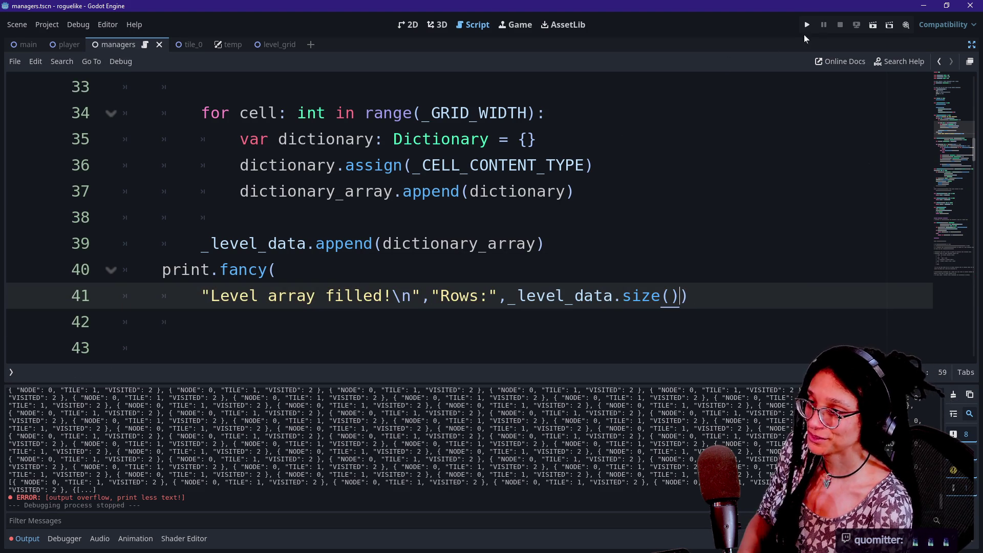
click(806, 24)
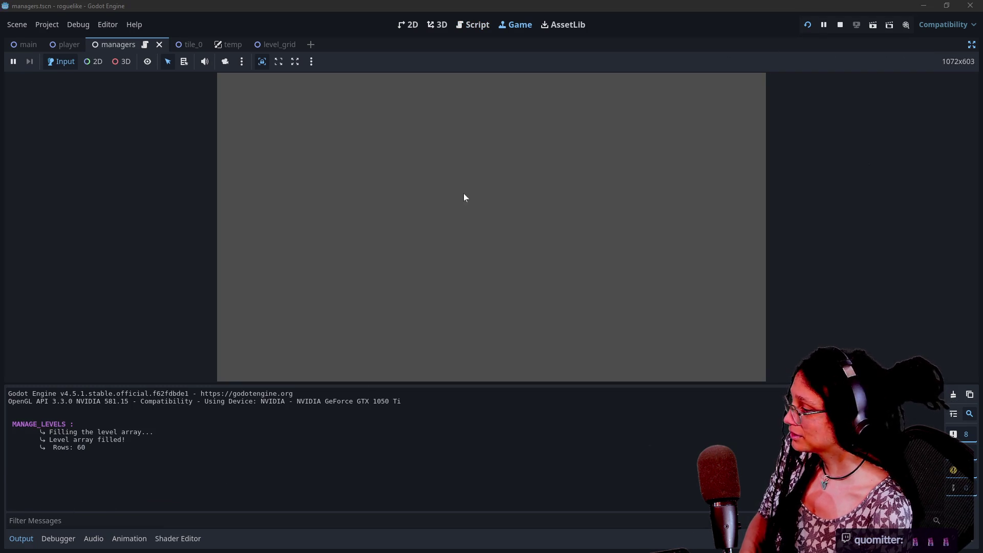
click(844, 23)
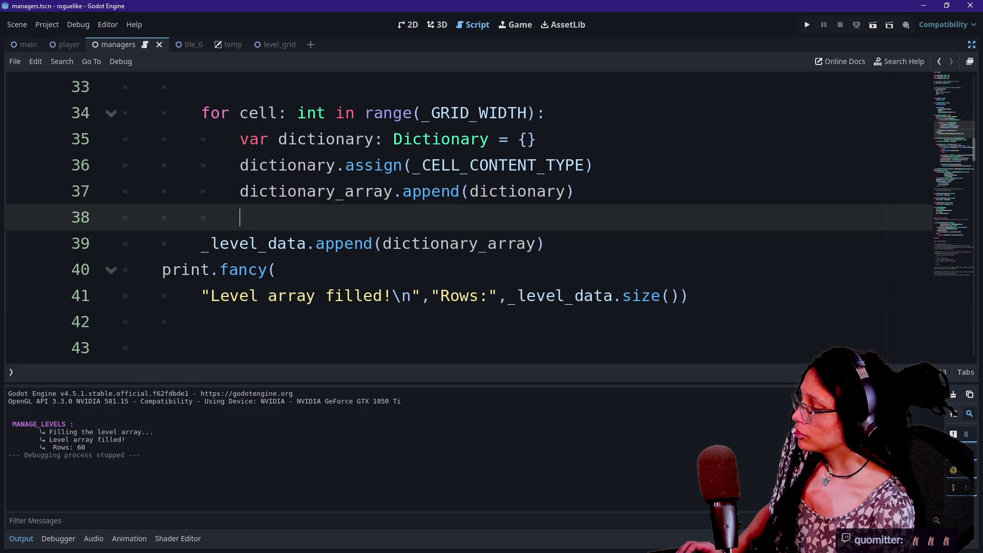
- Start a print.fancy("Generating", tiles_to_generate line at the top of _generate_tiles
key(ctrl+j)
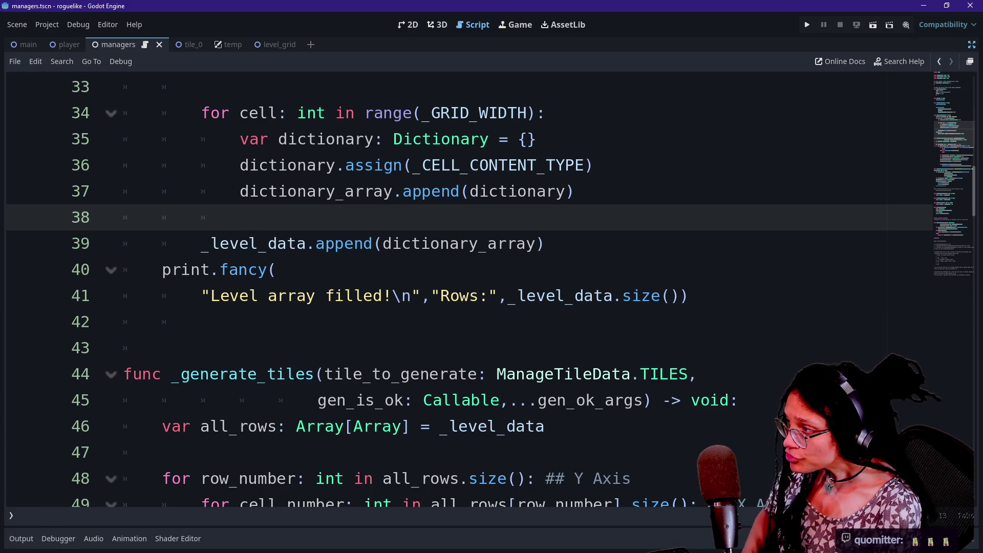
scroll(460, 287, up, 7)
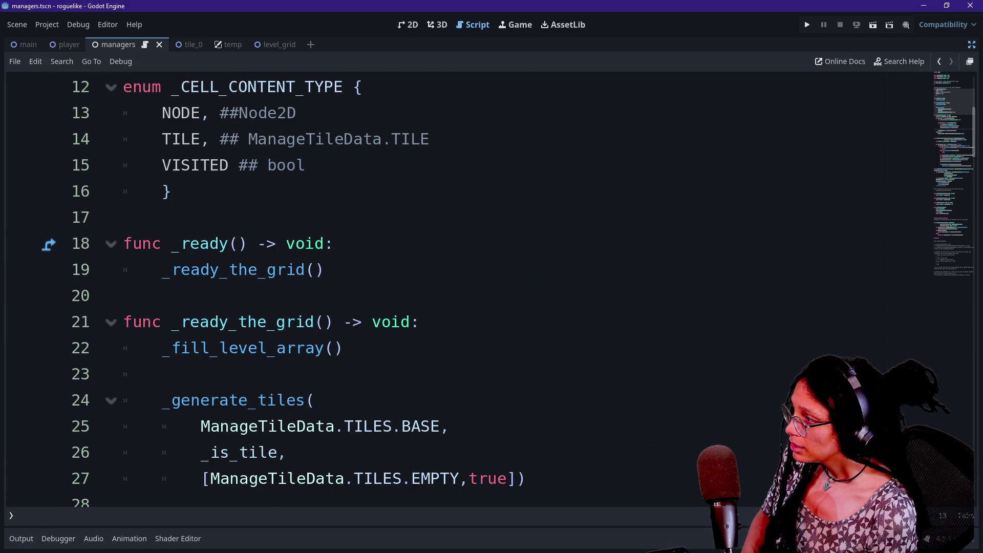
scroll(460, 287, down, 2)
click(286, 243)
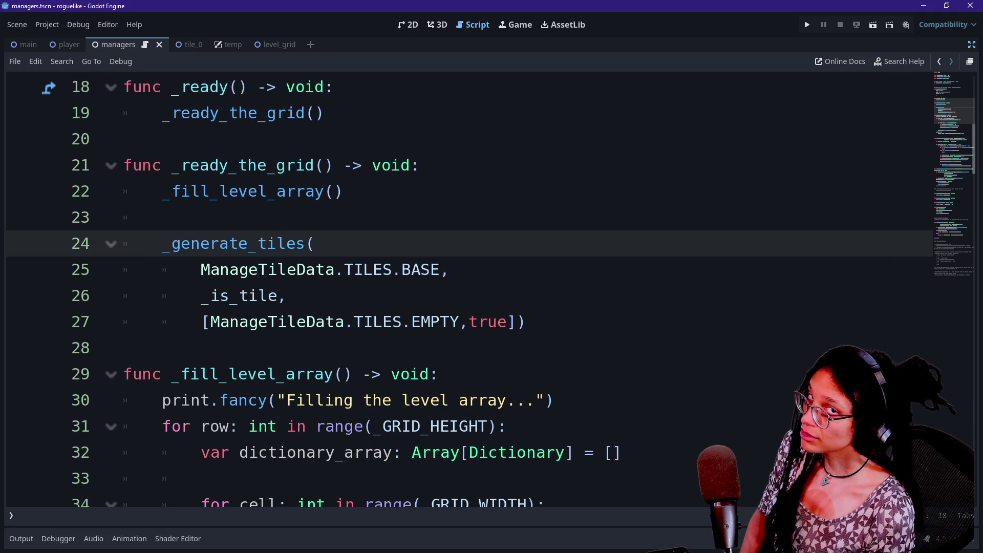
scroll(460, 287, down, 7)
click(738, 243)
key(Return)
key(BackSpace)
key(BackSpace)
key(BackSpace)
key(BackSpace)
text(print.fanc()
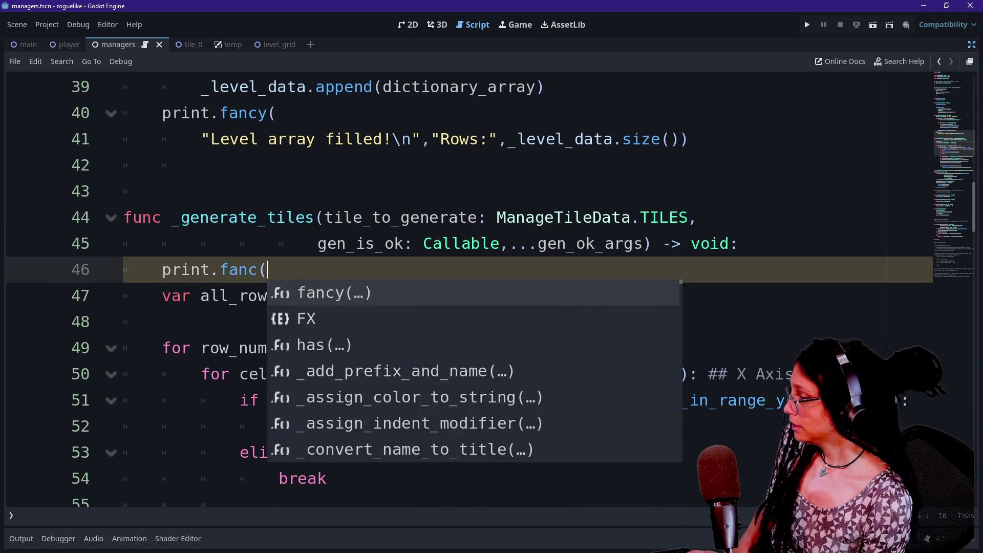
key(BackSpace)
text(y(_ge)
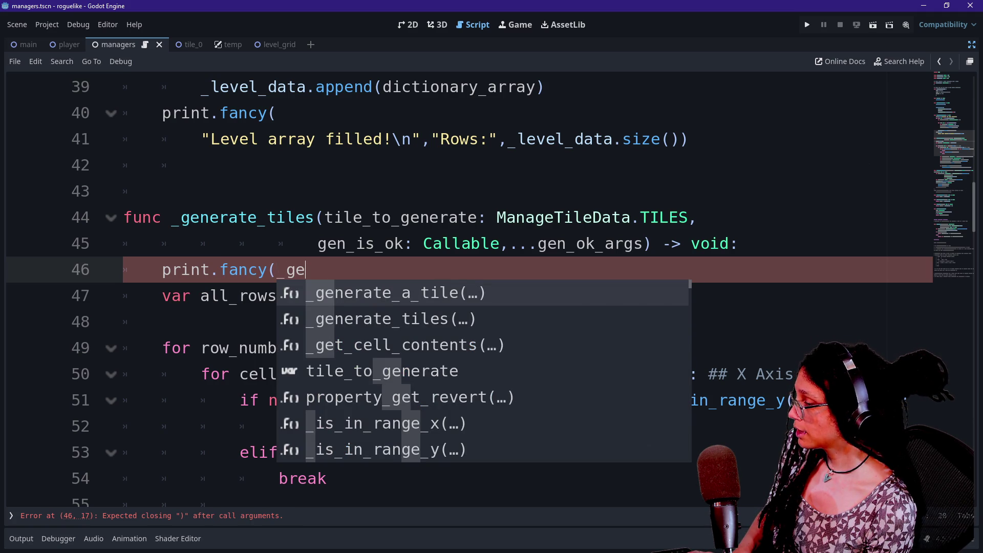
key(BackSpace)
key(BackSpace)
key(BackSpace)
text("Generating tiles..)
key(BackSpace)
key(BackSpace)
key(BackSpace)
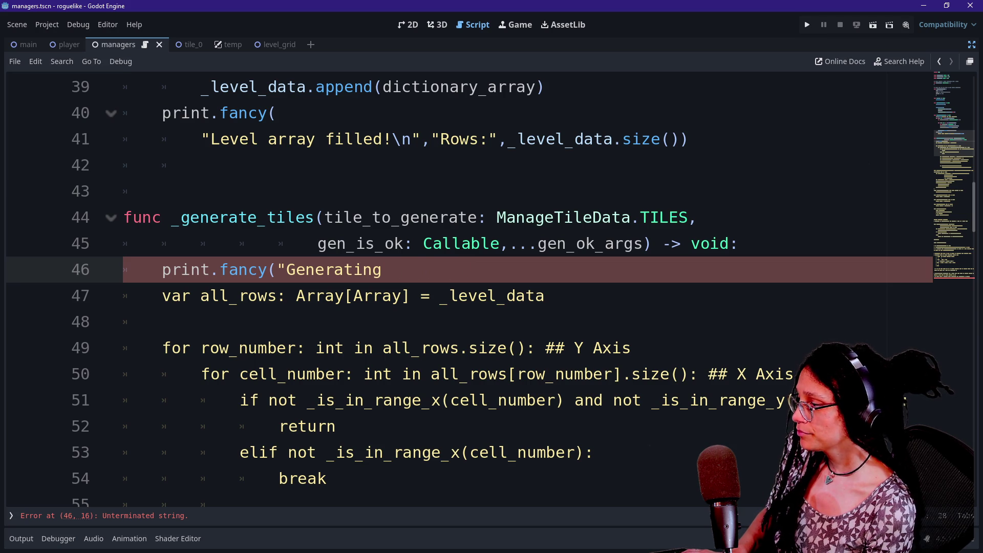
text(",tiles)
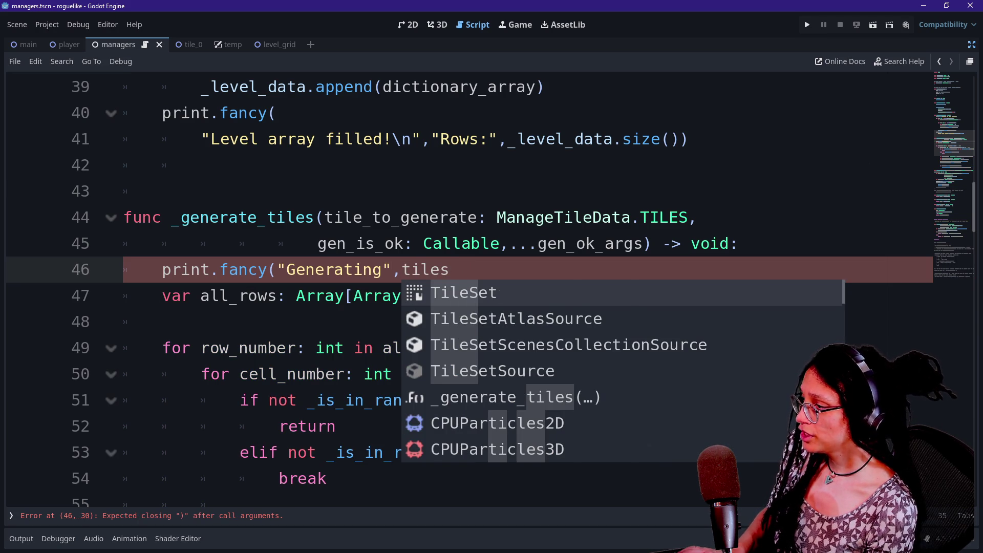
text(_to_generate)
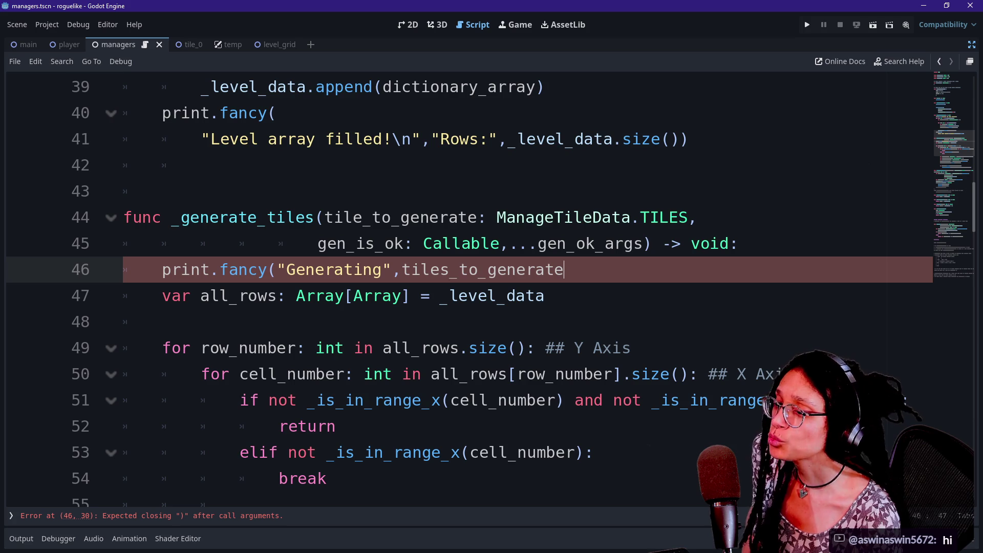
- Change the argument to ManageTileData.TILES.find_key(tile_to_generate) to print the tile type's name
click(450, 269)
key(BackSpace)
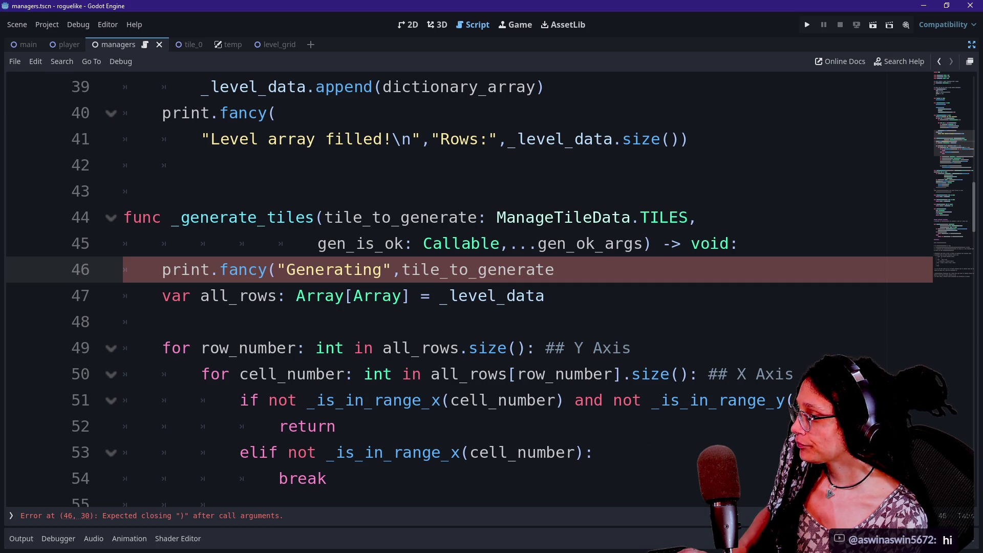
key(ctrl+Left)
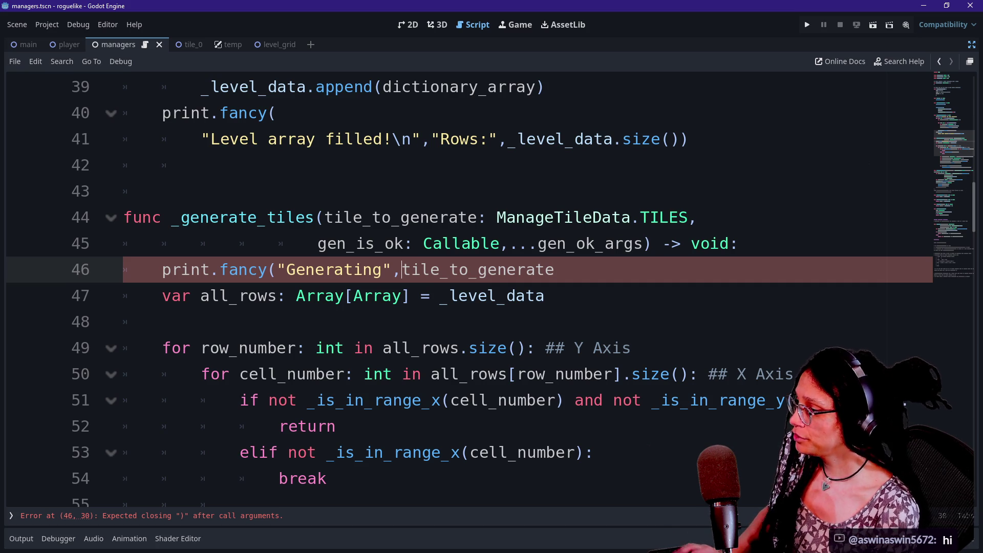
text(ManageTileDa)
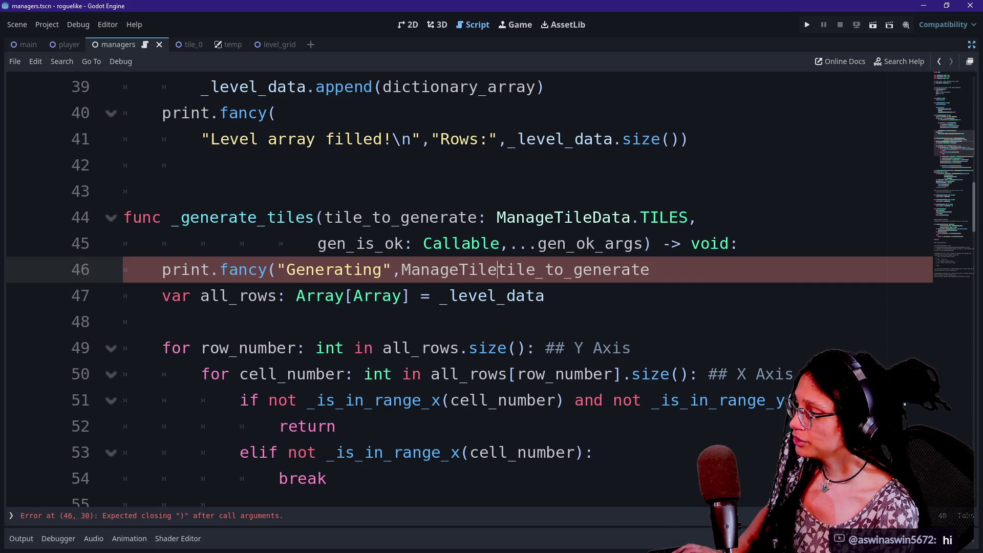
text(ta.TILES)
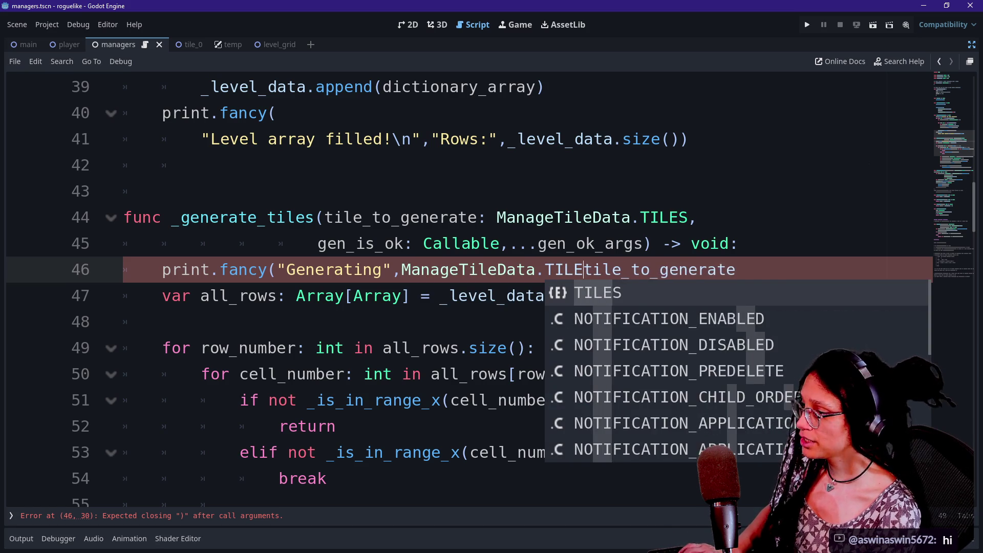
text(.find_key()
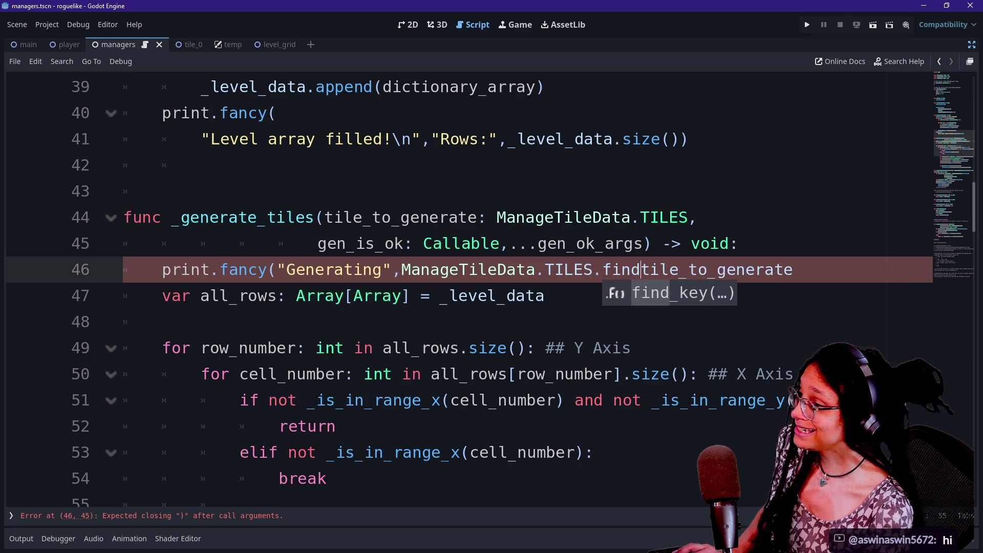
key(Escape)
text())
- Split the print.fancy arguments onto separate, indented lines
click(401, 270)
key(Return)
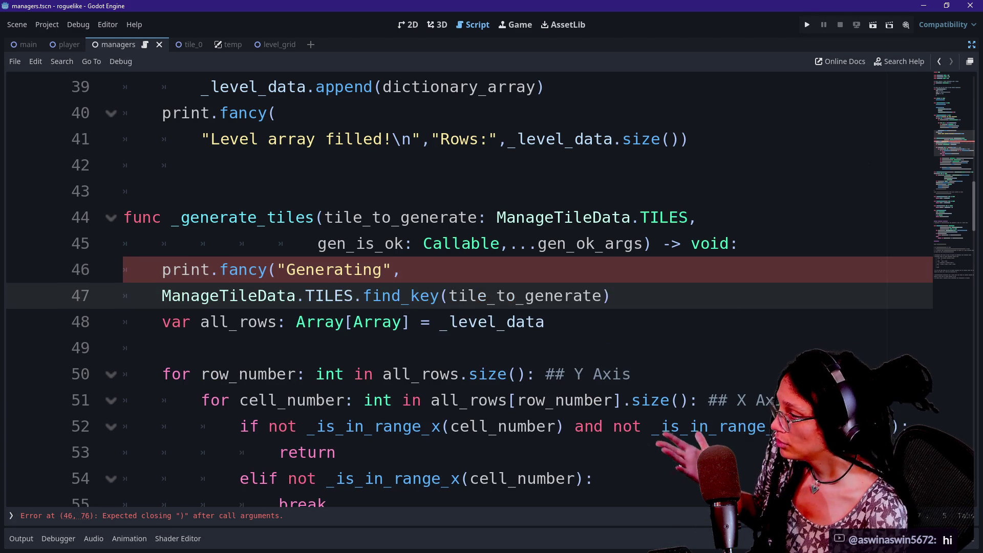
click(276, 269)
key(Return)
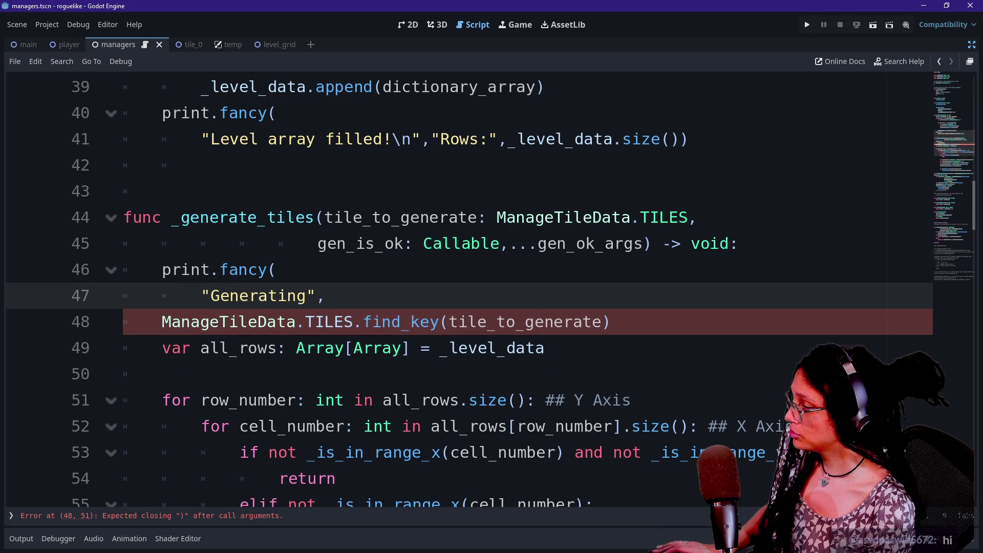
key(BackSpace)
key(BackSpace)
key(Return)
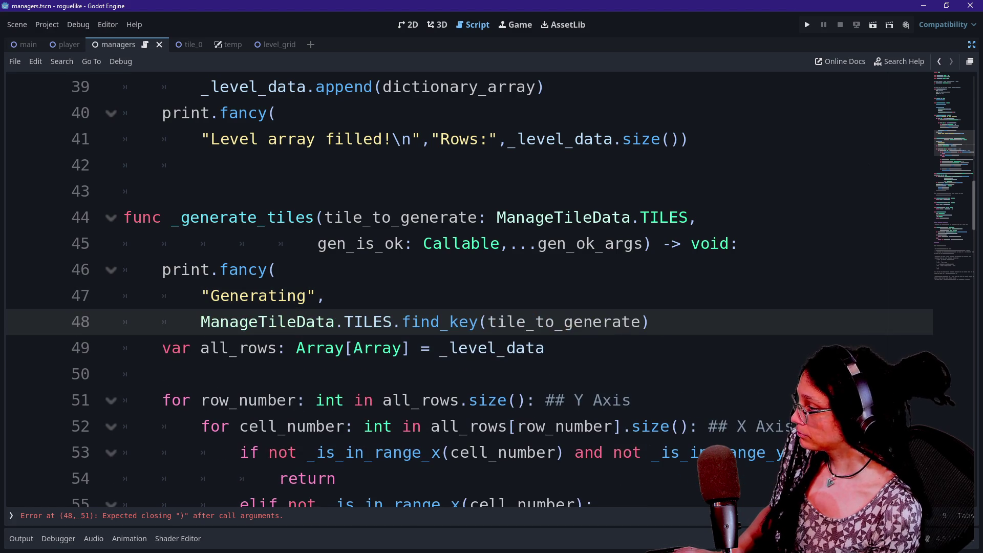
- Append a "tiles..." argument, fix the closing bracket, save the script and run the game
click(650, 321)
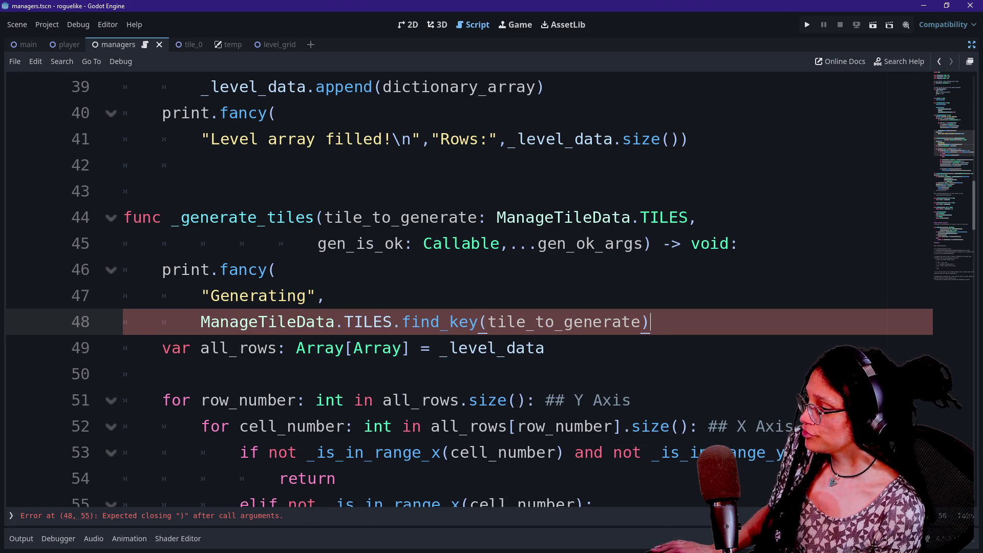
text(,)
key(Return)
text(")
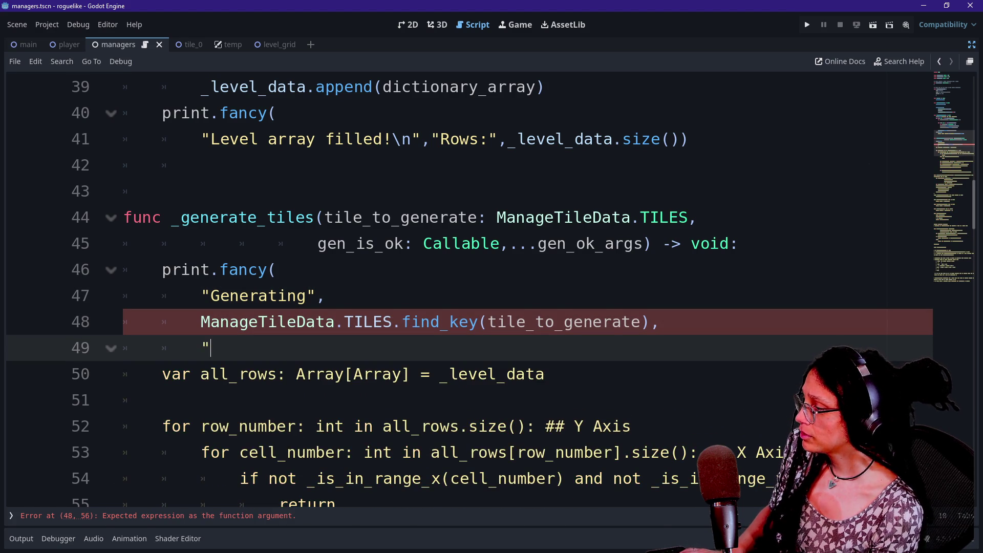
text(tiles...)
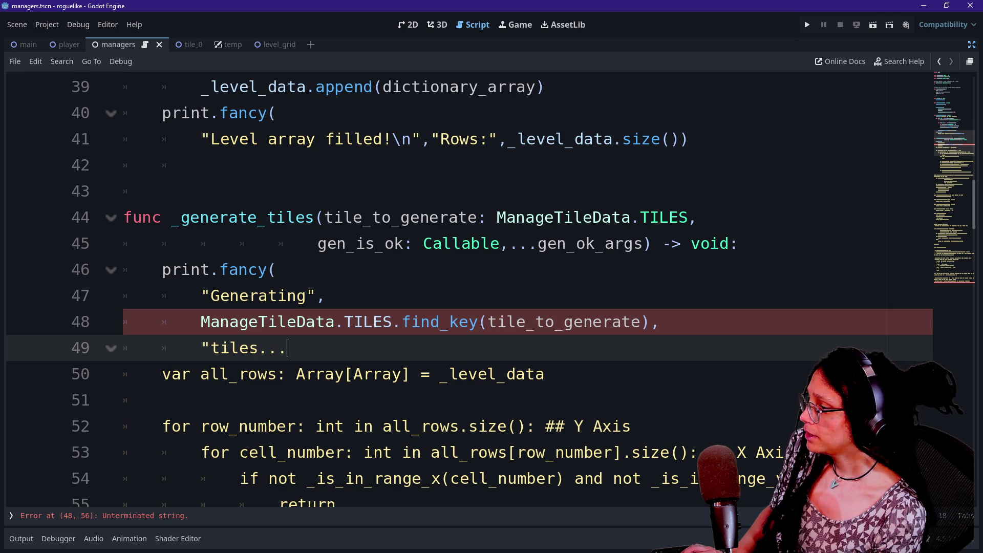
text())
key(BackSpace)
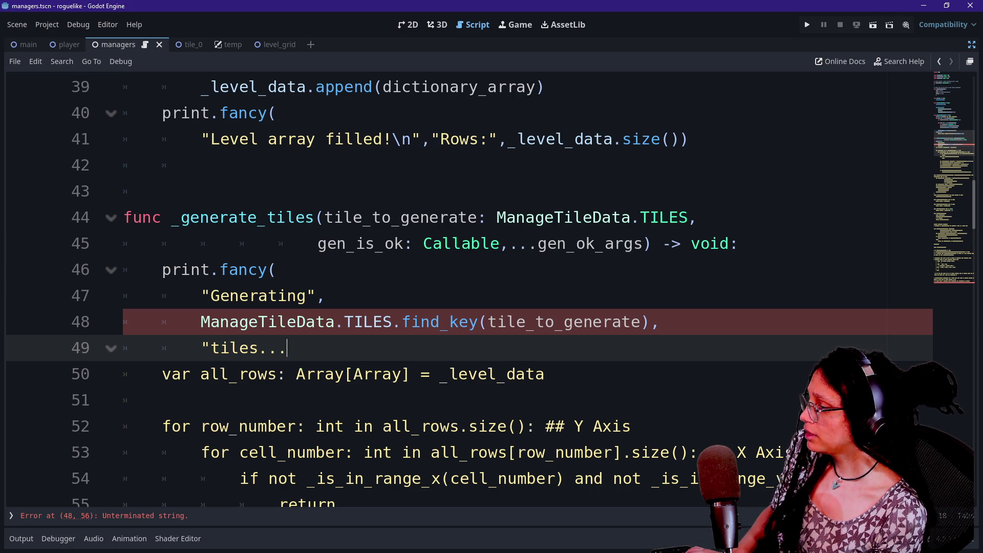
text("))
key(ctrl+s)
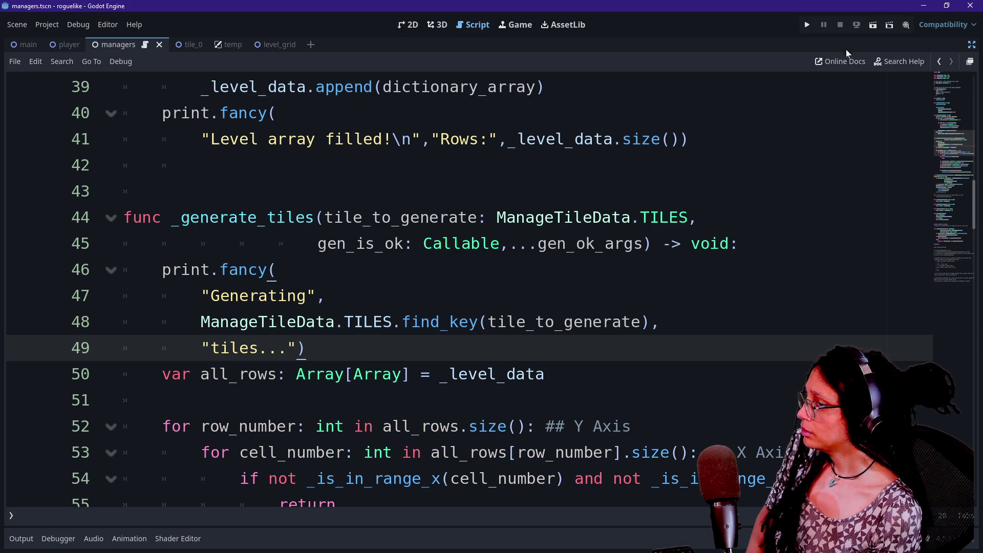
key(F5)
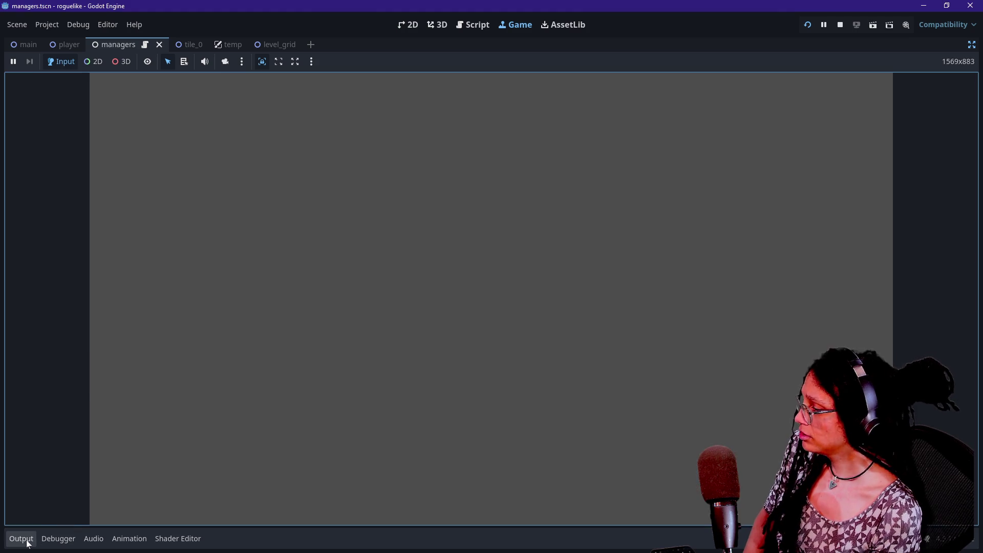
- Confirm the Output log shows 'Rows: 60' followed by 'Generating BASE tiles...'
click(21, 537)
drag(58, 450, 148, 456)
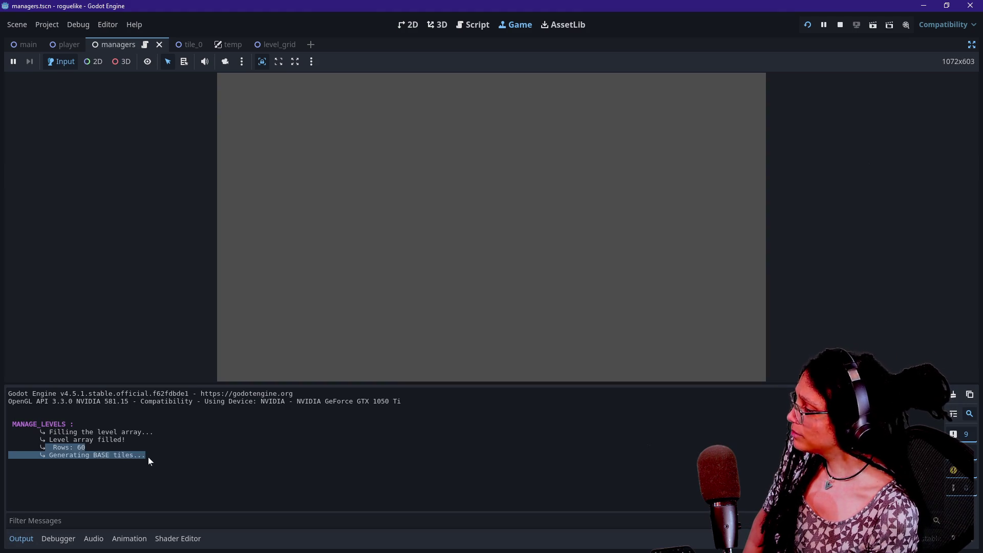
click(482, 28)
- Scroll through the managers script and put the caret on blank line 67
scroll(469, 217, down, 1)
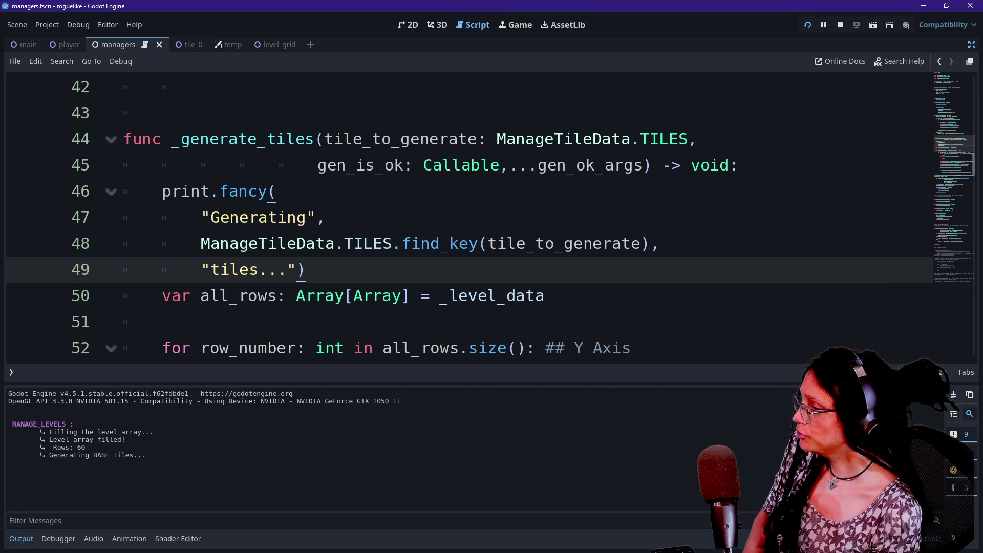
scroll(491, 222, down, 1)
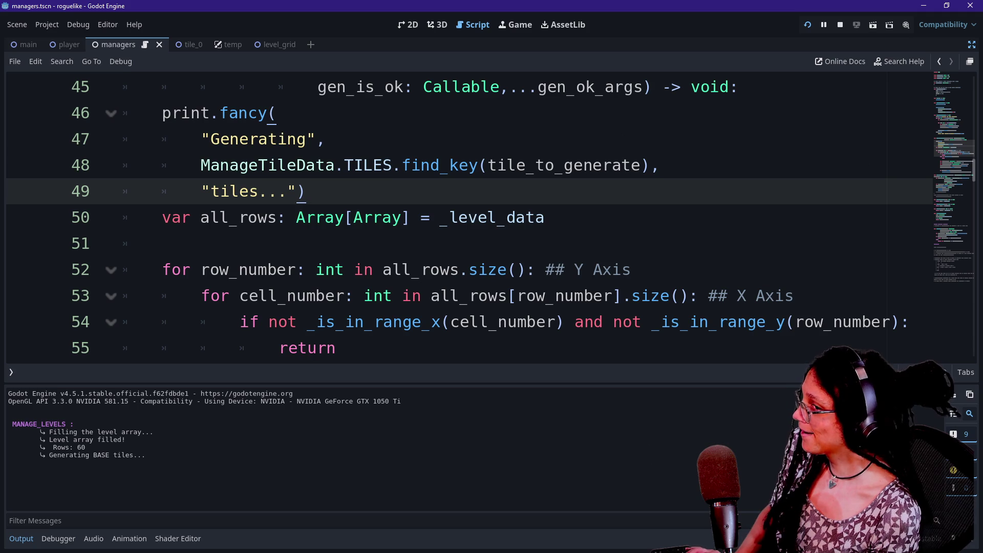
scroll(490, 222, down, 2)
scroll(491, 221, up, 2)
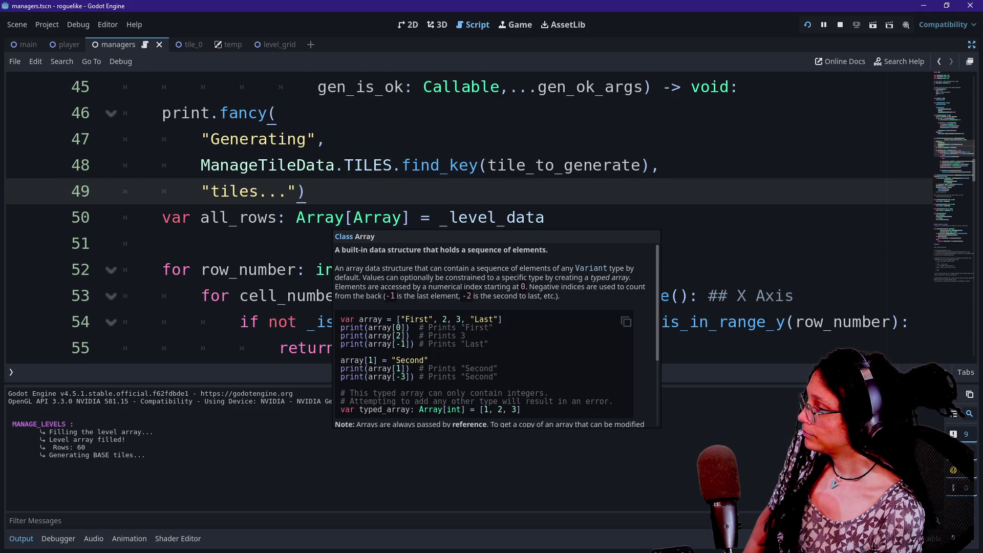
scroll(328, 236, down, 2)
scroll(460, 218, down, 5)
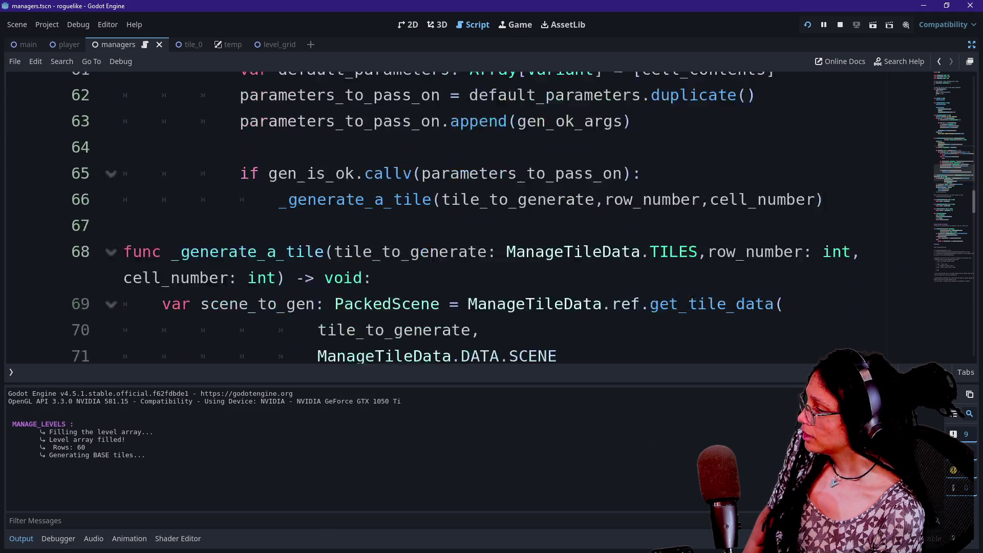
scroll(460, 218, up, 1)
key(ctrl+shift+F11)
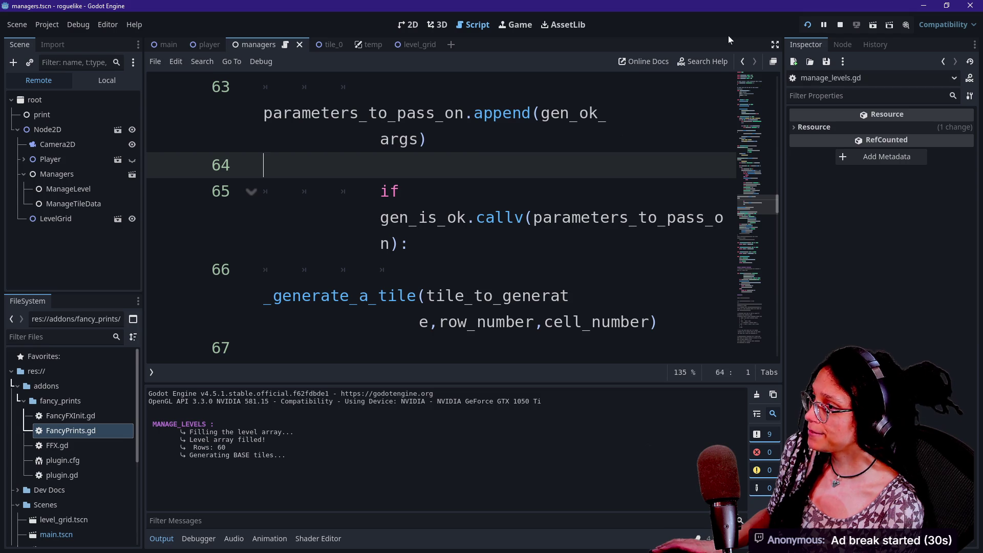
key(ctrl+shift+F11)
click(124, 191)
- Hide the output panel and search the managers script for 'add'
key(ctrl+j)
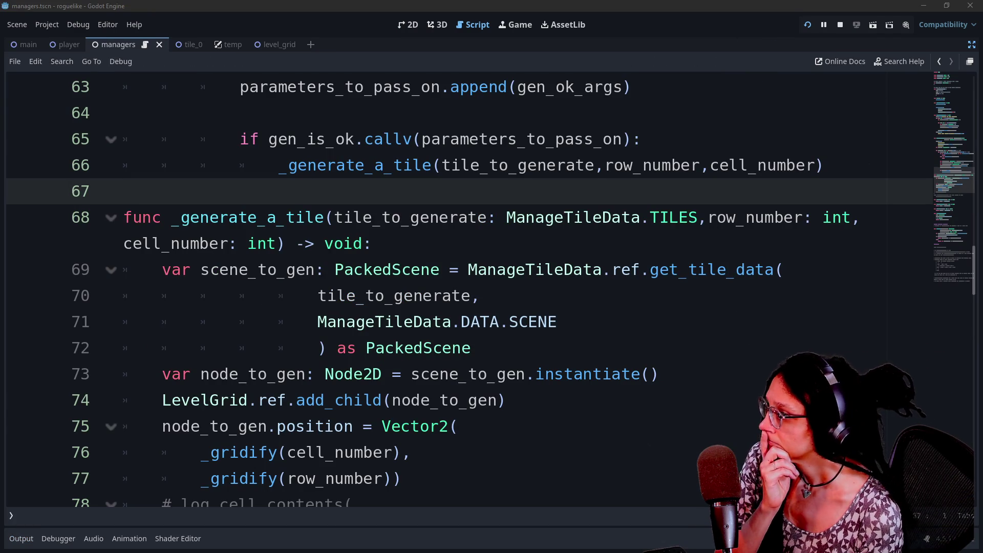
scroll(461, 287, down, 2)
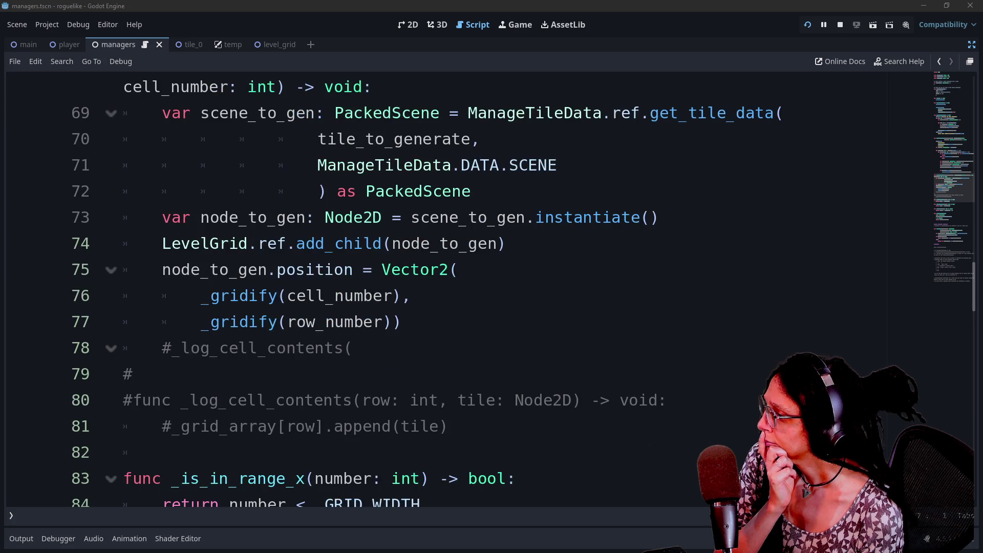
scroll(589, 276, up, 2)
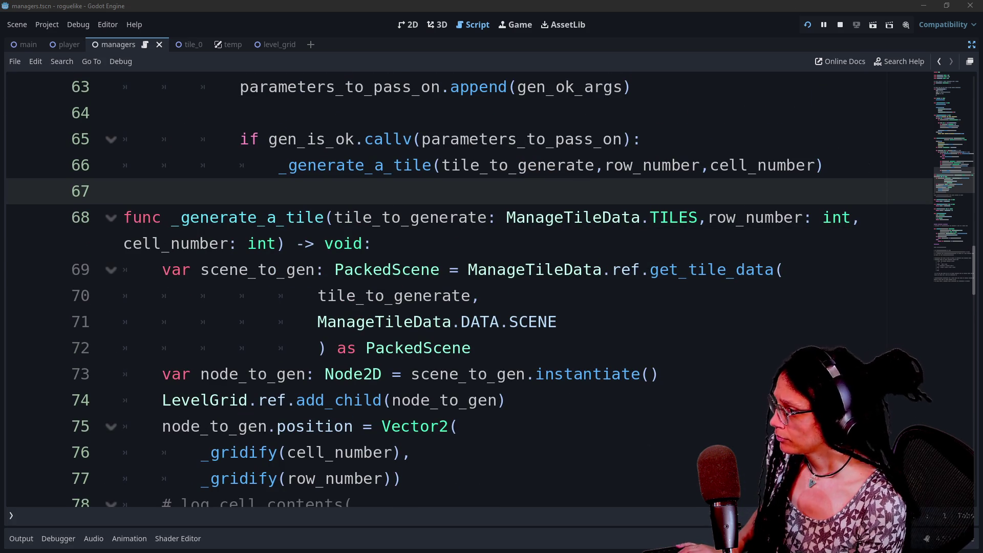
click(394, 295)
key(ctrl+f)
text(add)
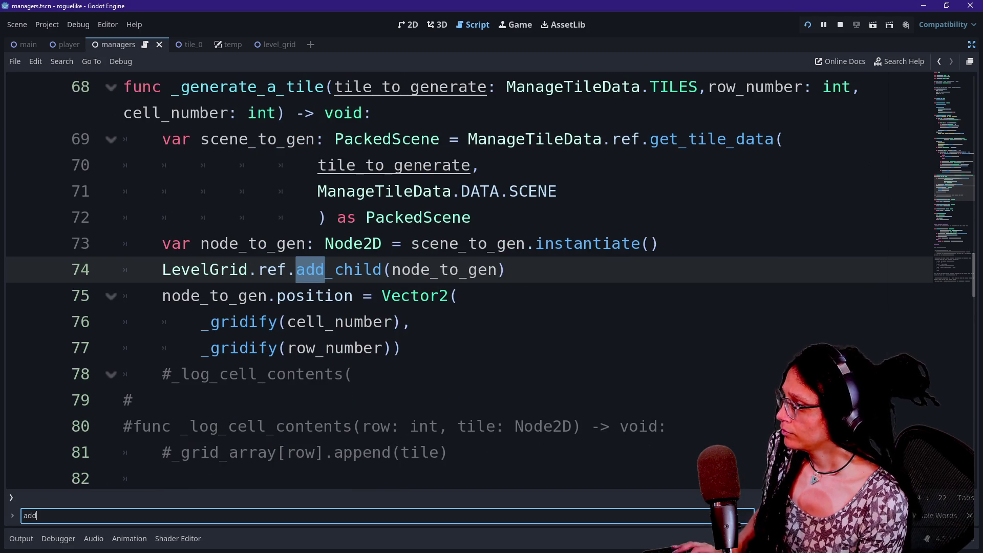
click(248, 295)
- Scroll up and select the _generate_tiles function signature up to Callable
mouse_move(204, 269)
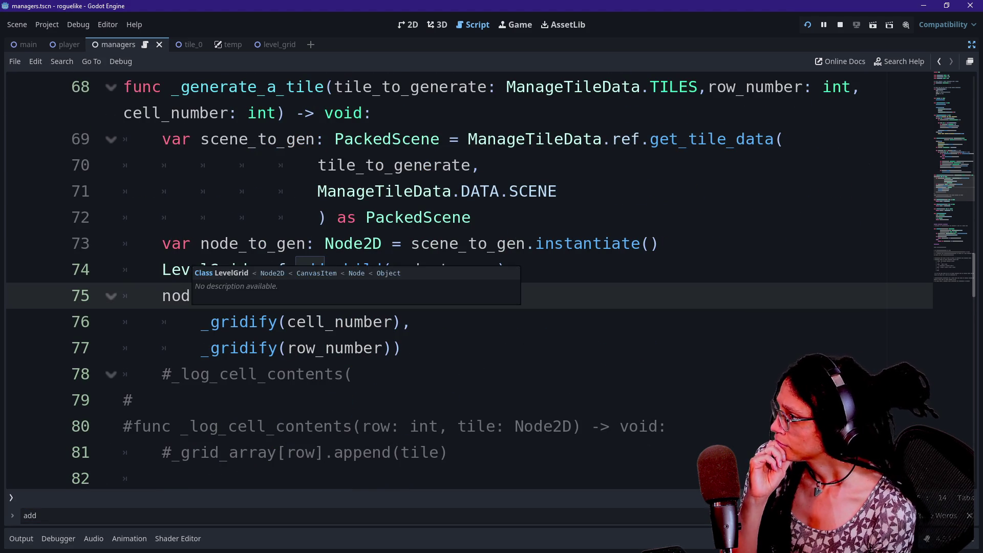
scroll(205, 270, up, 3)
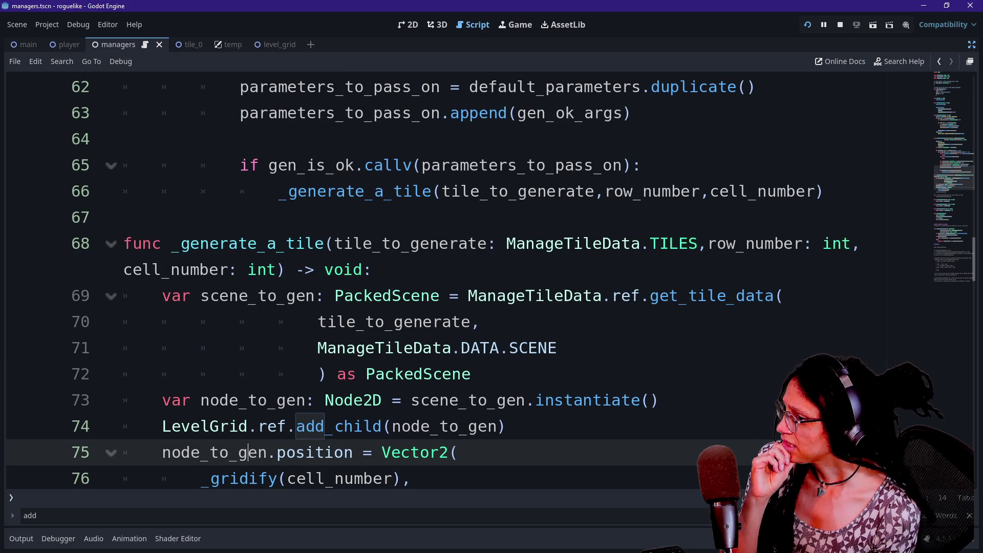
scroll(205, 269, up, 10)
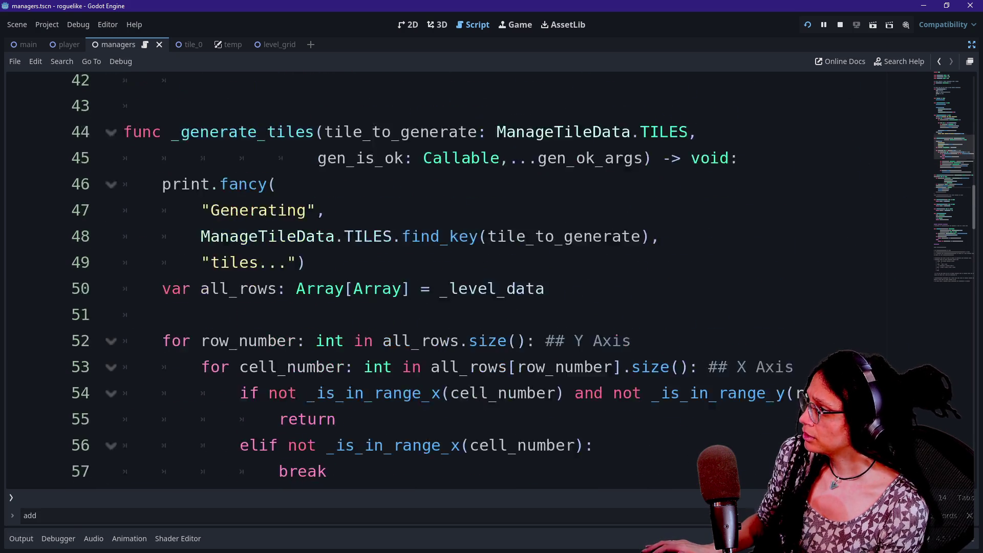
click(205, 269)
drag(267, 165, 346, 191)
click(346, 191)
drag(267, 165, 432, 191)
key(Right)
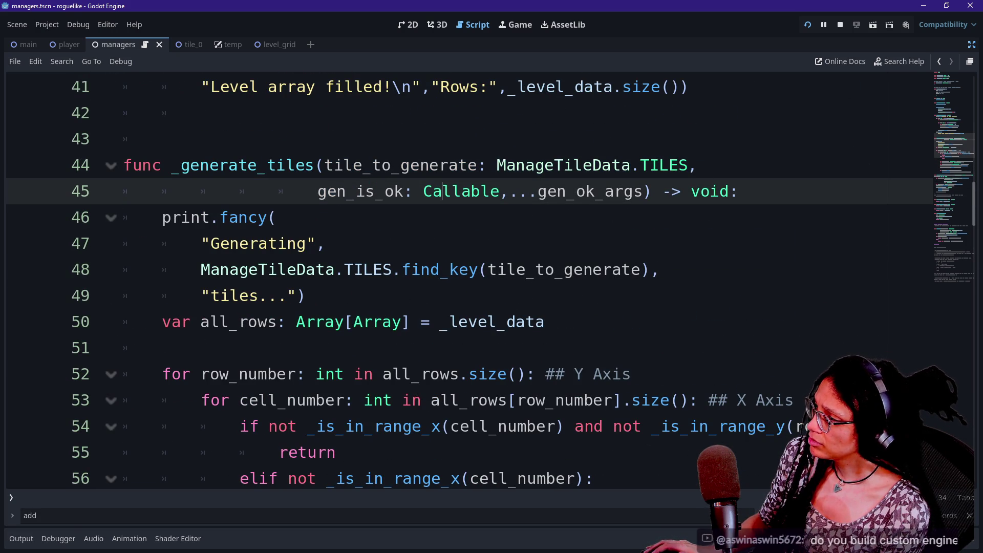
- Highlight the print.fancy 'Generating' call on lines 46–48 together with the signature
click(205, 243)
click(205, 269)
drag(161, 217, 391, 270)
click(201, 112)
click(322, 244)
mouse_move(351, 190)
mouse_down()
mouse_move(306, 296)
mouse_move(164, 243)
mouse_move(124, 217)
mouse_up()
click(351, 191)
- Step through the _generate_tiles loop from line 50 down to blank line 58
click(507, 321)
key(Down)
key(Down)
key(Down)
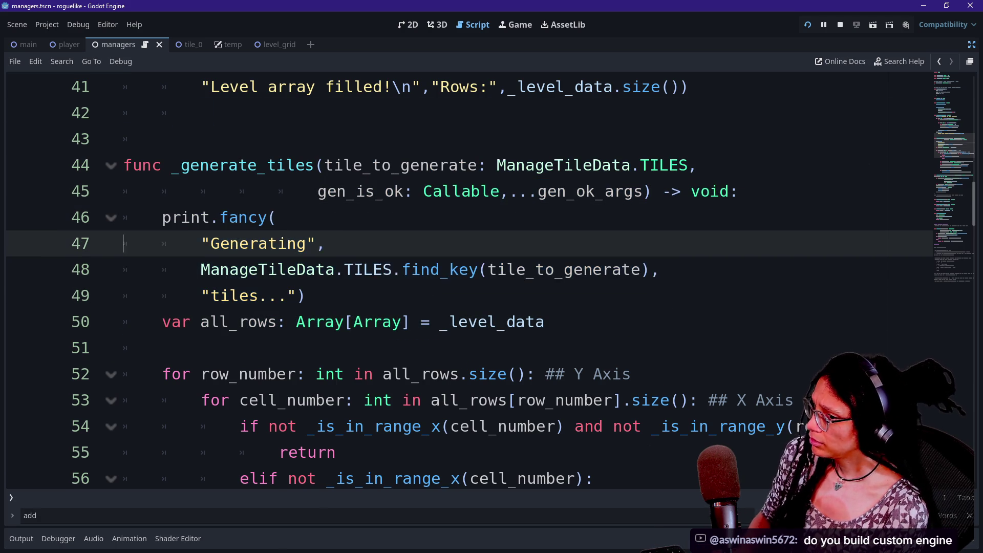
key(Up)
key(Up)
key(Up)
key(Down)
key(Down)
key(Down)
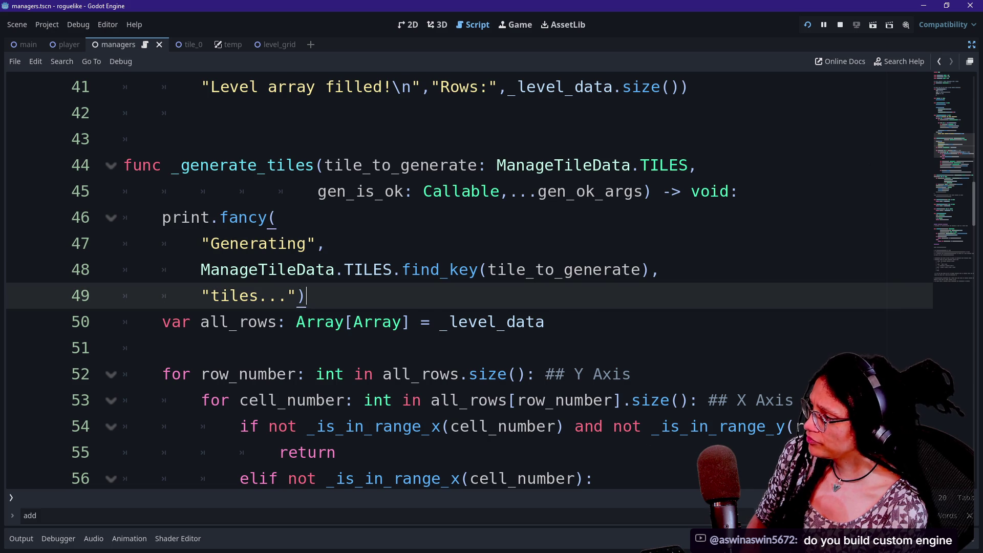
key(Down)
key(Down)
key(Down)
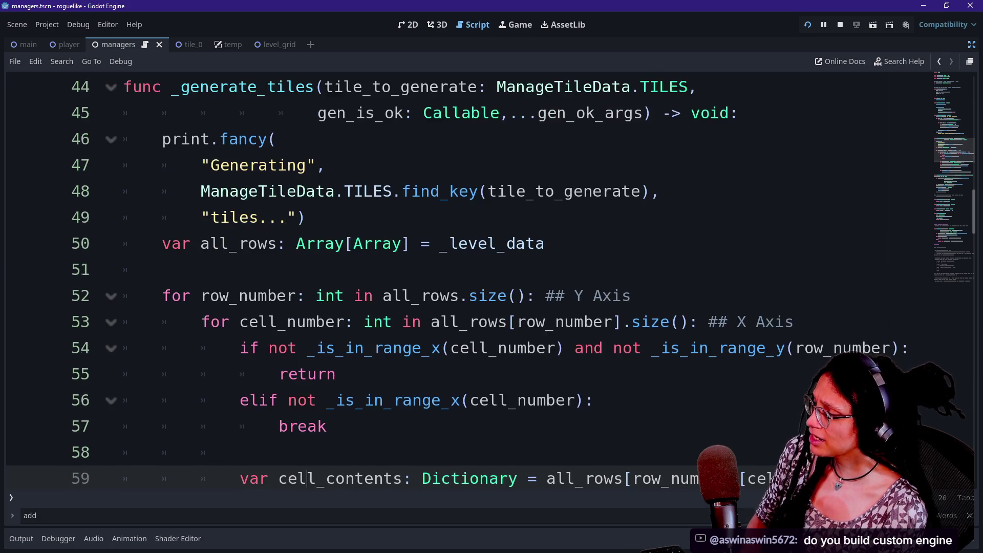
click(239, 321)
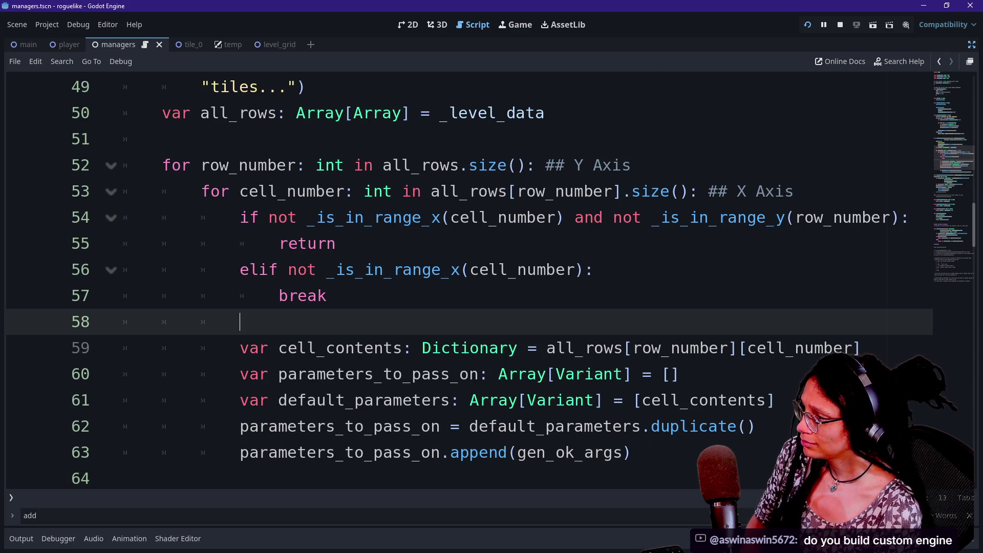
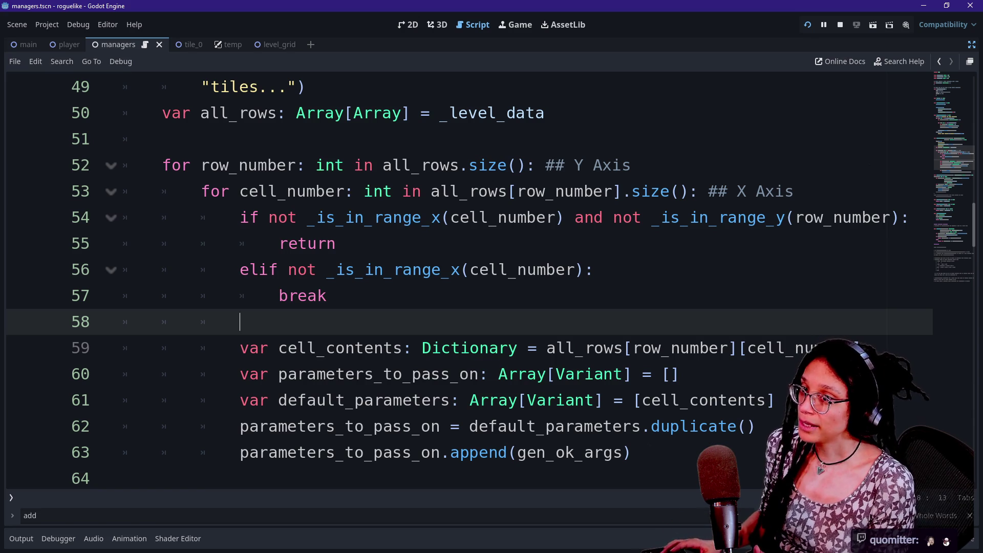
- Cycle past the GDScript.Live and DeepSeek windows to Chrome's Discord godot forum tab
key(alt+Tab)
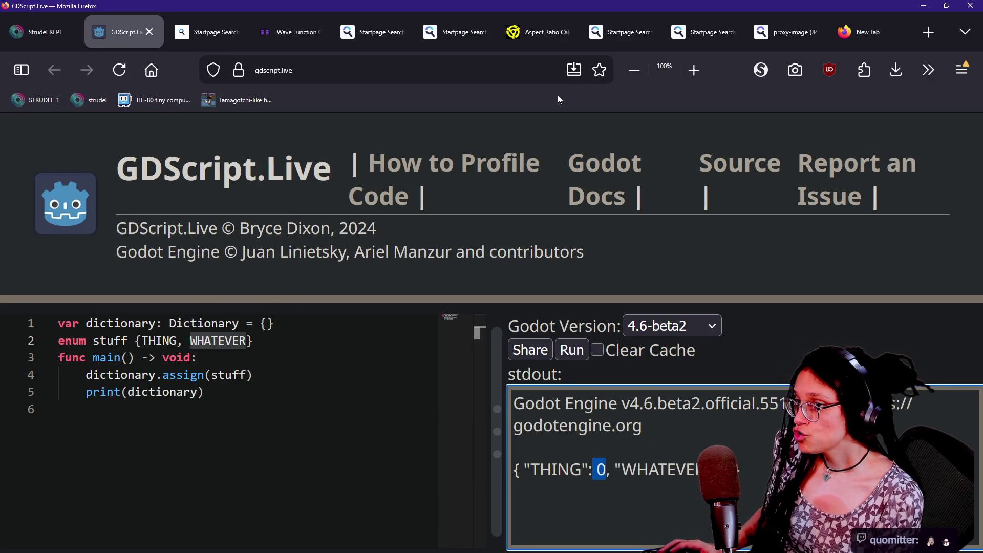
key(alt+Tab)
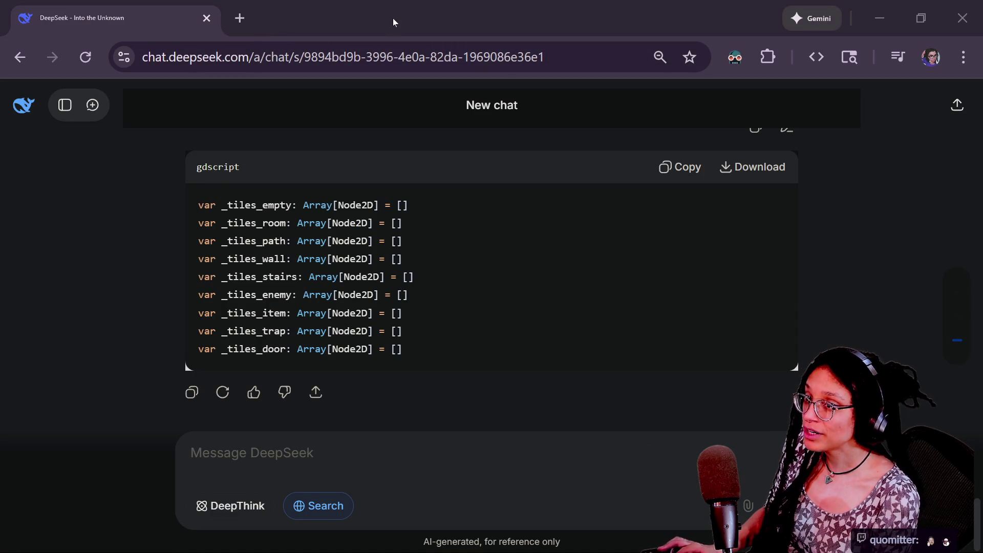
key(alt+Tab)
click(302, 15)
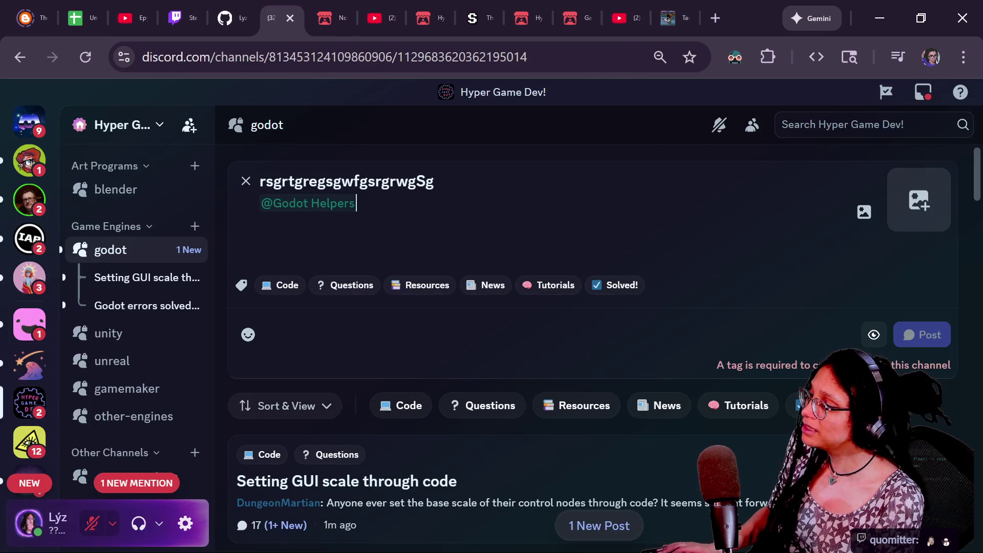
- Scroll the forum, then open the live_text channel and its pinned messages
scroll(373, 349, down, 2)
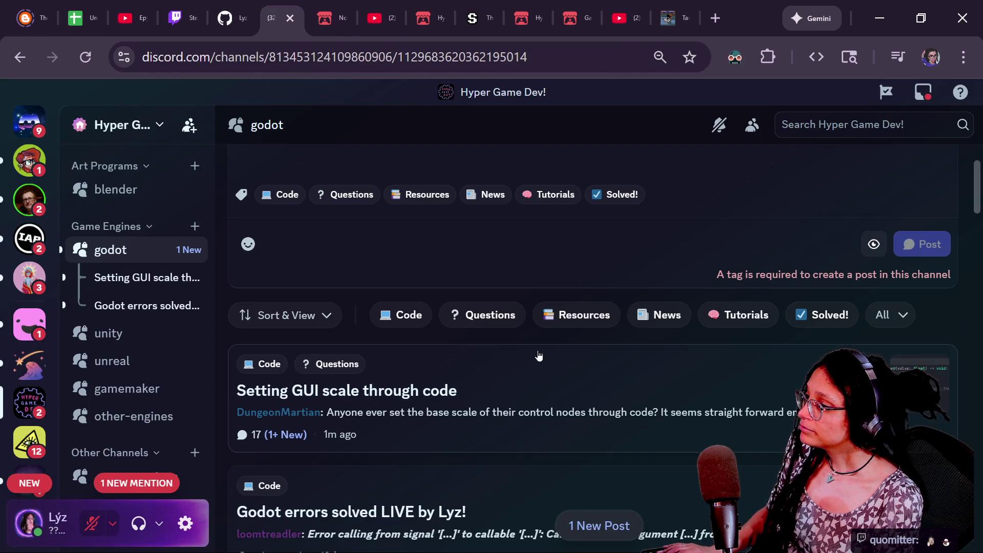
scroll(538, 356, up, 2)
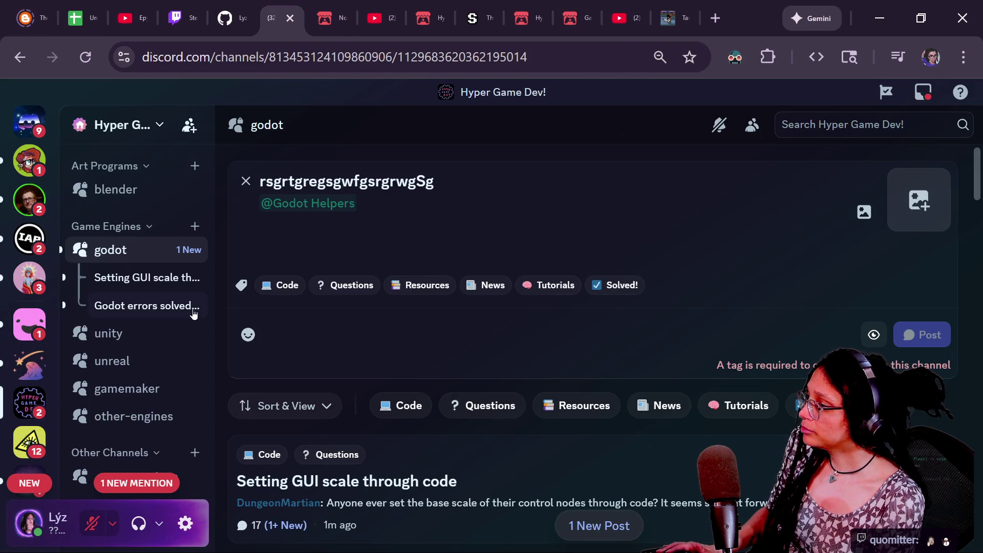
scroll(110, 333, down, 10)
scroll(107, 335, up, 4)
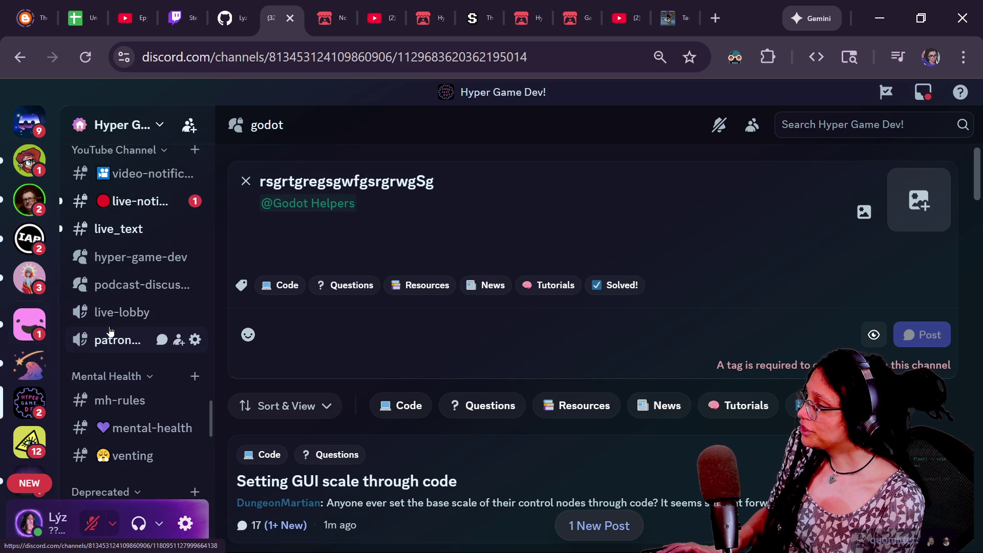
click(123, 228)
click(719, 125)
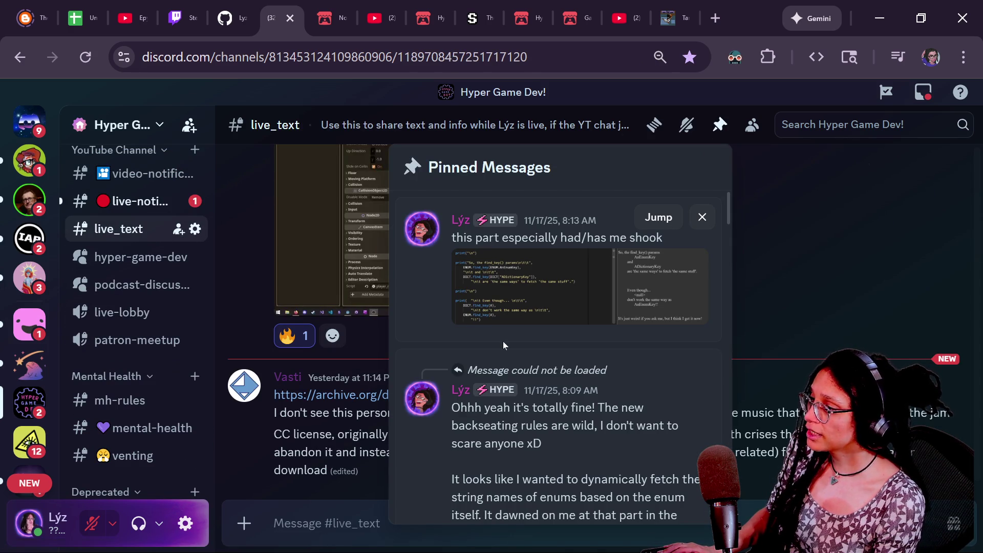
- Read through the pinned messages, close them, and return to the DeepSeek chat
scroll(503, 341, down, 5)
scroll(503, 344, down, 10)
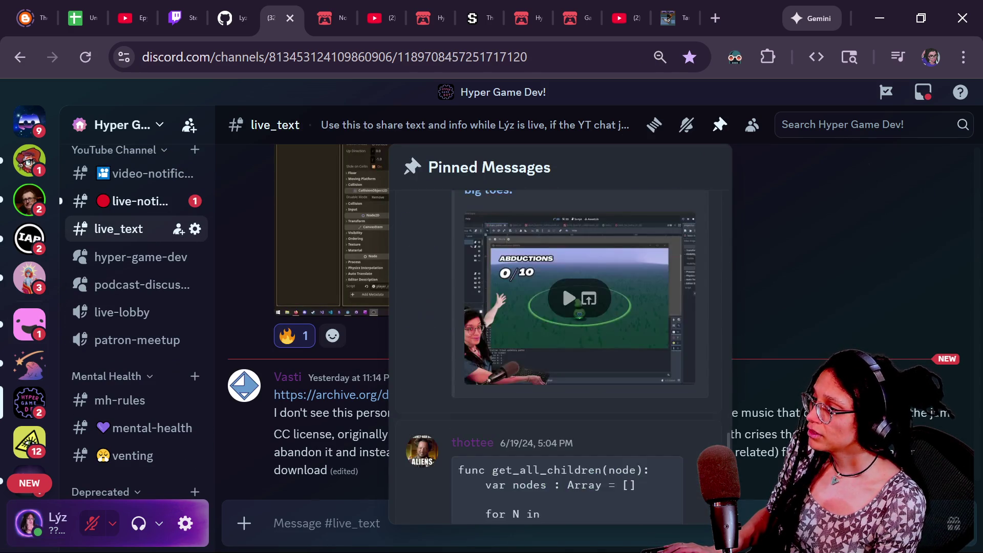
scroll(504, 347, up, 8)
scroll(502, 342, down, 12)
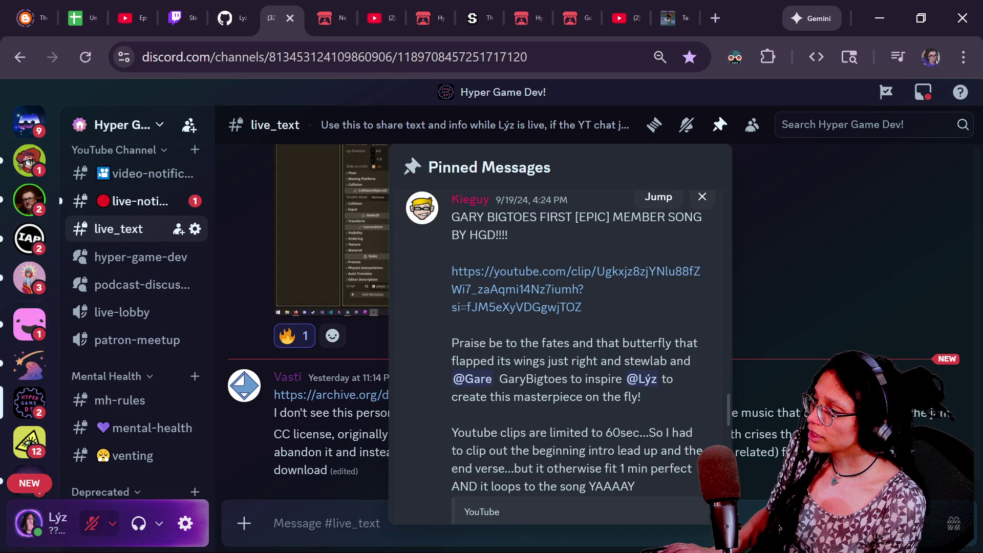
scroll(563, 333, down, 5)
scroll(563, 333, up, 3)
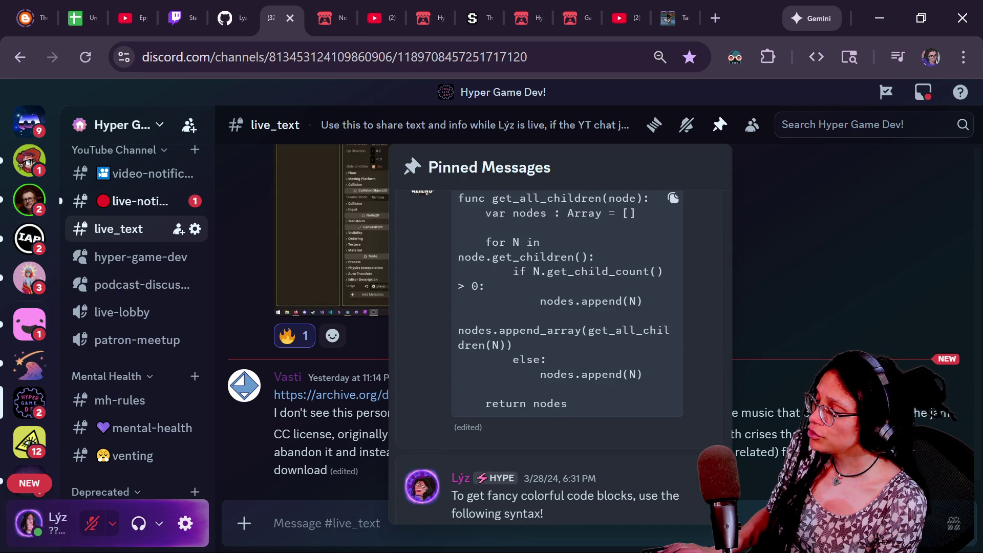
scroll(563, 333, up, 2)
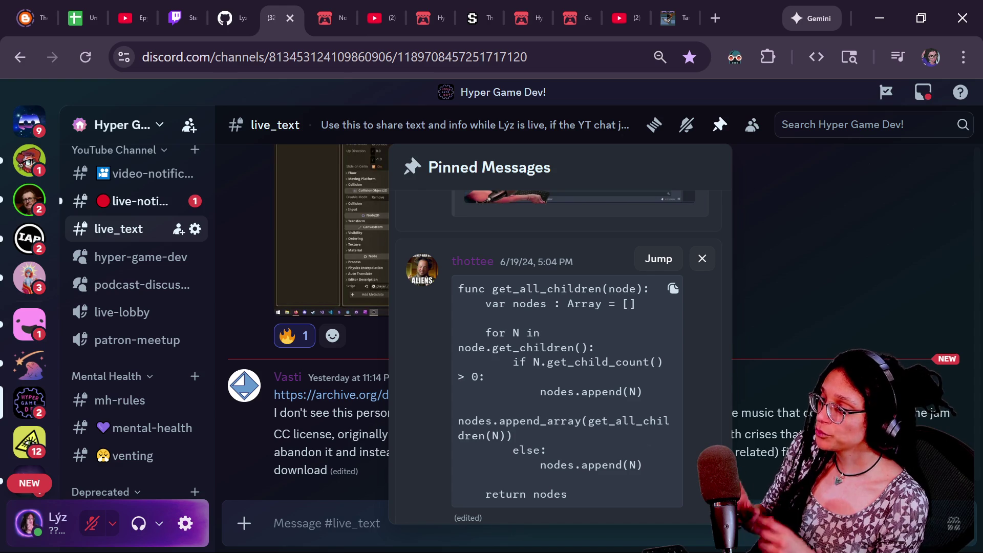
key(Escape)
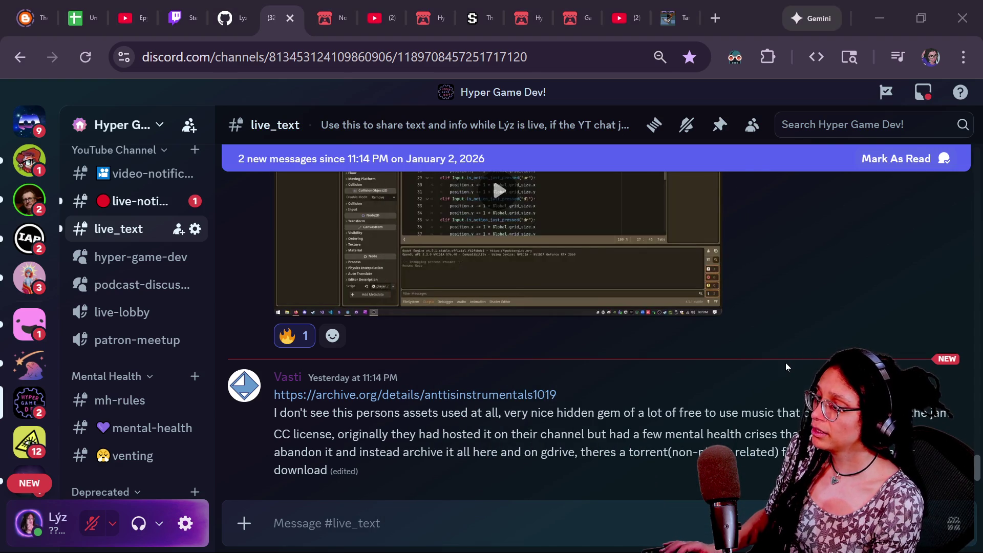
key(alt+Tab)
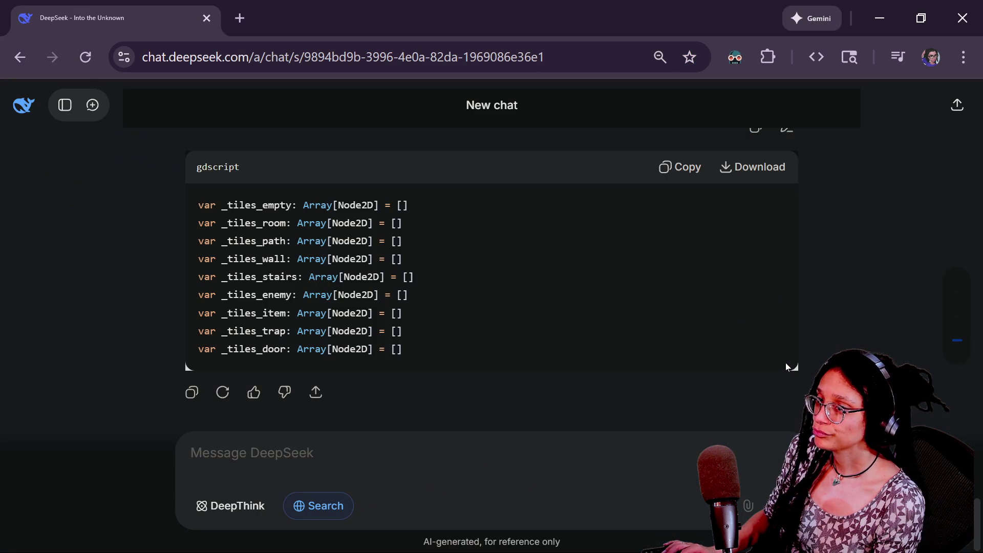
- Switch from the DeepSeek chat to the Godot script editor
key(alt+Tab)
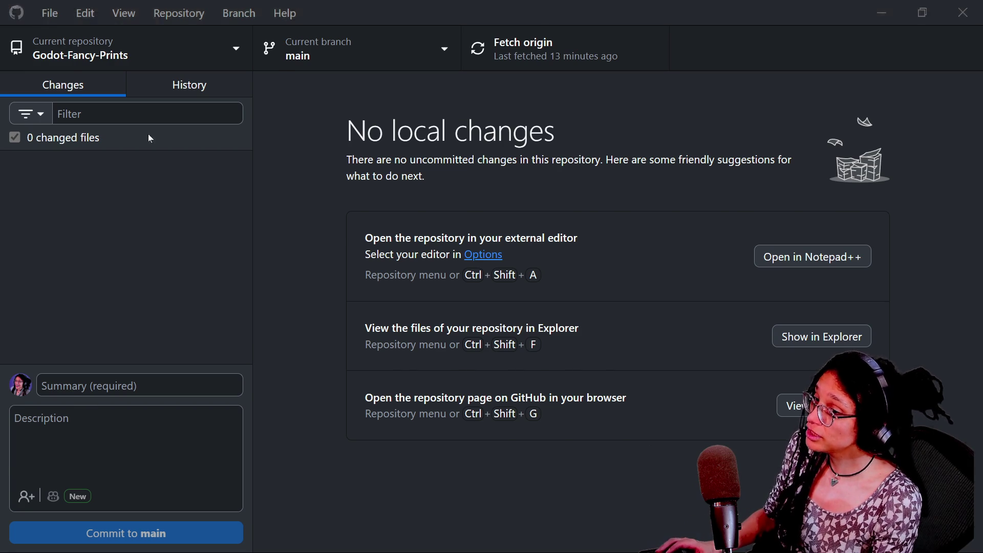
- Check the inner for loop on line 53 of the Godot script
key(alt+Tab)
click(383, 191)
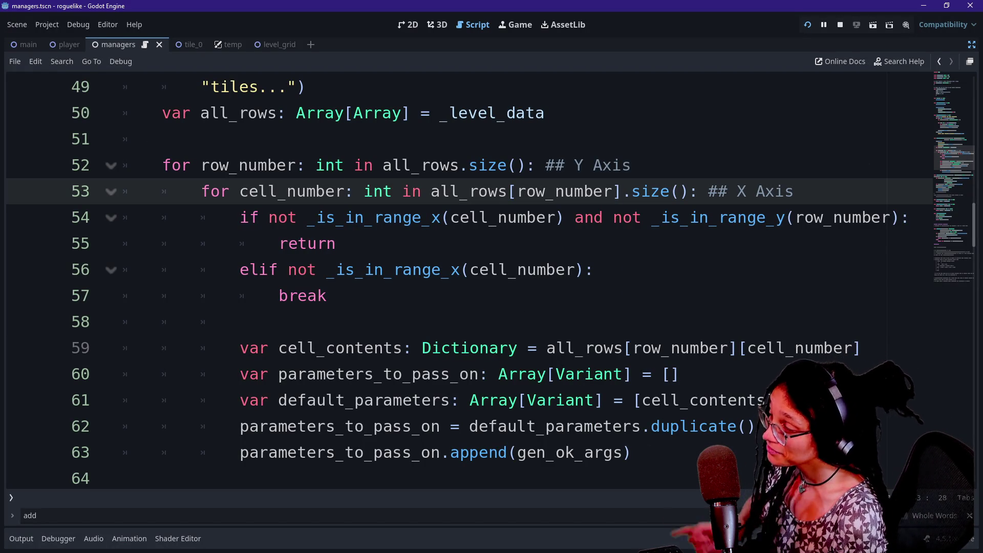
key(alt+Tab)
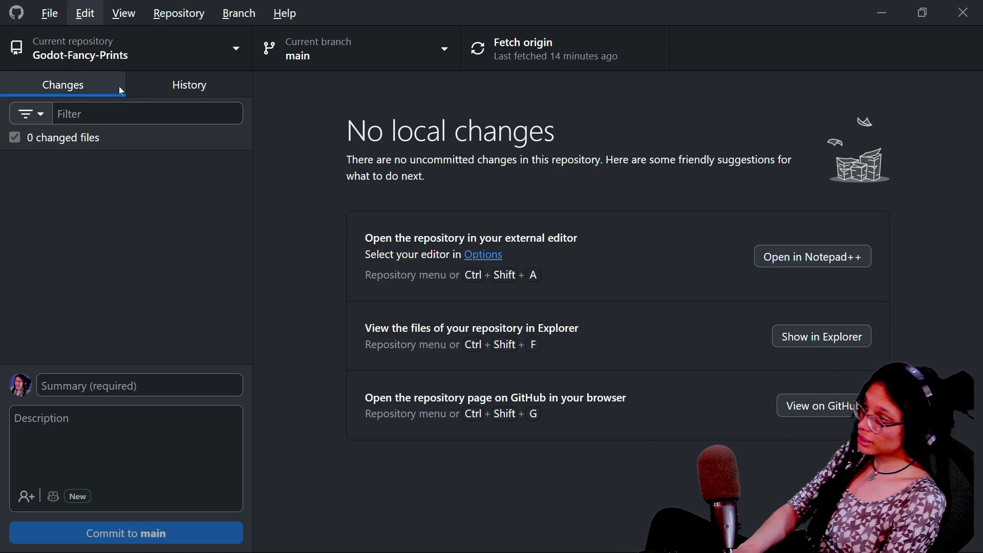
- Start a new GitHub Desktop repository named roguelike, keeping the Documents location
click(49, 13)
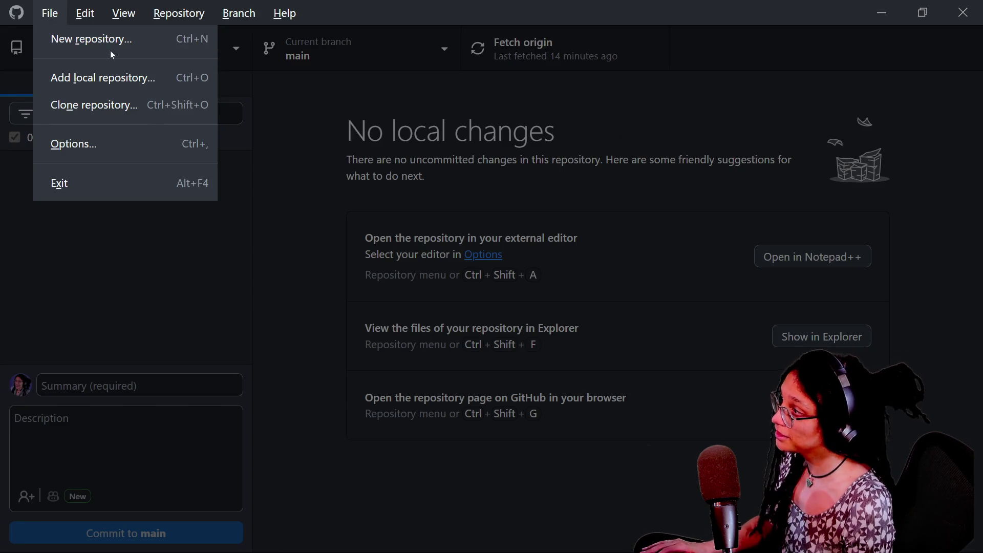
click(44, 244)
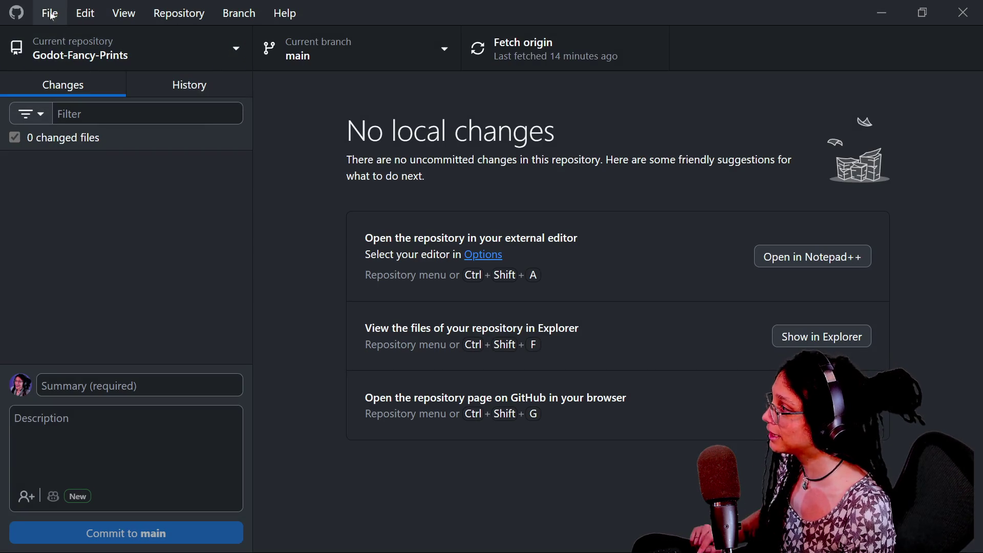
click(50, 13)
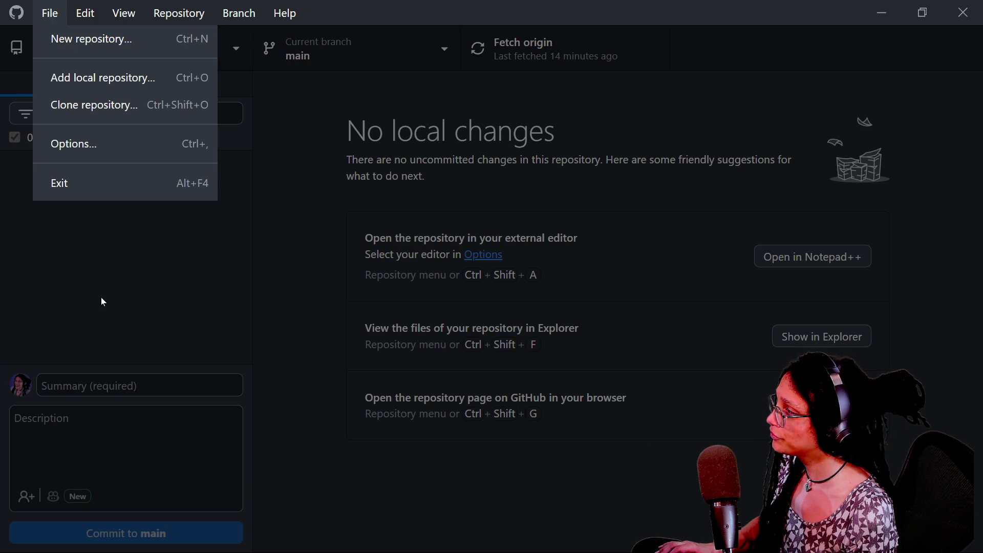
click(101, 45)
text(rogu)
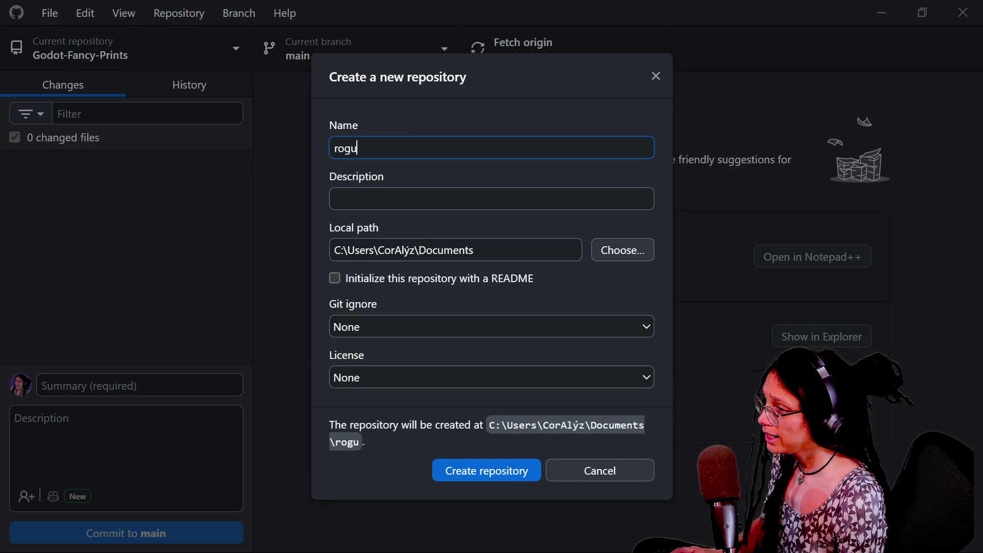
text(elike)
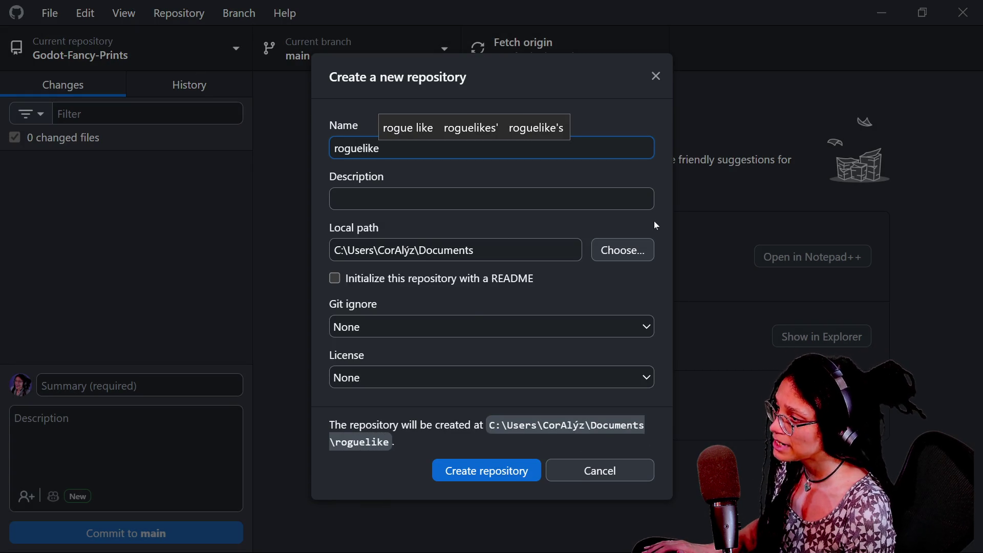
click(277, 168)
click(623, 249)
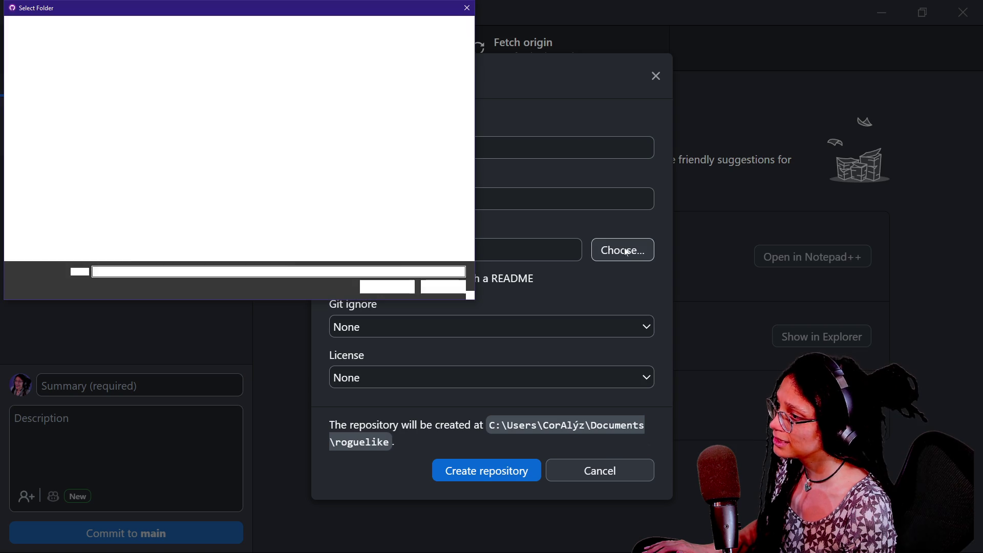
click(151, 101)
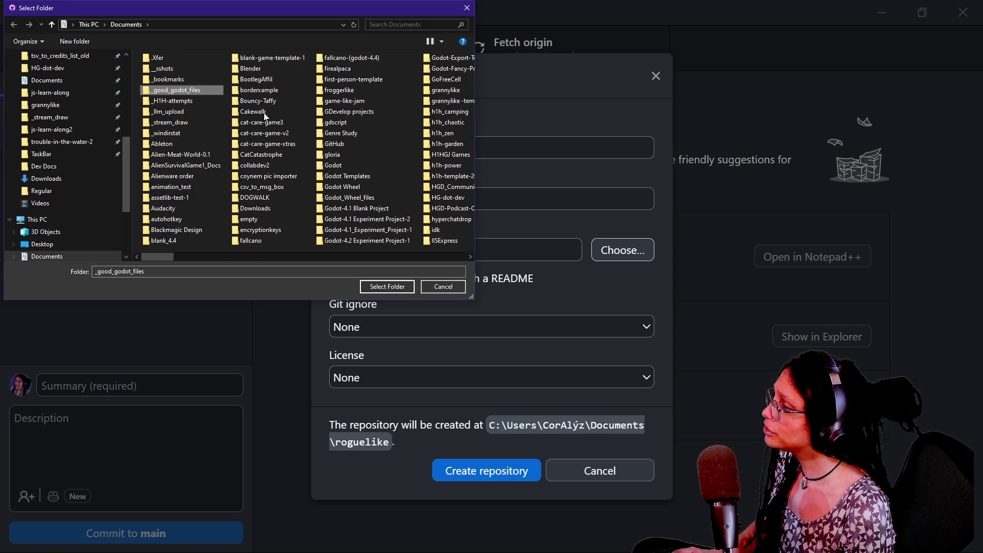
text(roguelike)
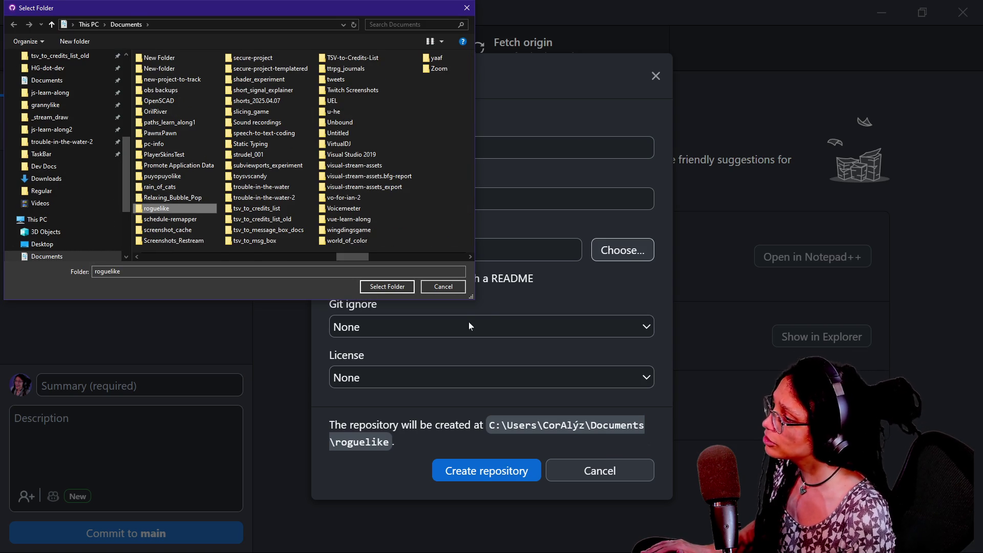
click(449, 284)
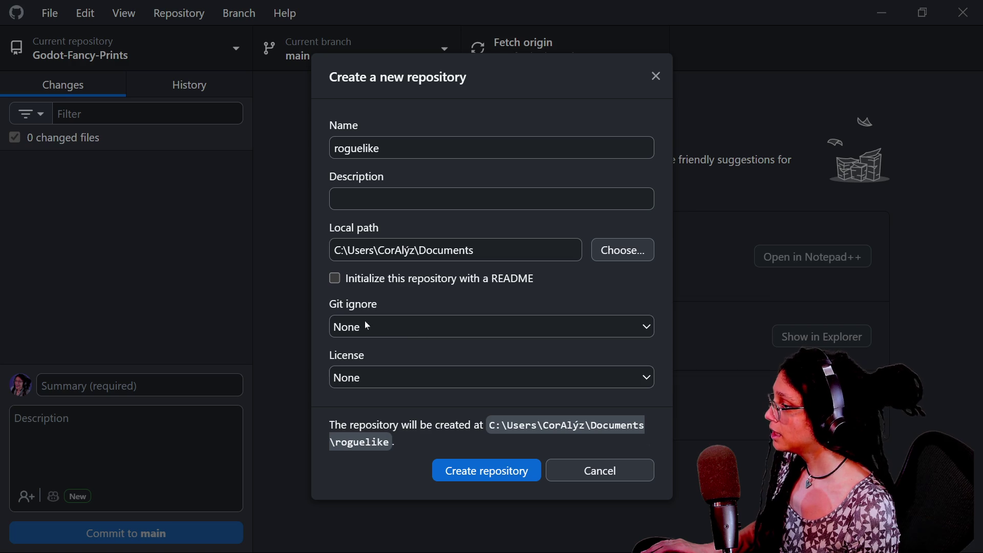
- Describe it as 'a game like rogue', add a README and Godot gitignore, and create it
click(389, 199)
text(a g)
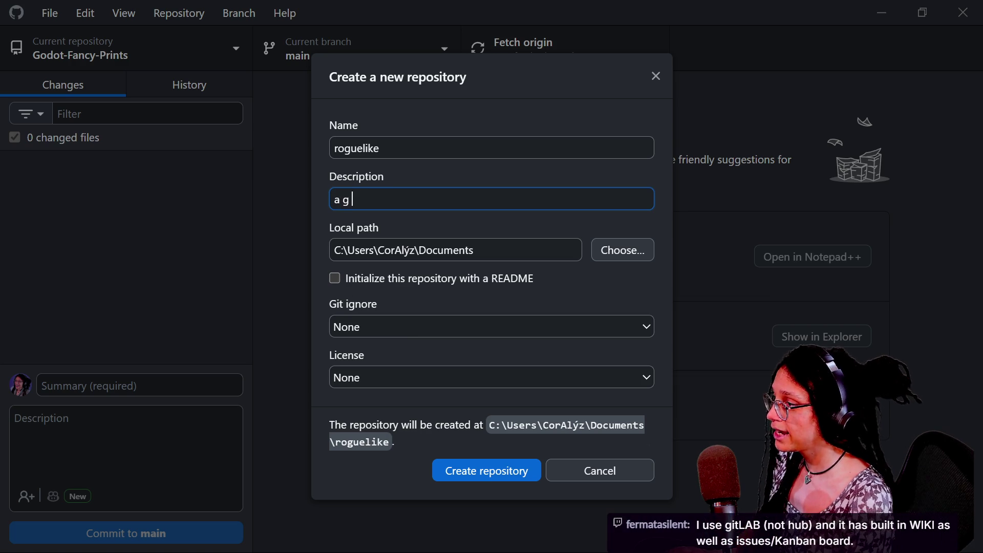
text(ame like rogue)
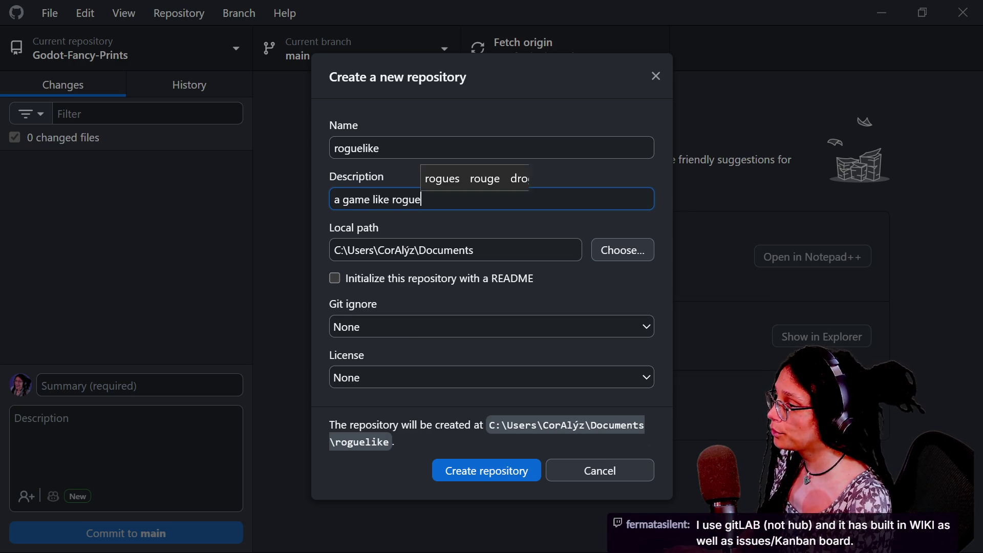
click(353, 280)
click(452, 328)
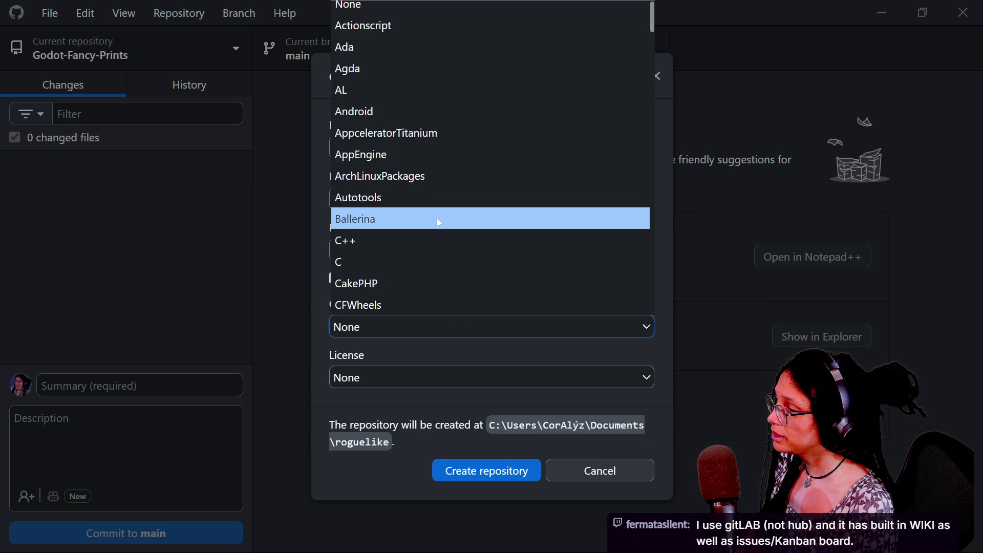
text(godot)
key(Return)
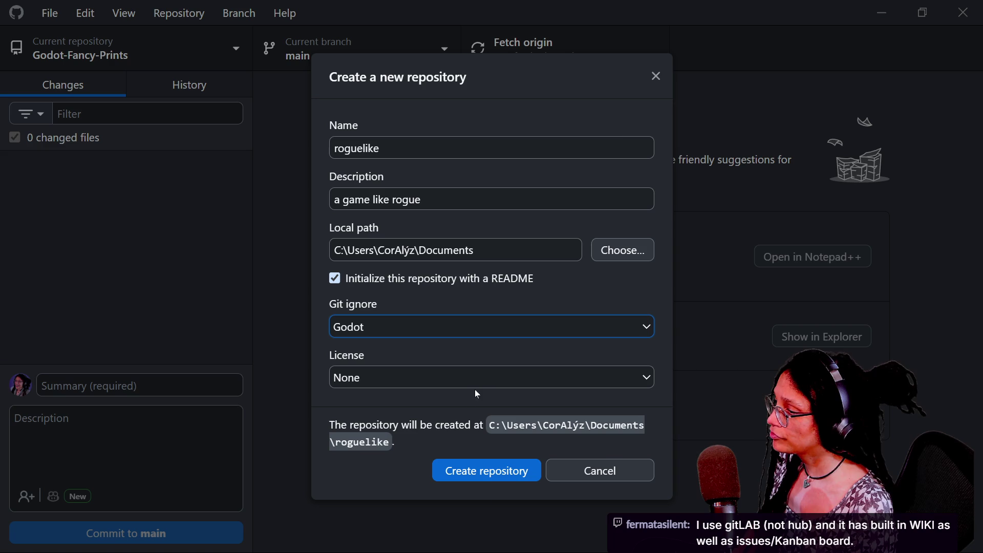
click(479, 464)
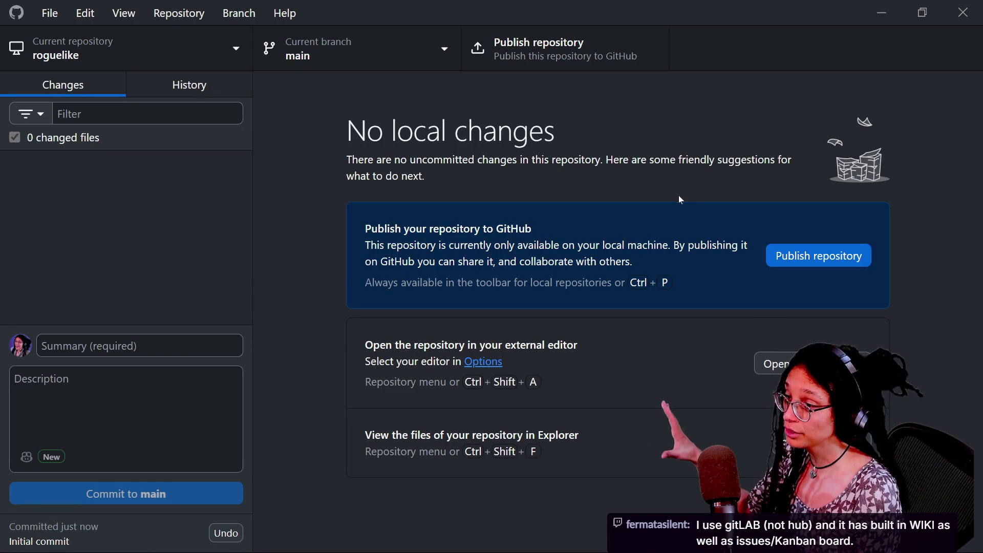
- Open the publish dialog for the roguelike repository
click(794, 263)
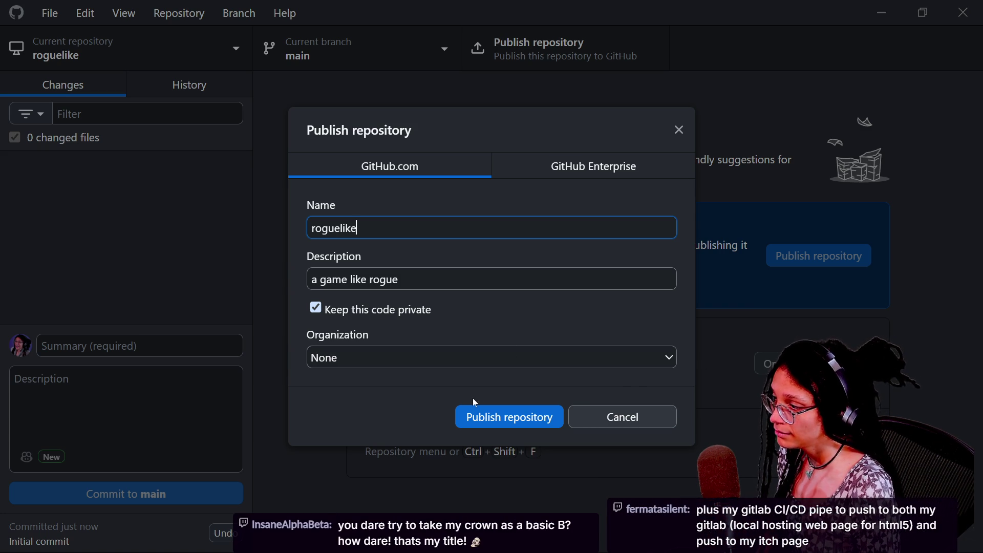
- Publish roguelike privately with Organization set to None, then minimize GitHub Desktop
click(466, 358)
click(495, 402)
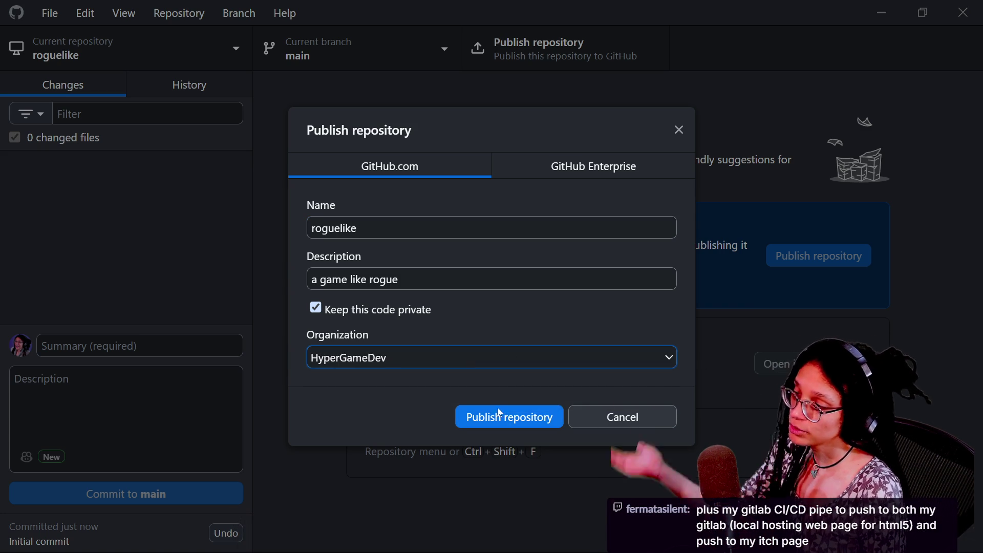
click(451, 358)
click(448, 378)
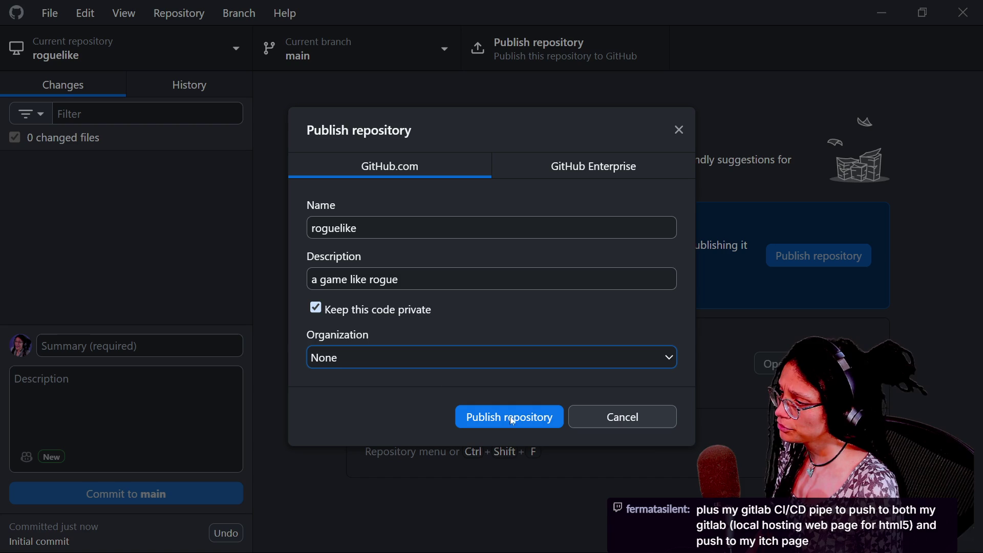
click(552, 414)
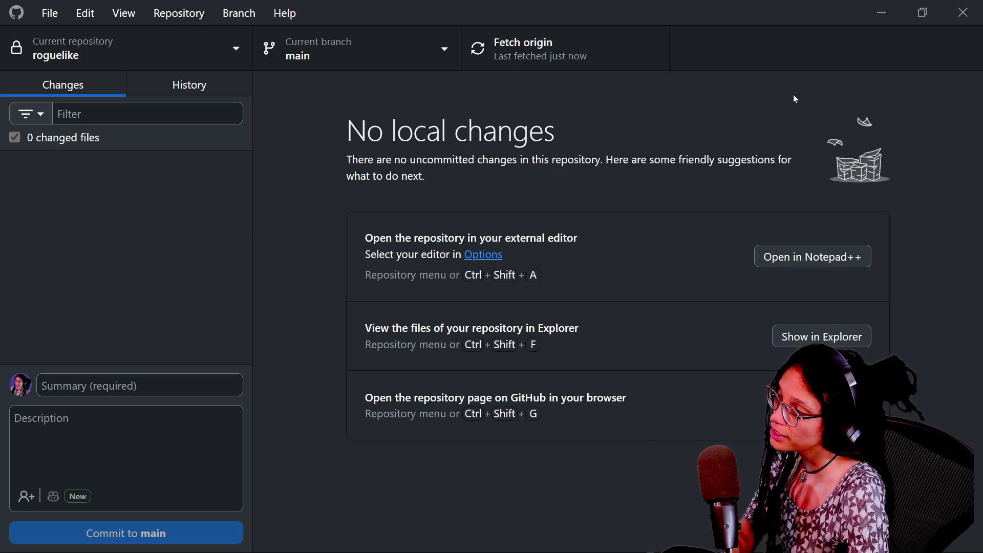
click(881, 12)
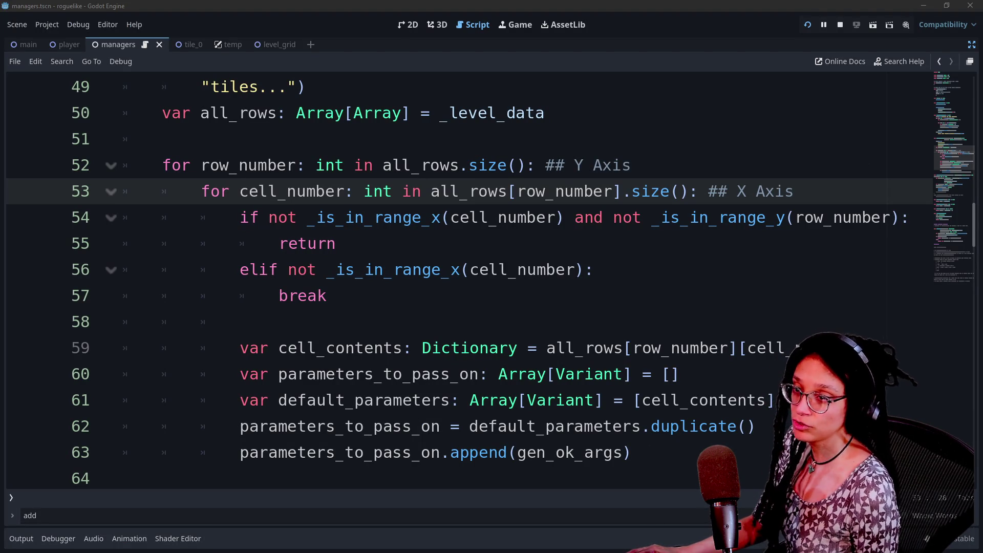
- Open the StreamerBot chat and highlight the GitLab, game engine and 'how dare' messages
click(642, 548)
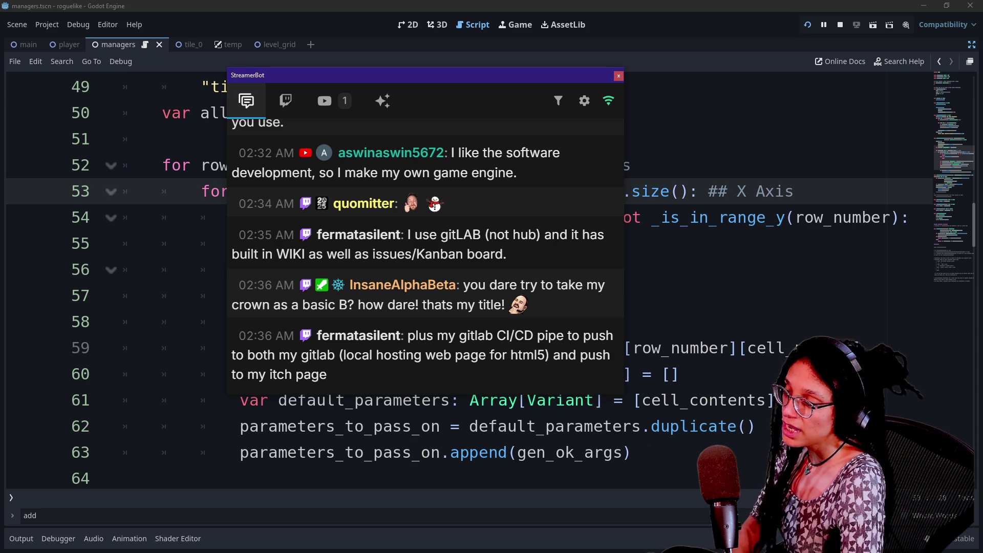
mouse_move(392, 242)
drag(407, 236, 515, 258)
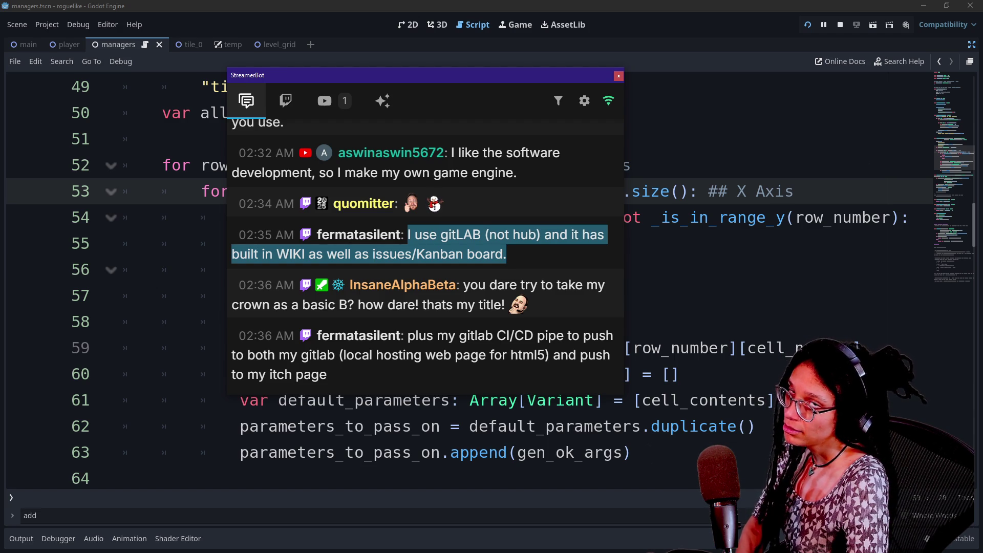
scroll(554, 246, up, 2)
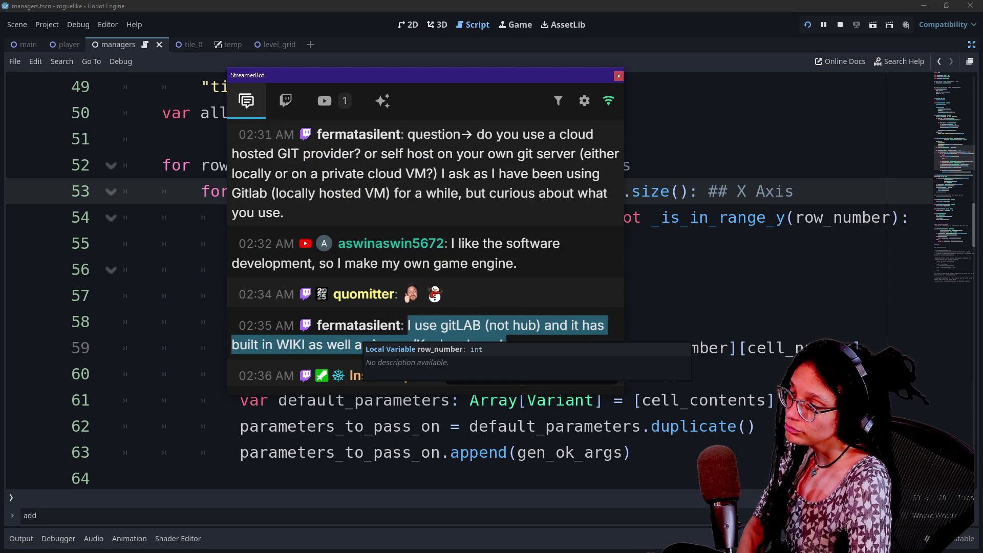
click(515, 247)
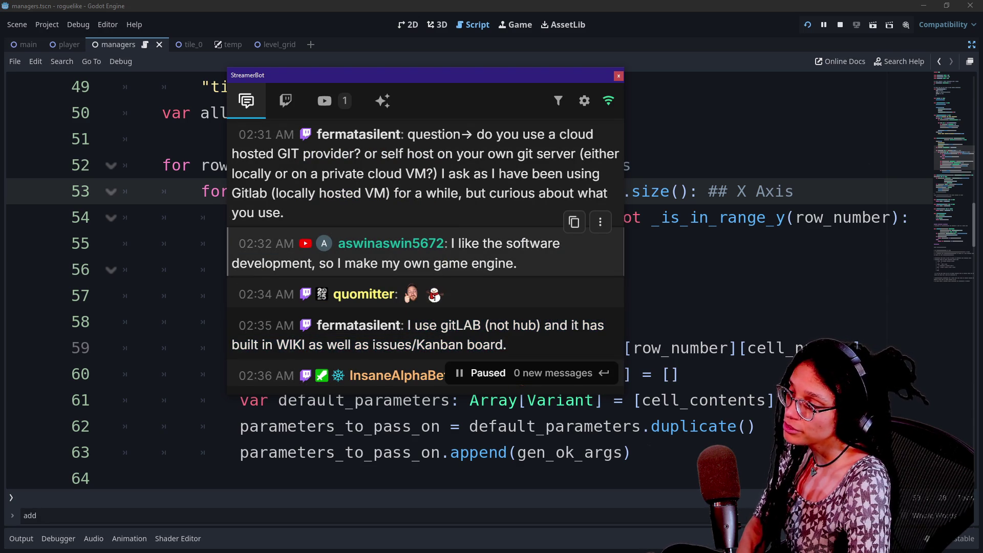
mouse_move(526, 253)
mouse_down()
mouse_move(433, 264)
mouse_move(451, 243)
mouse_up()
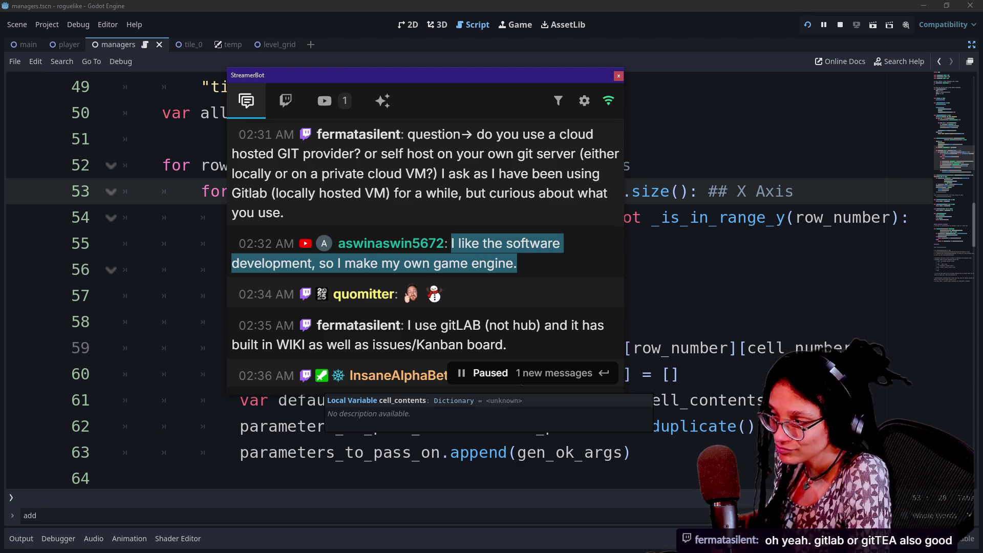
mouse_move(509, 211)
scroll(506, 207, down, 3)
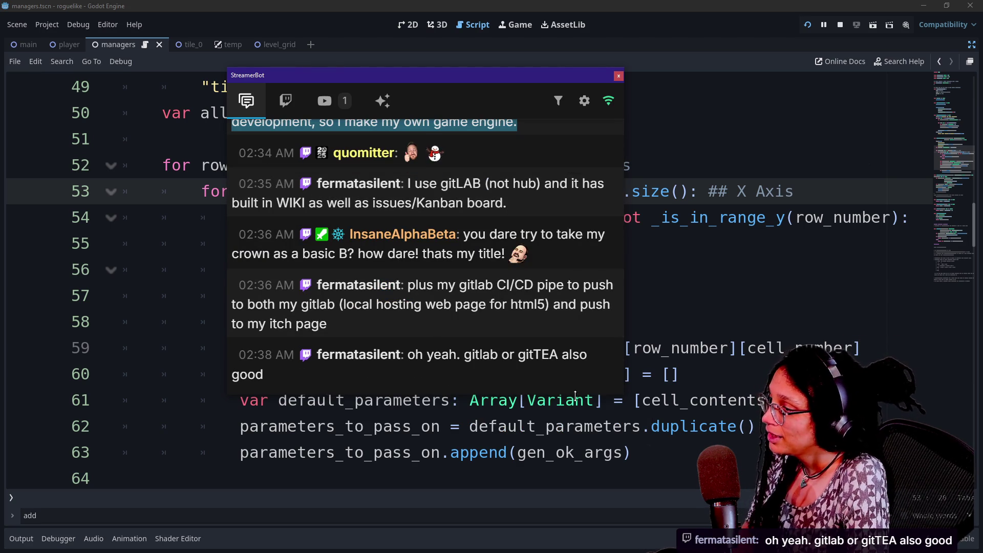
drag(271, 253, 531, 255)
click(543, 244)
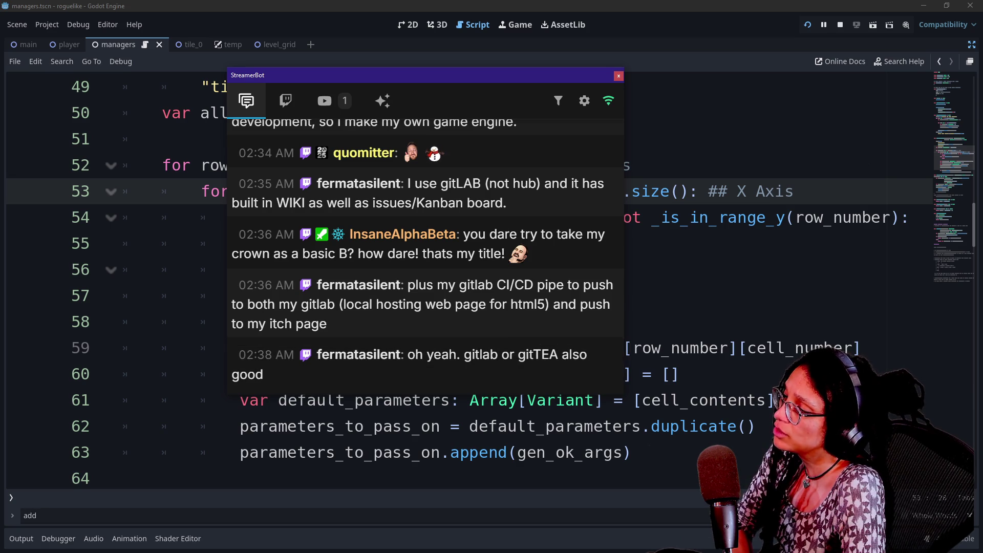
- Move the chat window off the code and go to cell_number on line 56
click(489, 400)
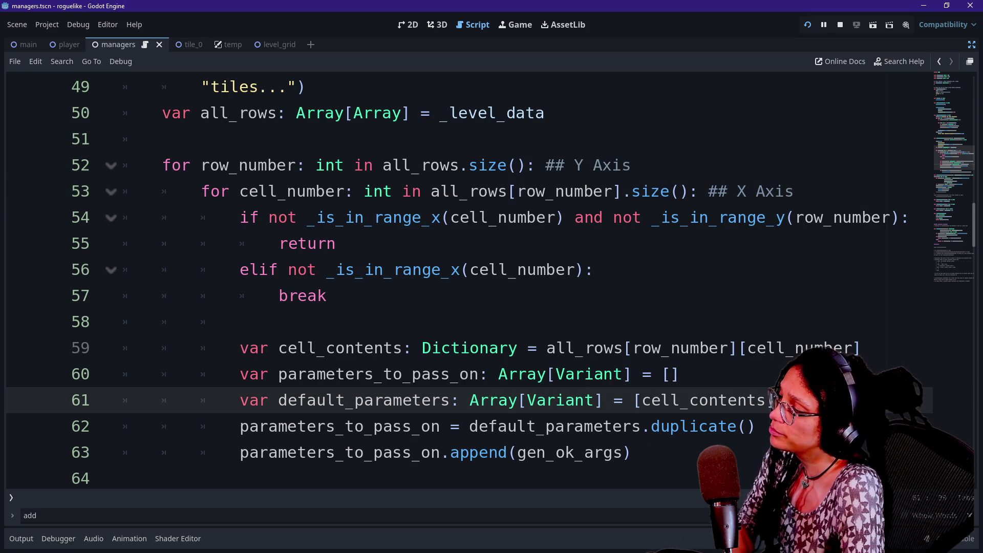
key(alt+Tab)
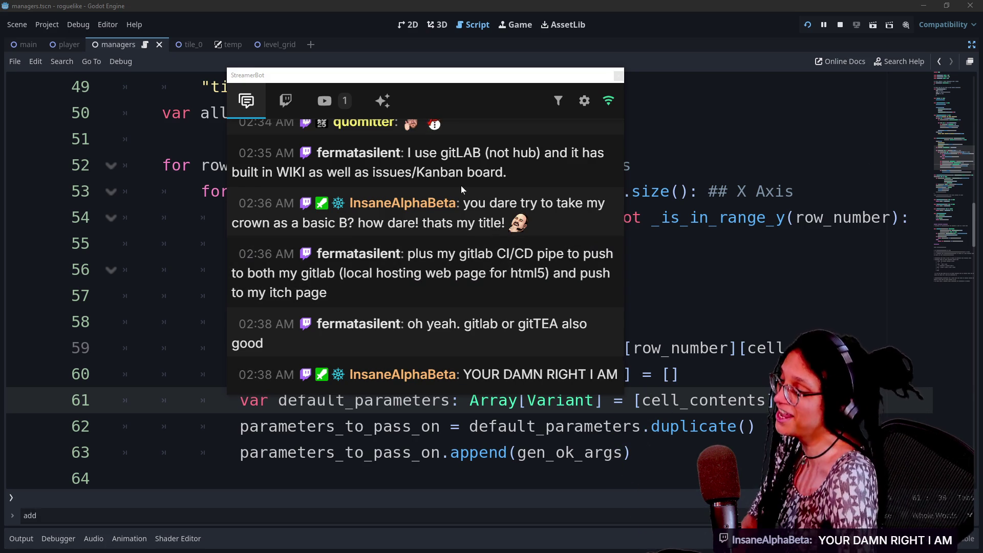
mouse_move(333, 76)
mouse_down()
mouse_move(574, 140)
mouse_move(982, 154)
mouse_up()
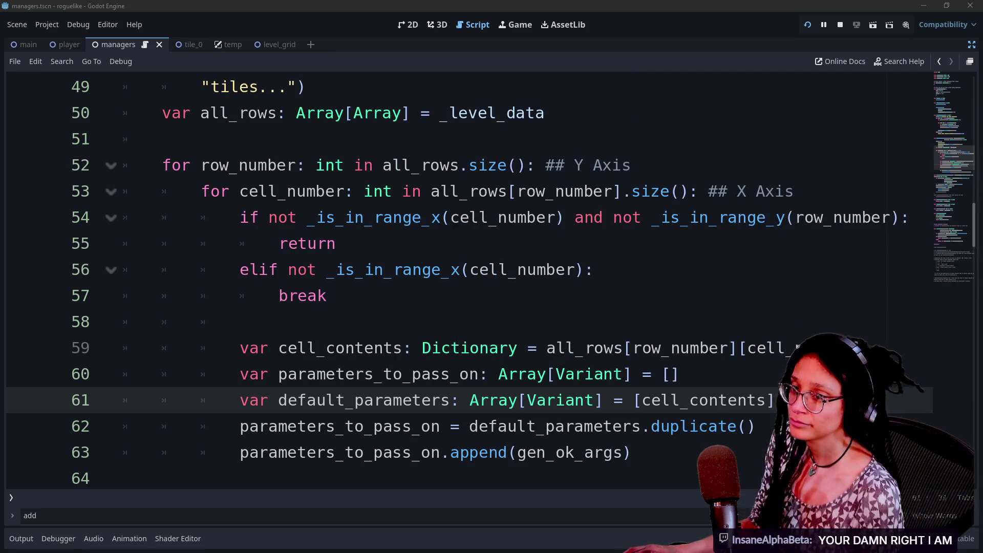
click(557, 269)
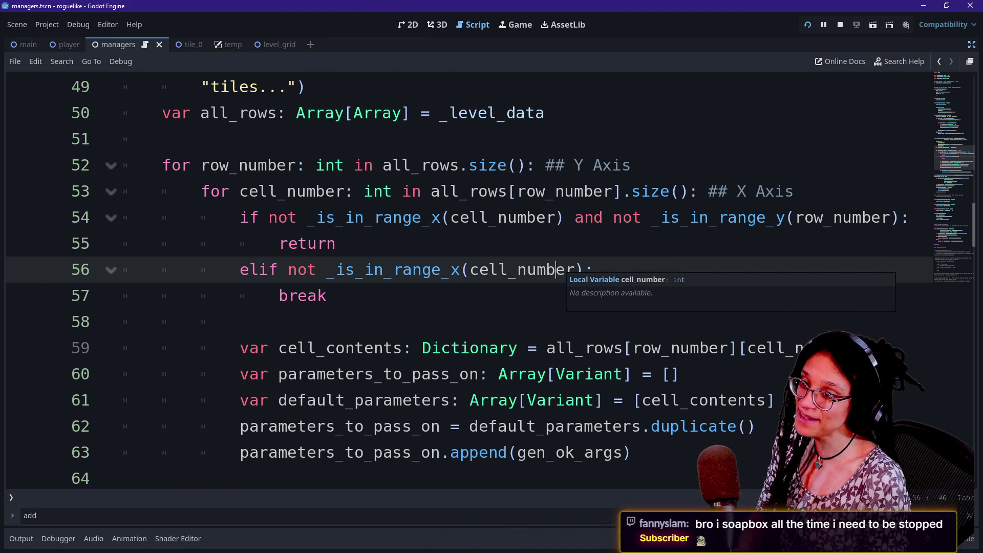
- Scroll back through earlier chat over the code and highlight the Have I Been Pwned message
drag(826, 182, 565, 115)
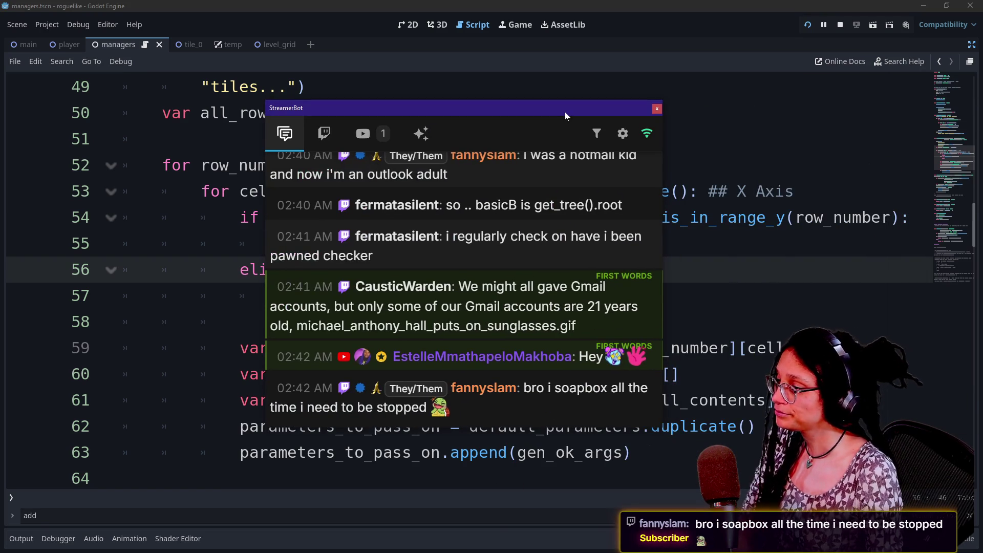
scroll(540, 179, up, 2)
scroll(539, 179, up, 5)
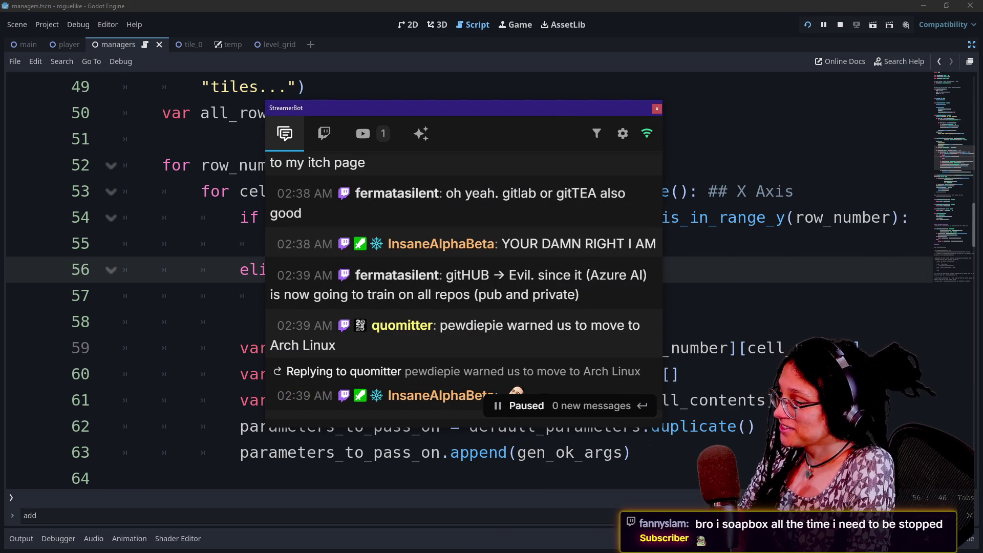
mouse_move(651, 222)
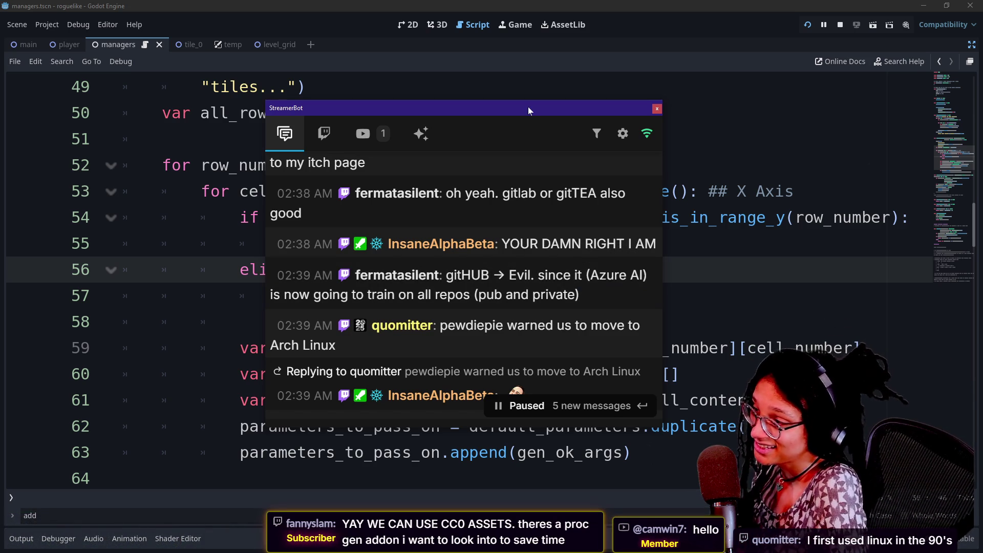
mouse_move(527, 106)
mouse_down()
mouse_move(535, 144)
mouse_move(539, 124)
mouse_move(535, 134)
mouse_up()
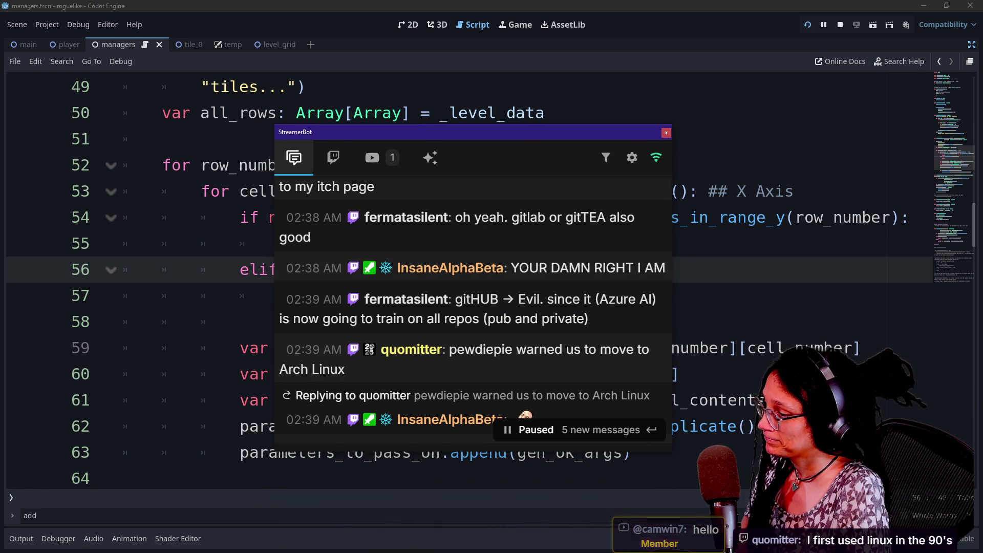
scroll(471, 359, down, 2)
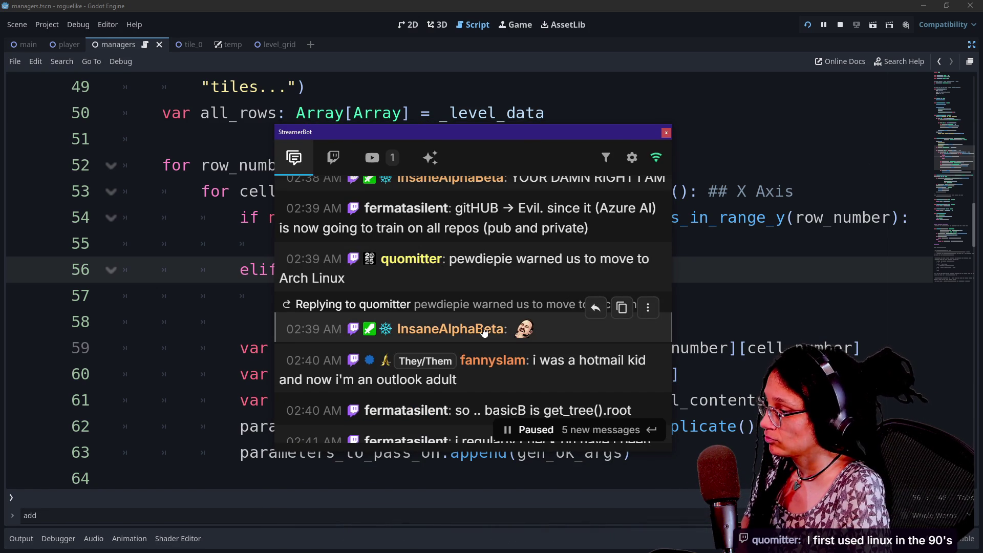
scroll(523, 332, down, 2)
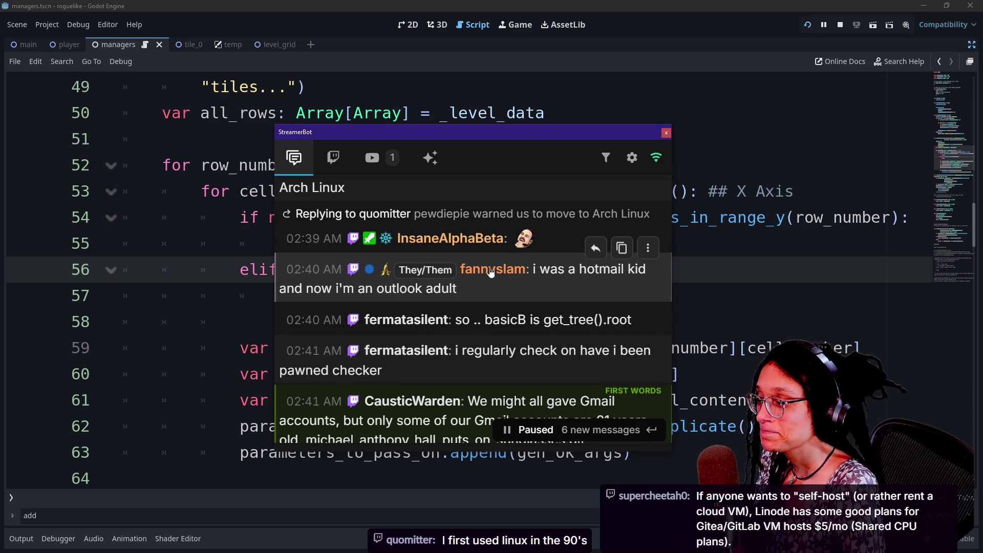
scroll(490, 271, down, 5)
scroll(495, 262, up, 2)
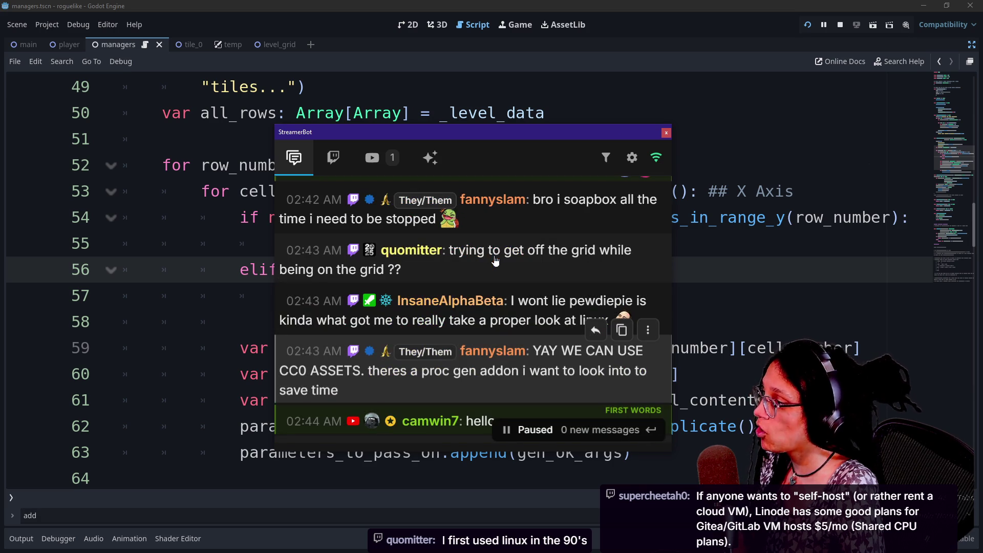
scroll(513, 362, up, 5)
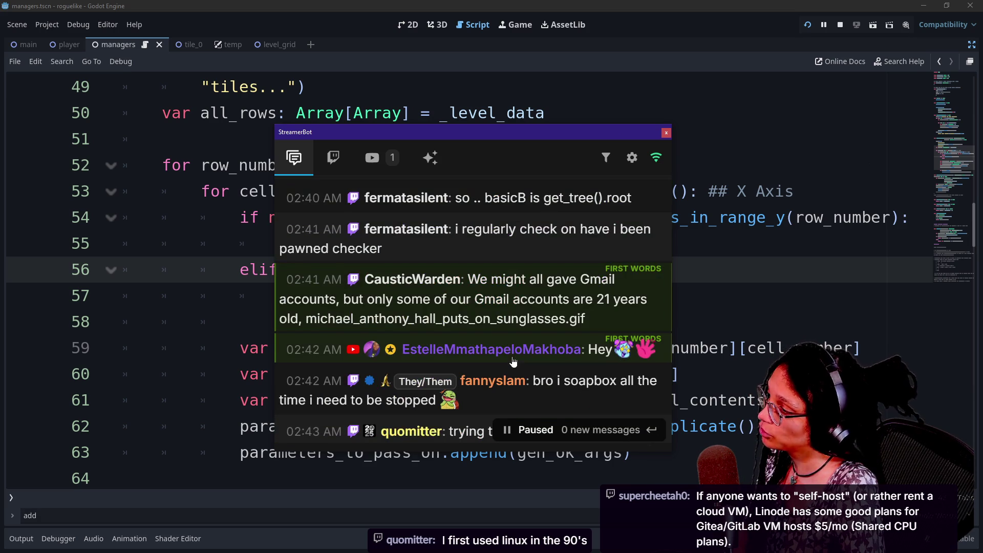
drag(483, 319, 520, 337)
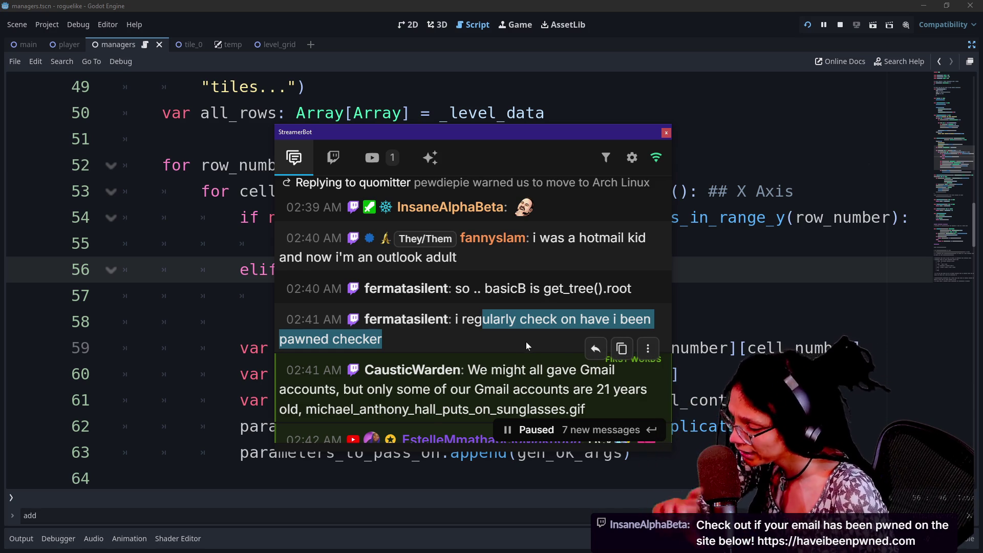
- Clear the highlight, move the chat over the Streamer.bot main window, and scroll the messages
drag(503, 369, 520, 369)
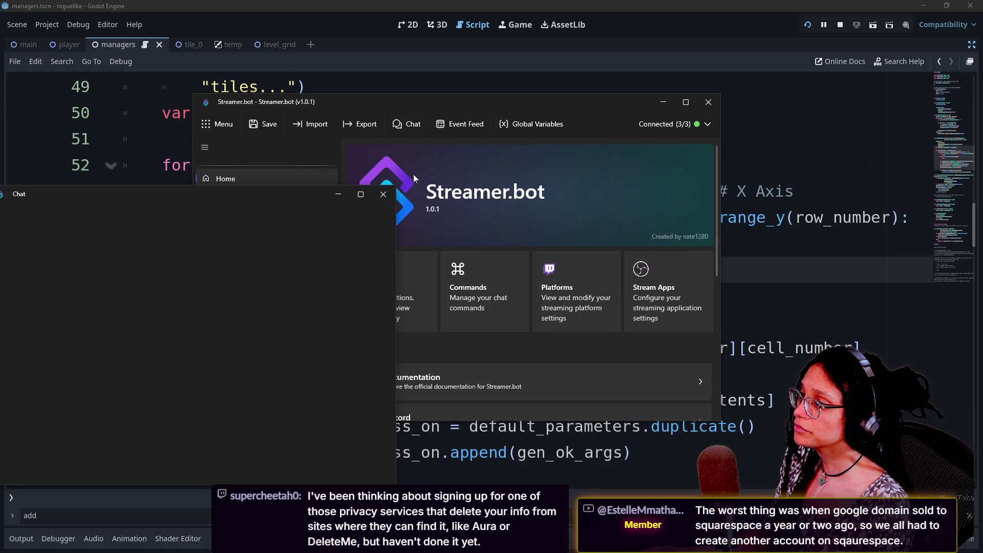
mouse_move(221, 231)
mouse_down()
mouse_move(614, 139)
mouse_move(492, 180)
mouse_move(618, 172)
mouse_move(499, 158)
mouse_up()
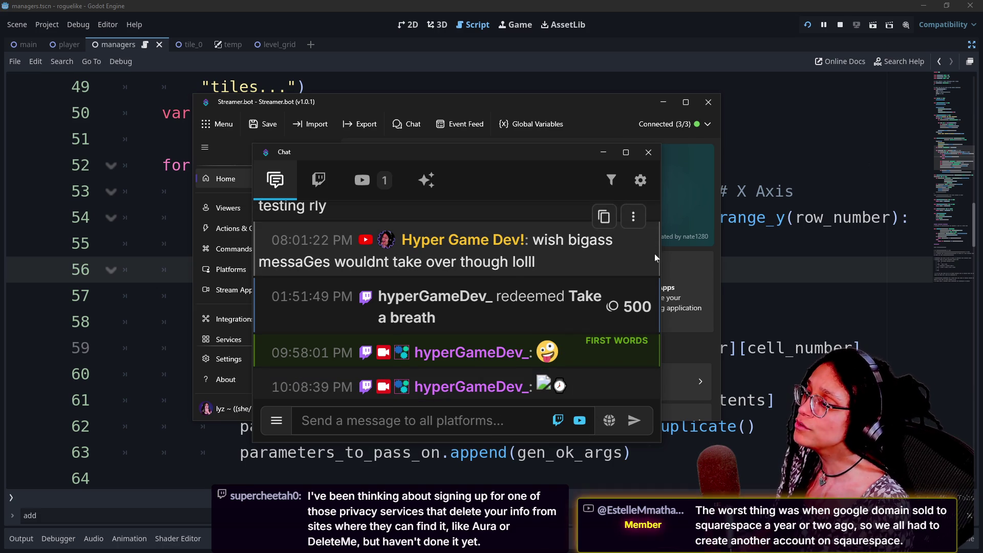
scroll(654, 253, up, 3)
scroll(654, 253, up, 5)
scroll(654, 253, down, 5)
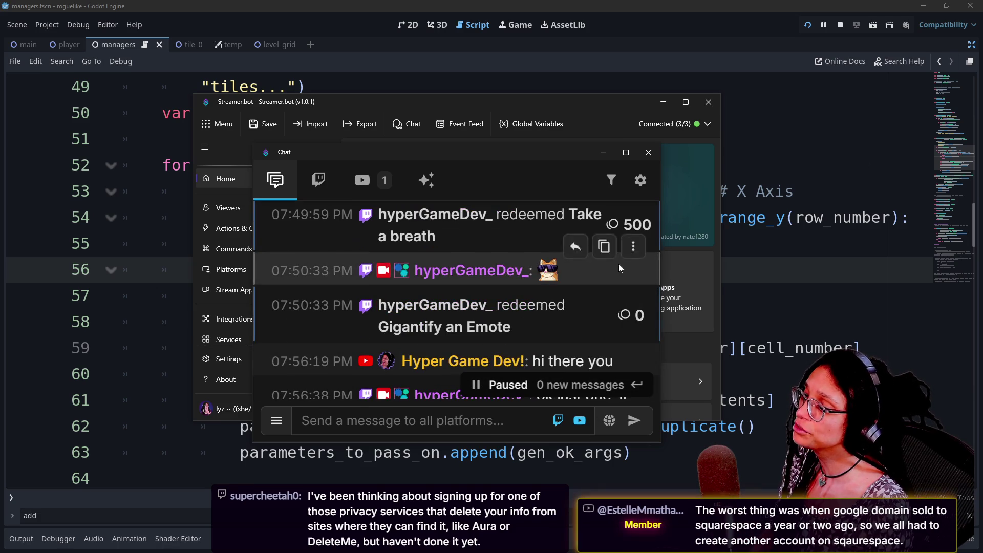
scroll(516, 317, down, 3)
scroll(515, 317, down, 3)
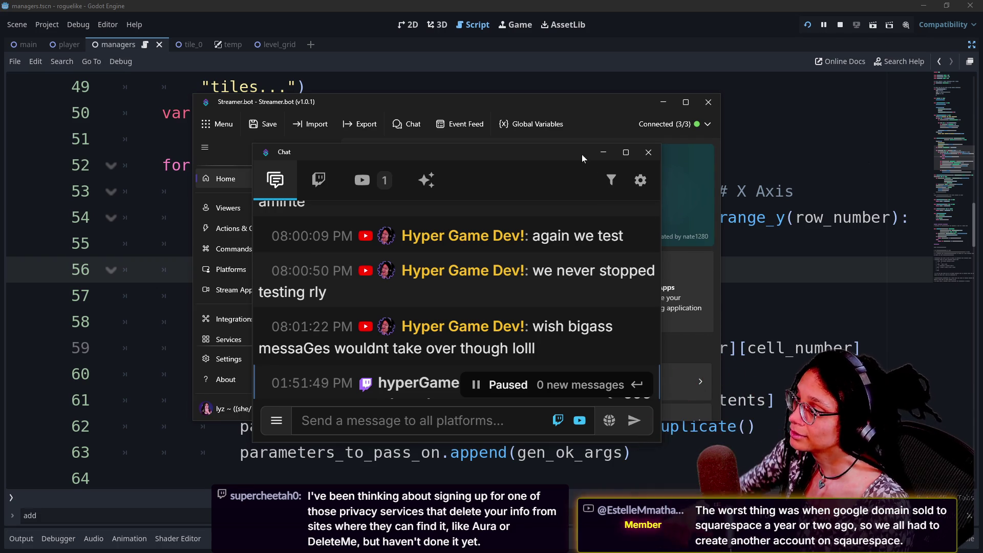
scroll(518, 316, down, 2)
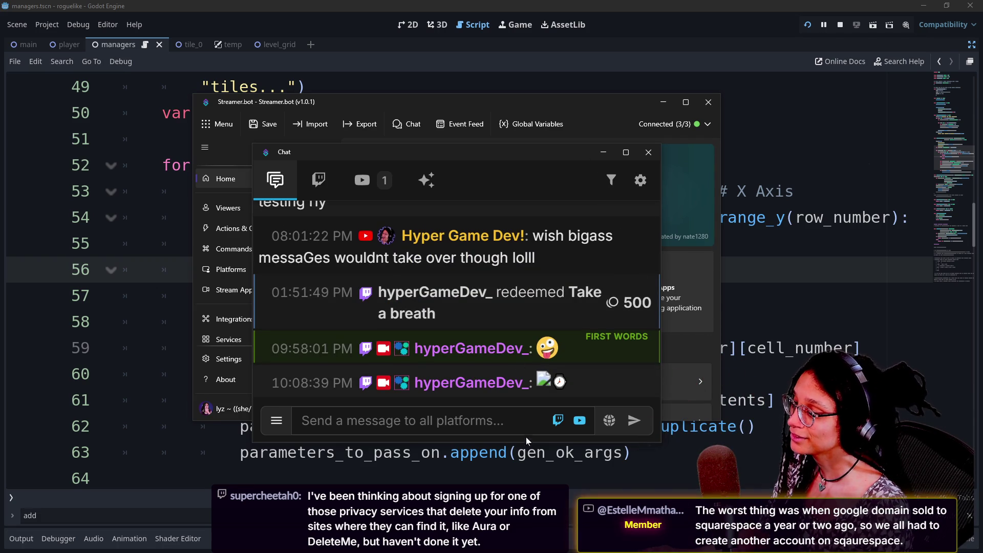
scroll(514, 306, up, 5)
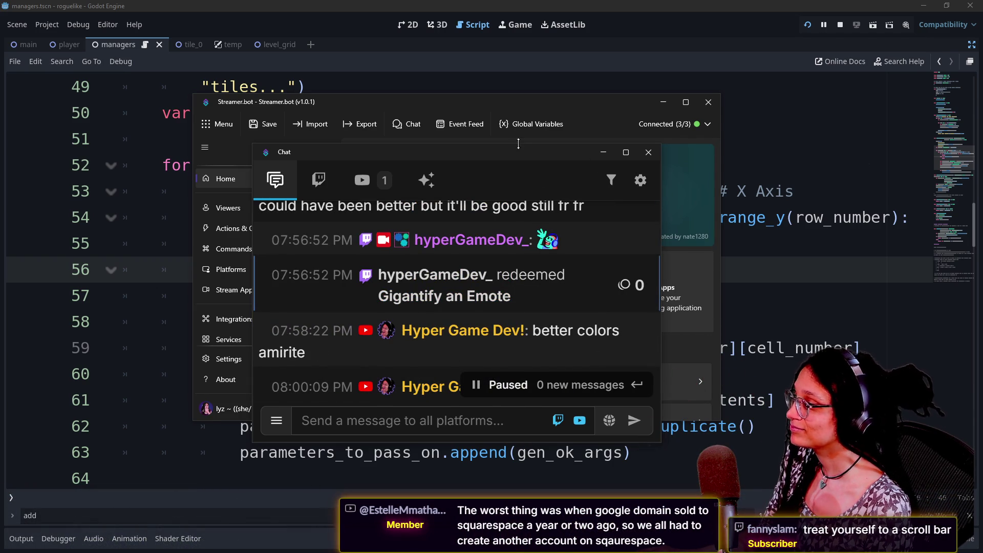
- Drag the Chat window's top edge up to enlarge it, then scroll the expanded message list
drag(517, 145, 518, 32)
scroll(500, 193, up, 2)
scroll(500, 193, down, 5)
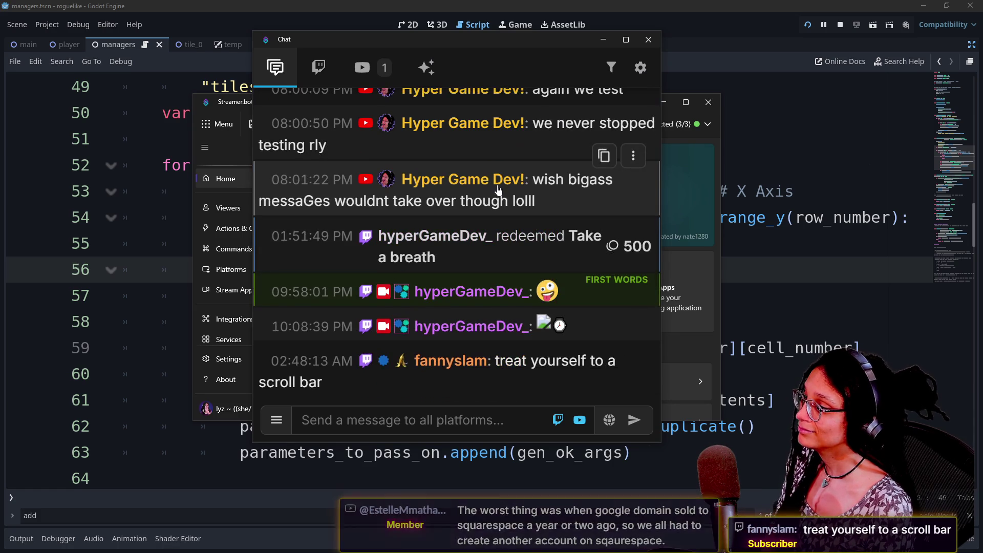
scroll(500, 193, up, 5)
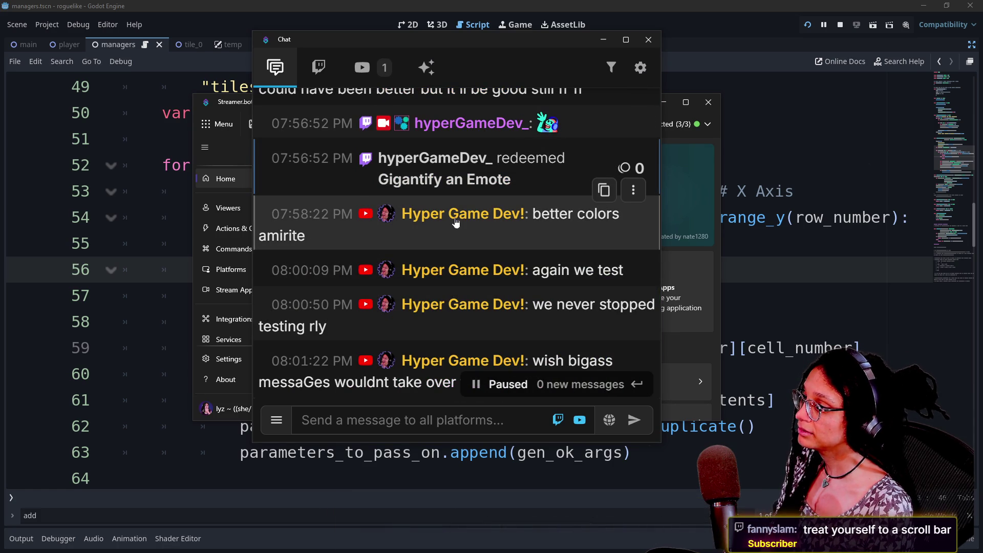
scroll(455, 217, down, 3)
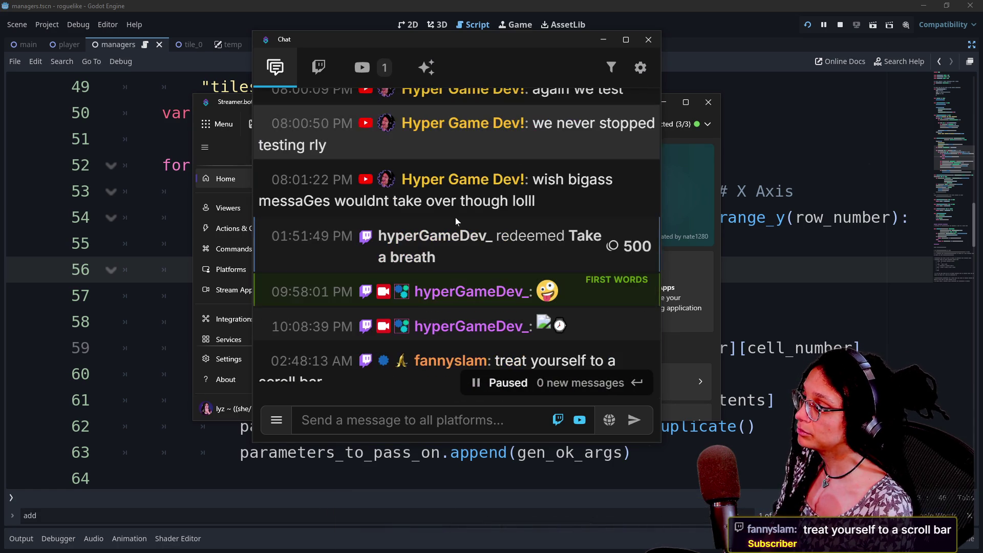
- Close the built-in Chat window and bring the StreamerBot chat panel onto the screen
click(649, 39)
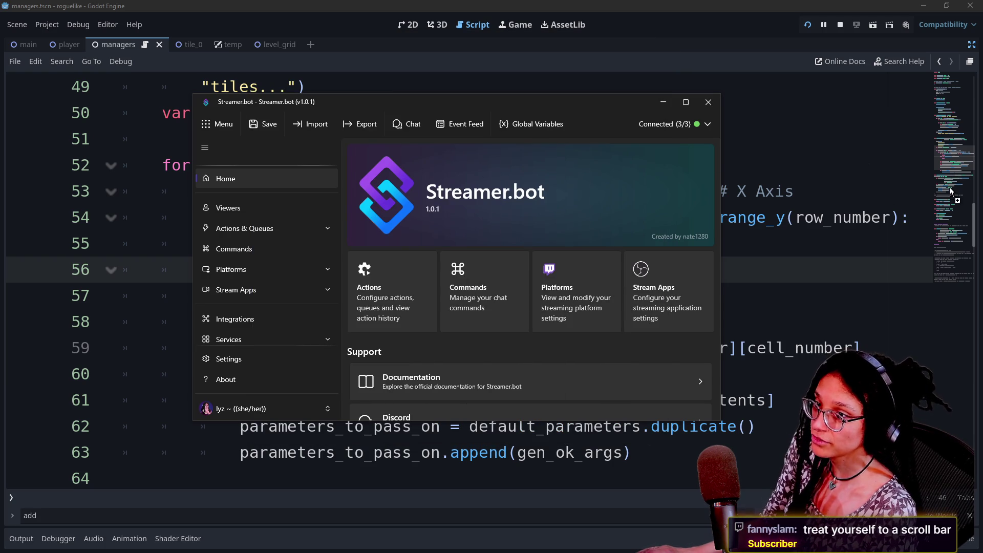
mouse_move(982, 138)
mouse_down()
mouse_move(365, 143)
mouse_move(278, 30)
mouse_move(277, 56)
mouse_up()
scroll(508, 274, up, 5)
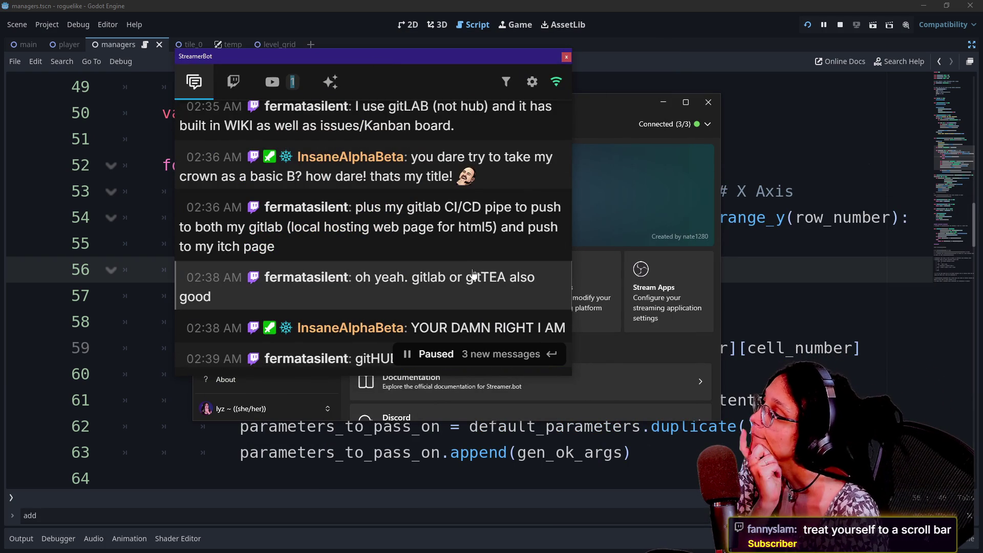
scroll(472, 268, up, 3)
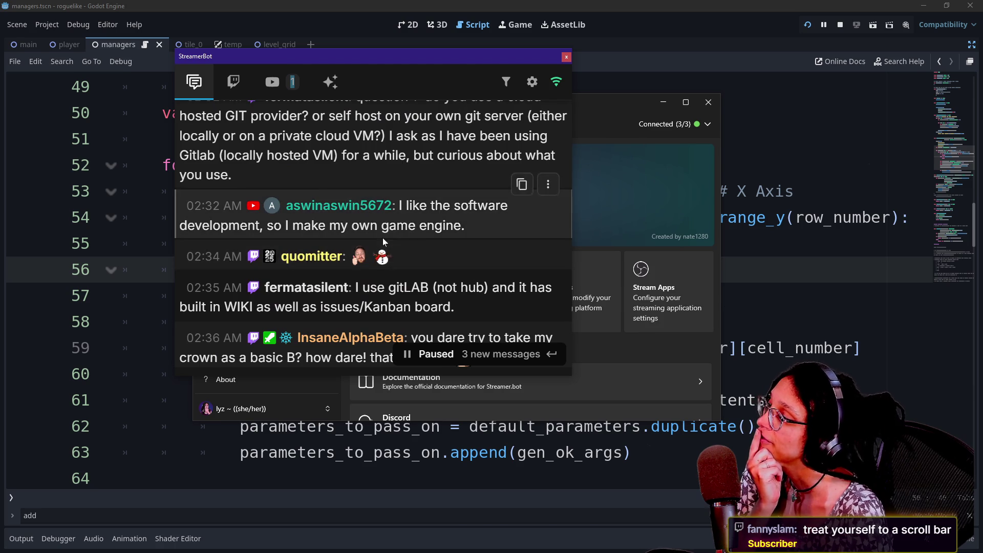
scroll(382, 238, up, 4)
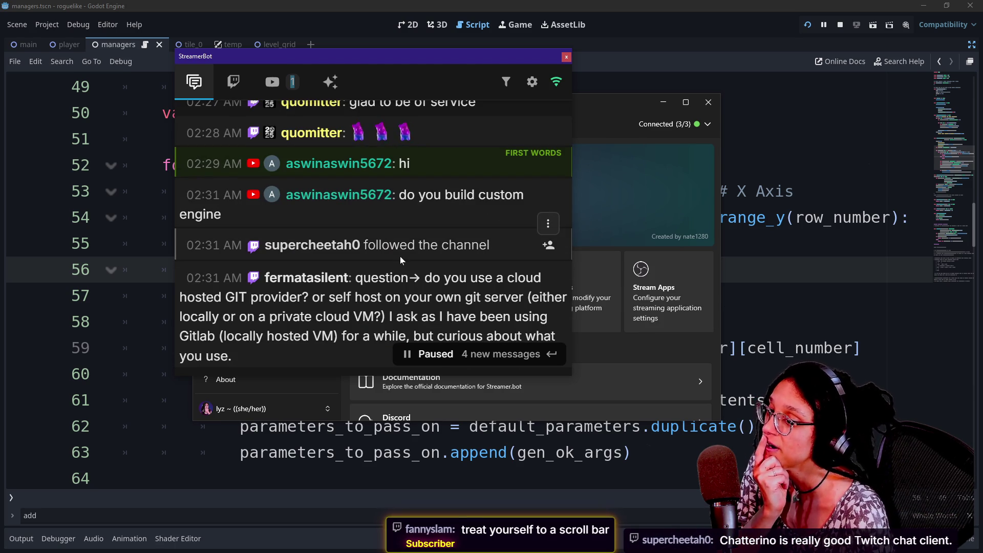
- Highlight the question about cloud-hosted git providers, then scroll up to older messages
drag(490, 317, 231, 357)
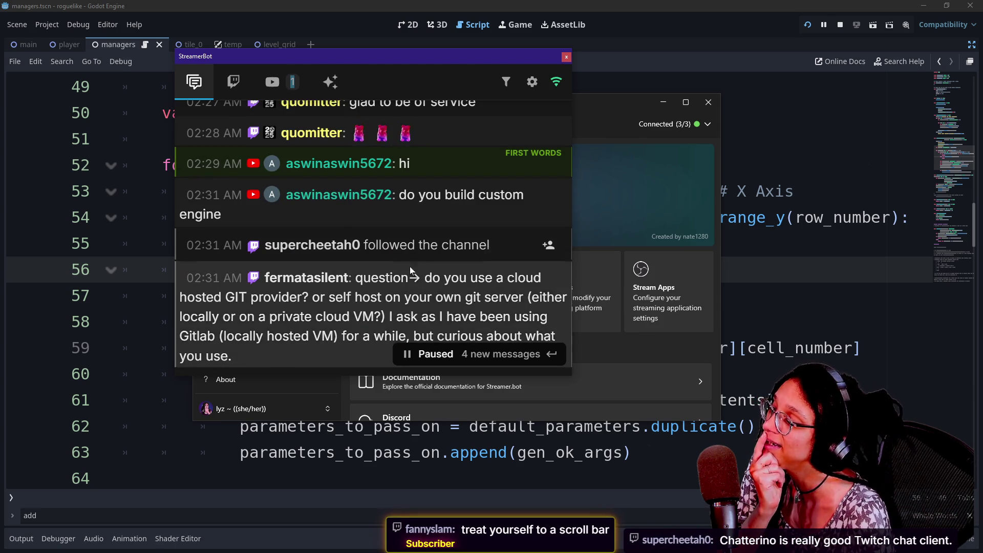
drag(410, 298, 386, 290)
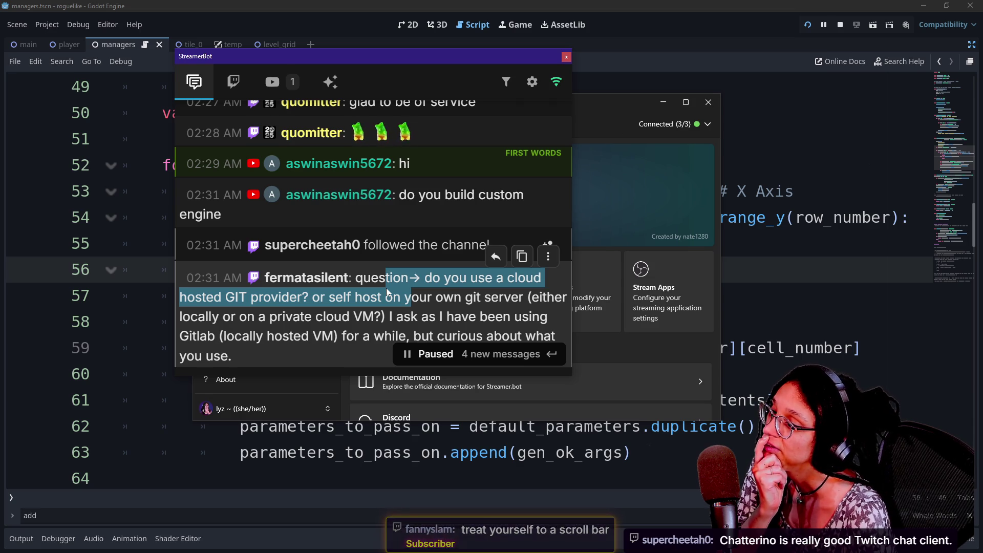
scroll(386, 291, up, 2)
scroll(386, 291, up, 2)
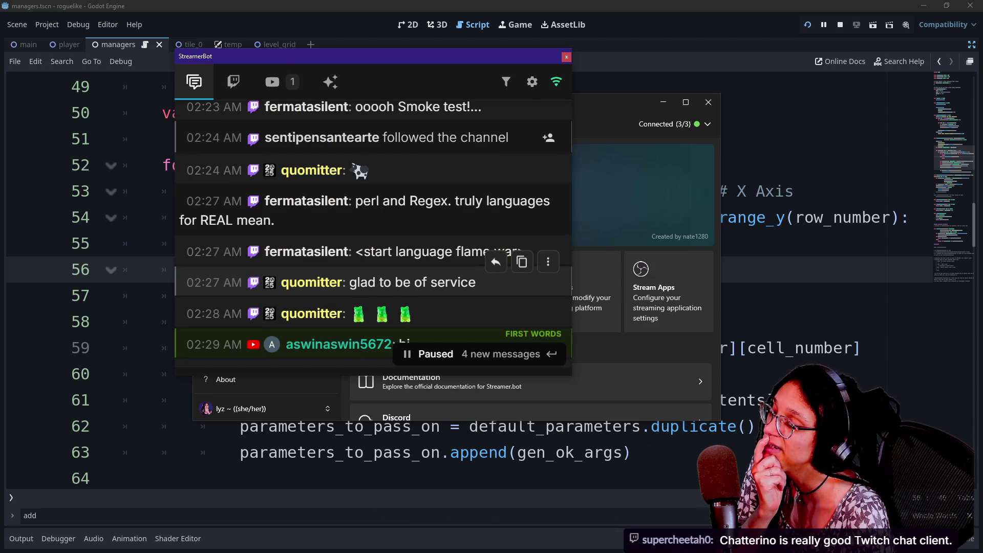
scroll(386, 292, up, 2)
scroll(391, 266, up, 6)
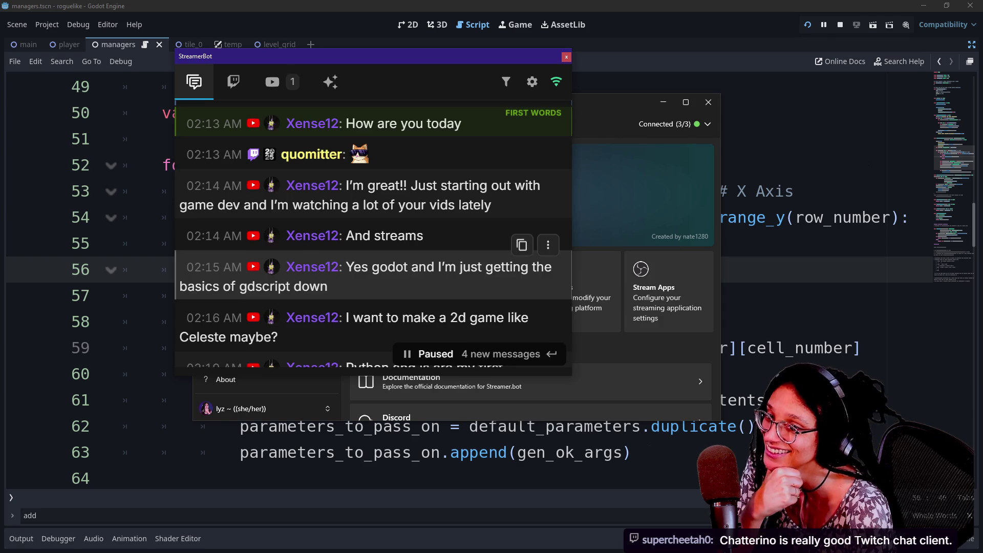
scroll(392, 271, up, 5)
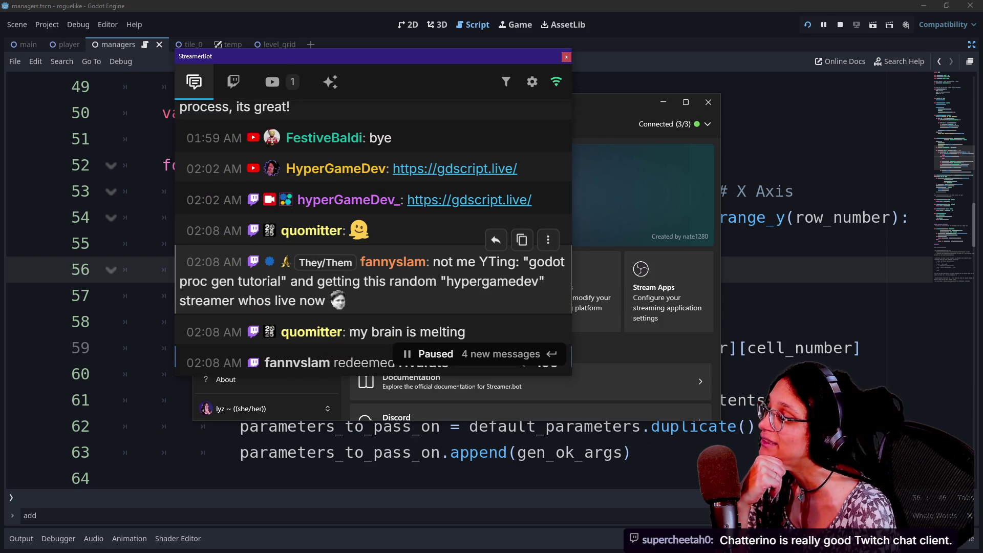
scroll(392, 271, up, 5)
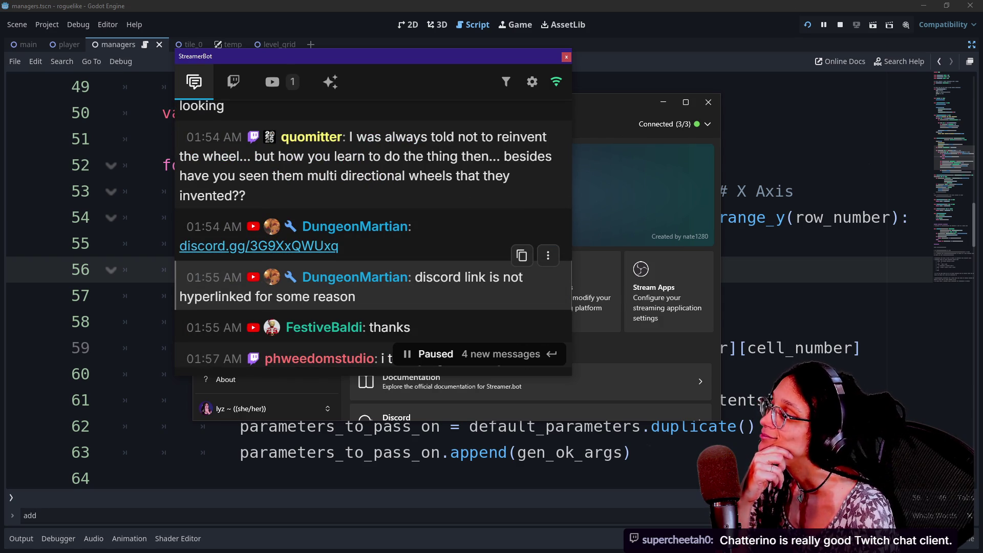
- Scroll back down the chat and enlarge the StreamerBot chat panel
scroll(444, 278, down, 5)
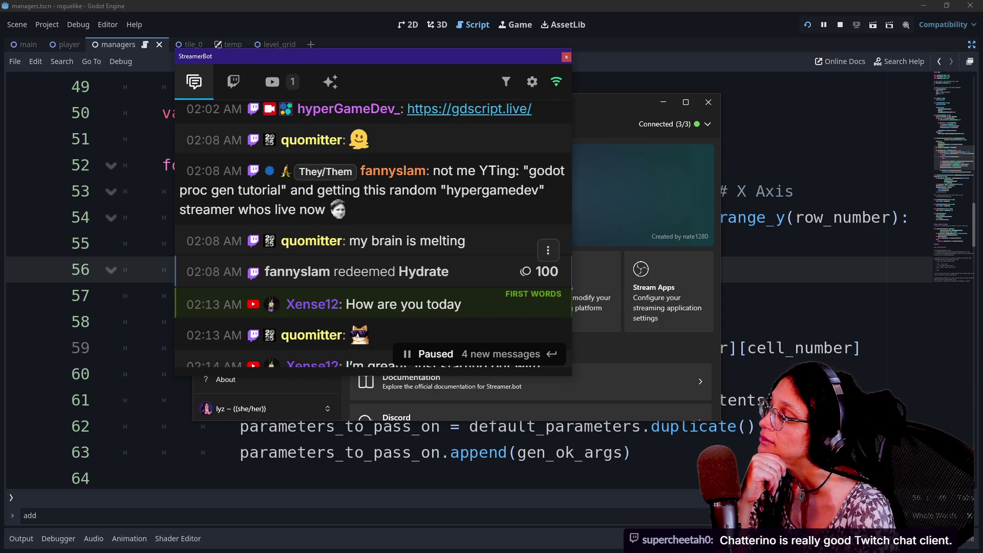
scroll(457, 285, down, 2)
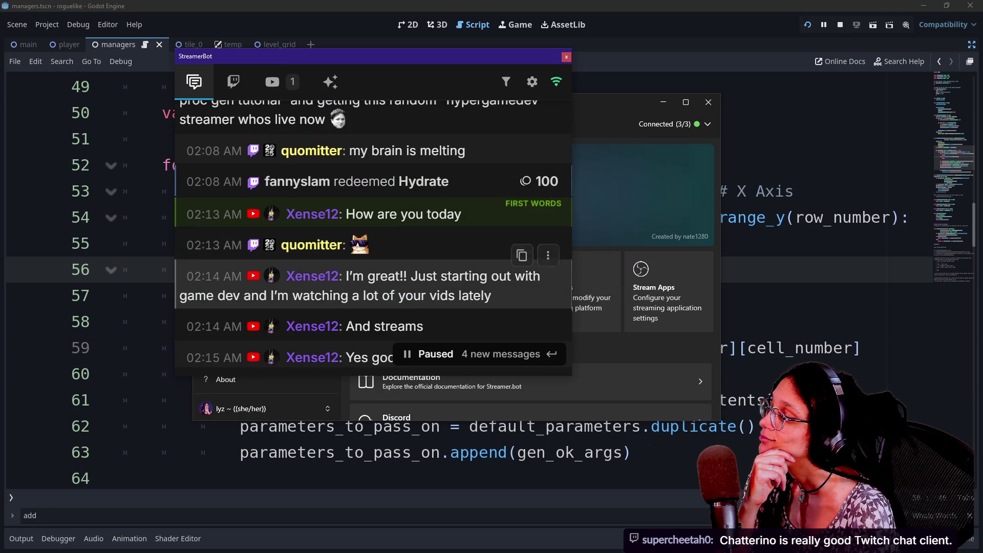
scroll(437, 298, down, 2)
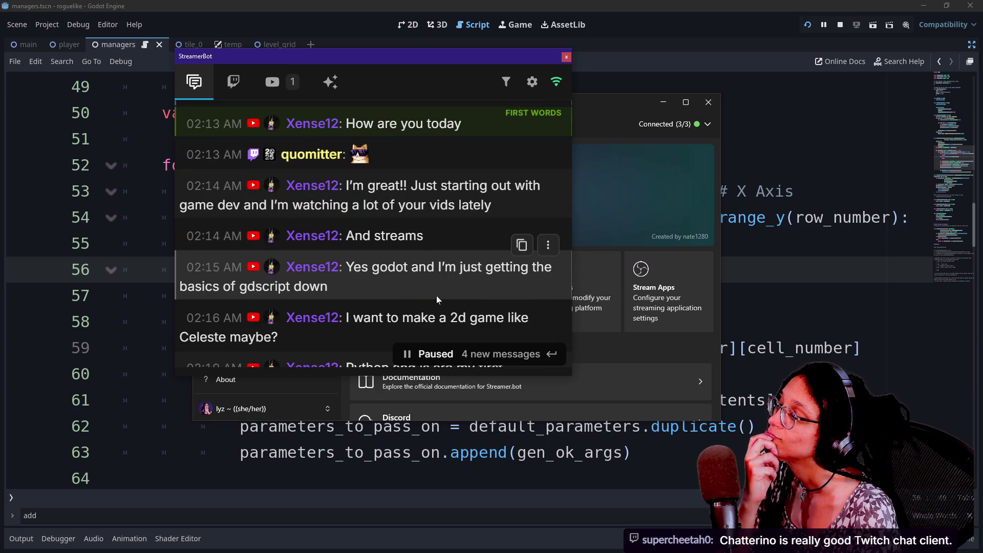
scroll(436, 296, down, 2)
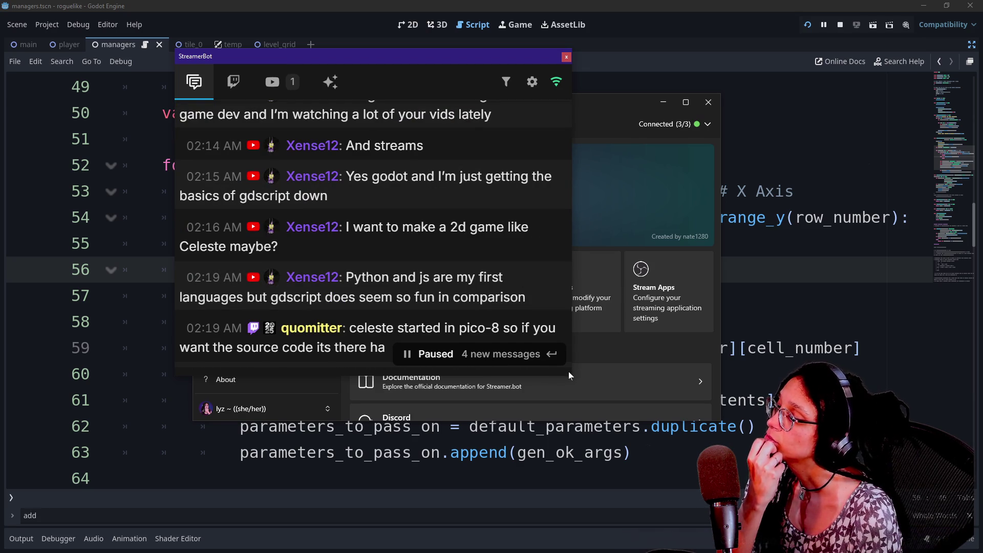
drag(569, 370, 582, 423)
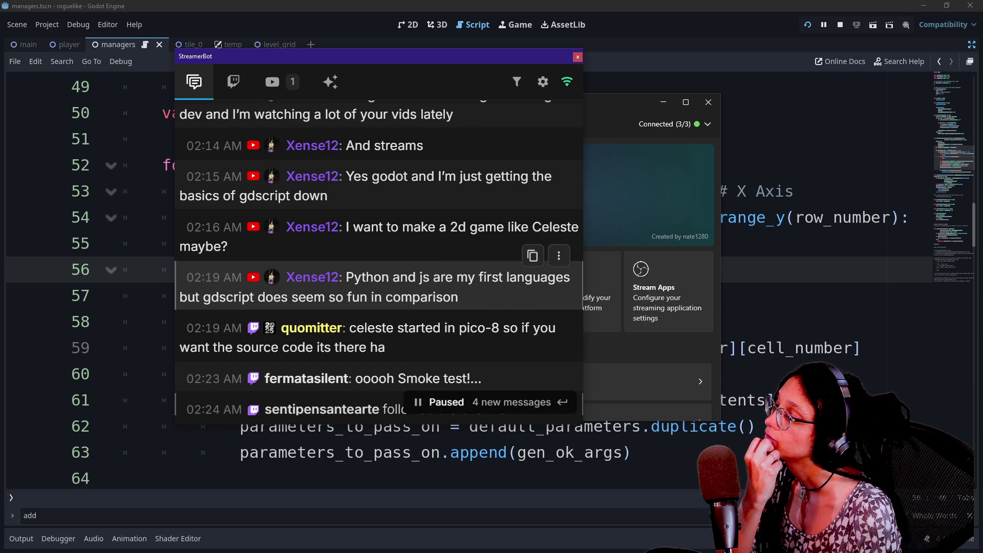
- Scroll down the chat, highlighting the locally hosted Gitlab remark and the 21-year-old Gmail accounts line
scroll(379, 300, down, 2)
scroll(378, 300, down, 2)
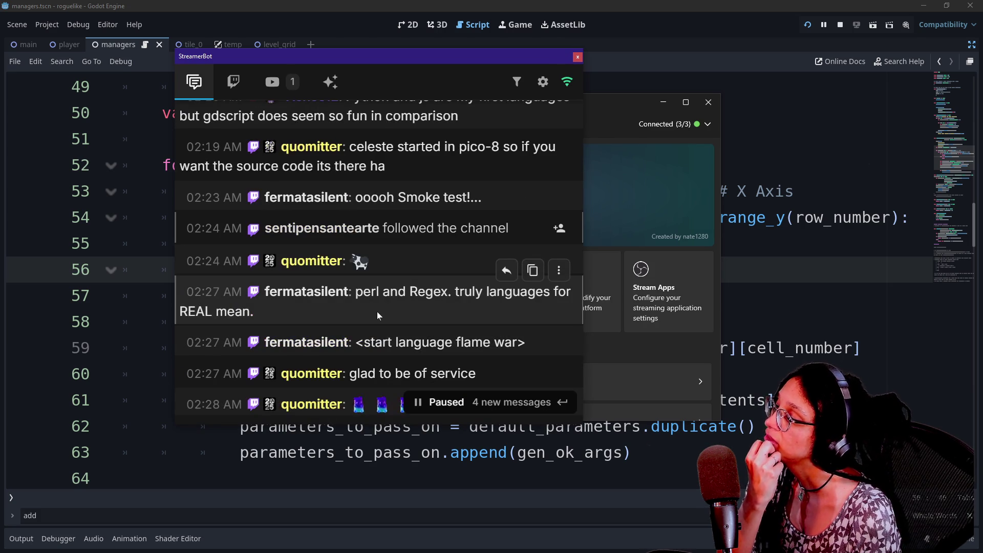
scroll(389, 335, down, 6)
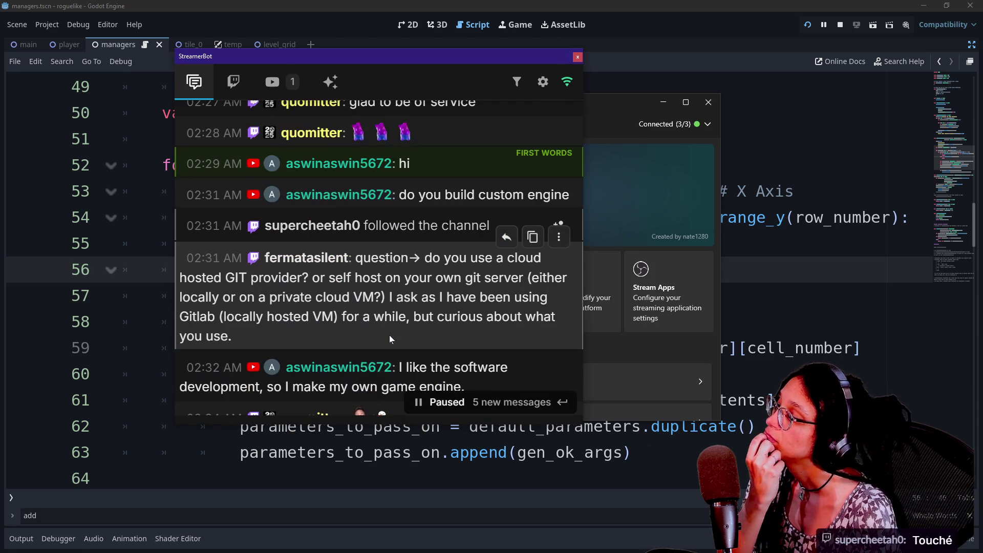
drag(323, 296, 395, 316)
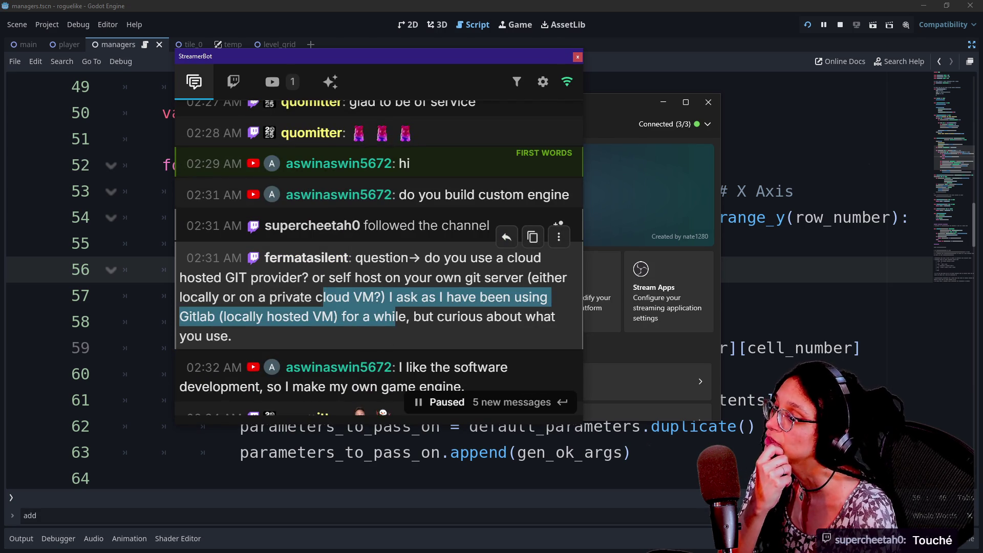
scroll(404, 321, down, 2)
scroll(404, 321, down, 8)
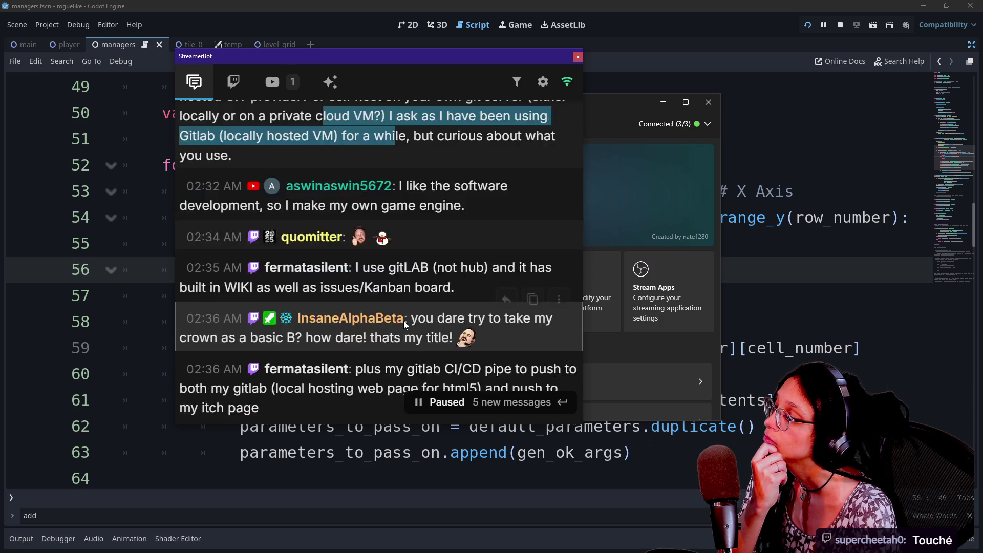
scroll(404, 322, down, 6)
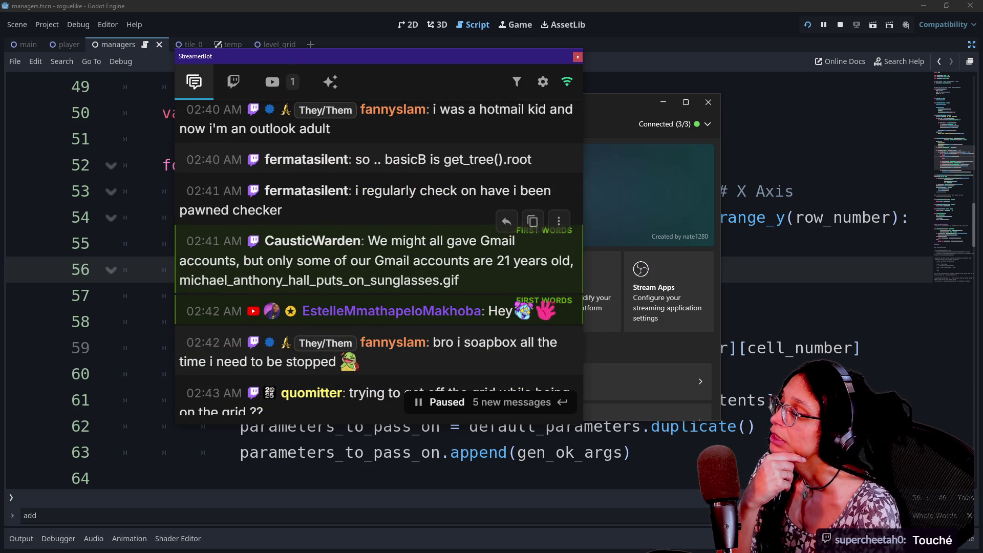
mouse_move(371, 261)
mouse_down()
mouse_move(395, 263)
mouse_move(403, 280)
mouse_up()
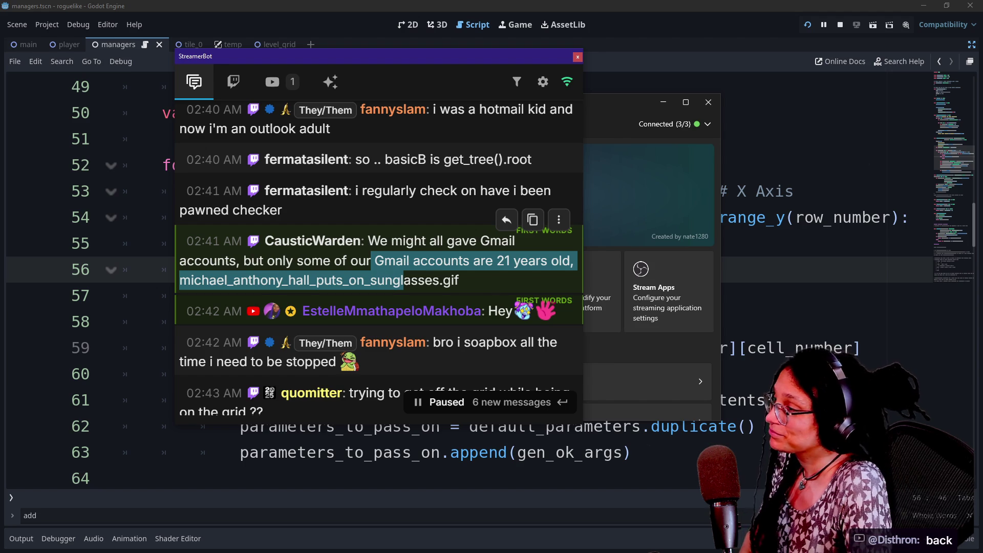
scroll(451, 342, down, 2)
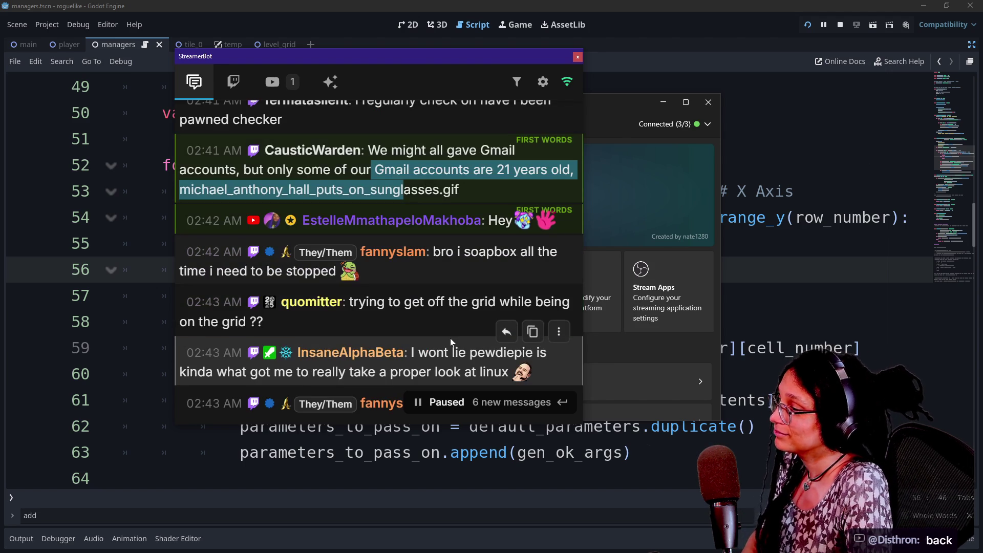
drag(366, 302, 428, 329)
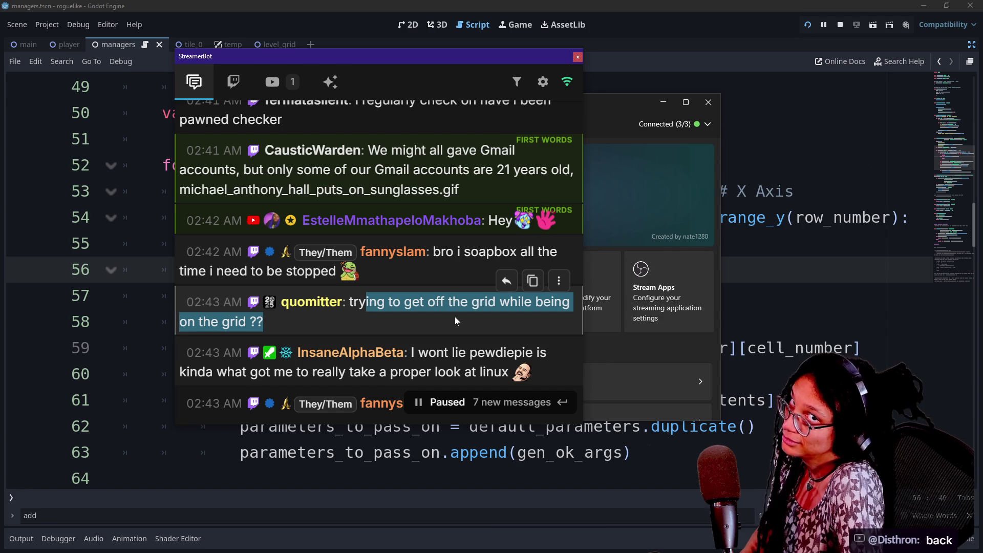
scroll(455, 316, down, 3)
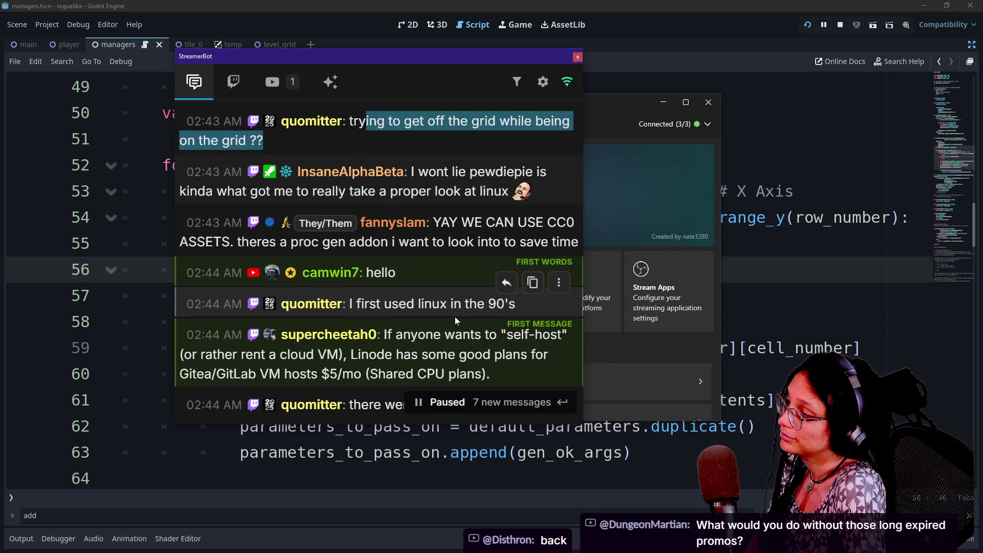
click(420, 175)
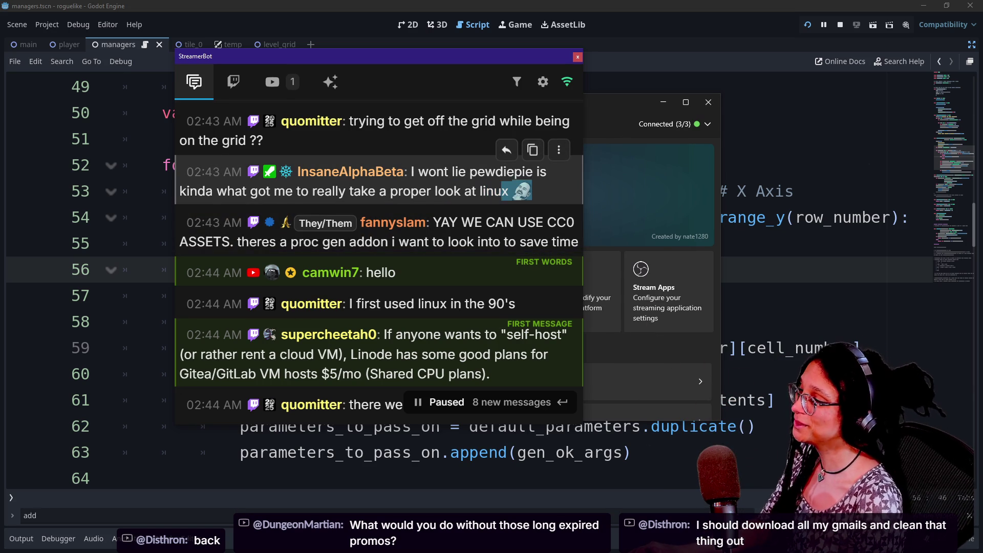
triple_click(417, 173)
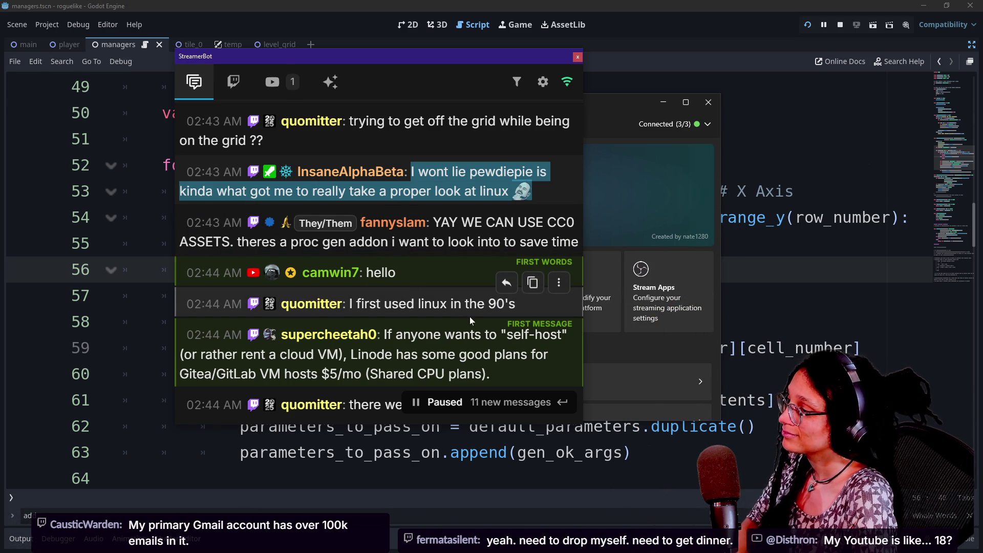
drag(350, 303, 459, 299)
drag(443, 334, 481, 363)
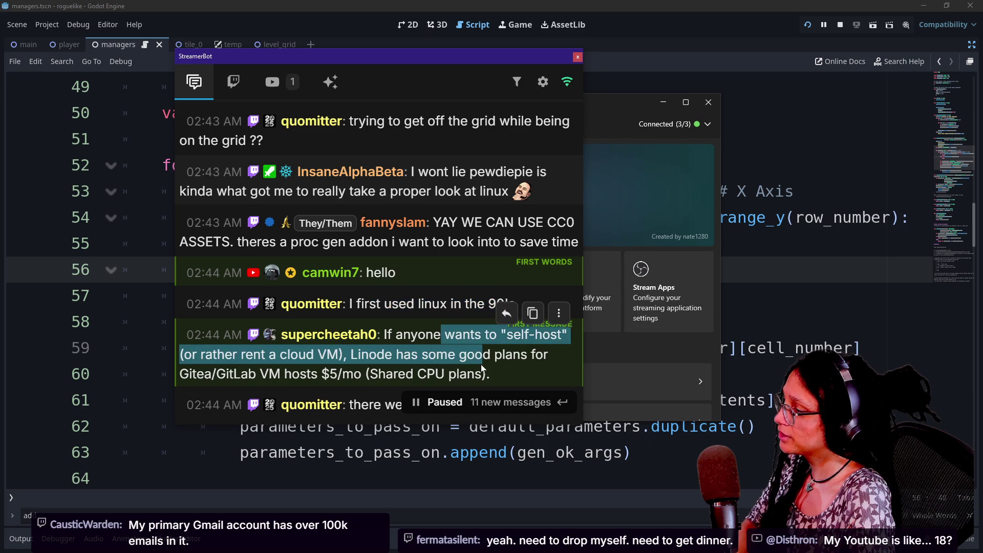
scroll(481, 364, down, 2)
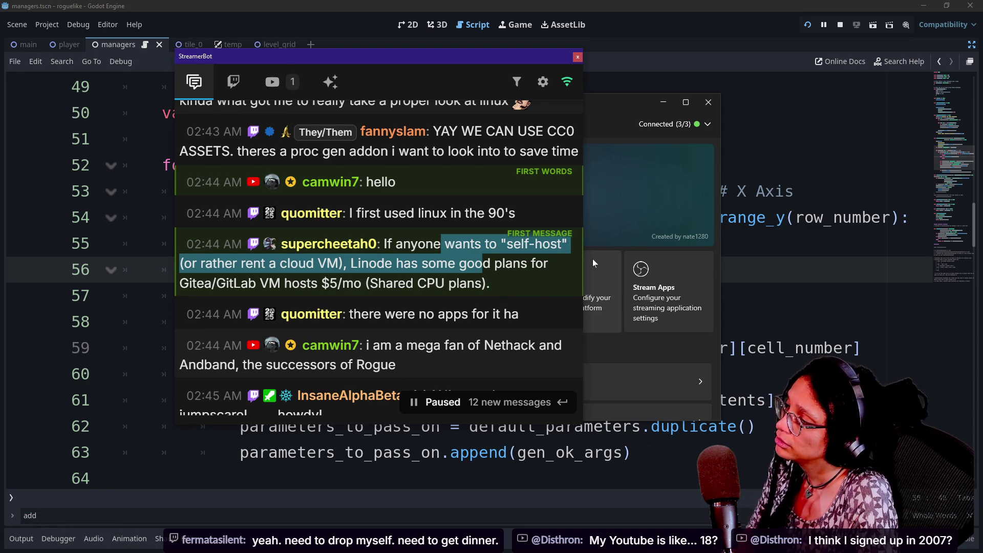
click(496, 287)
drag(496, 287, 384, 247)
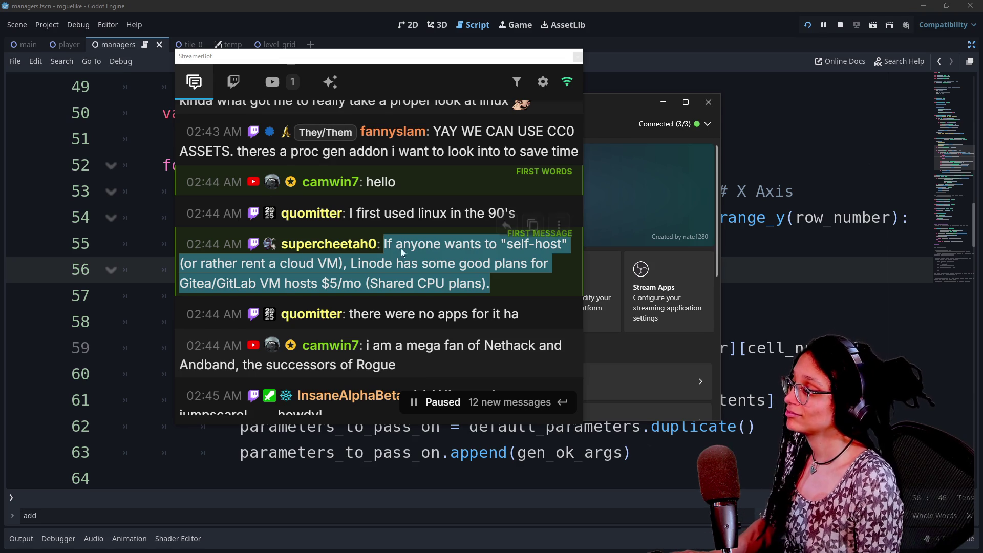
mouse_move(523, 337)
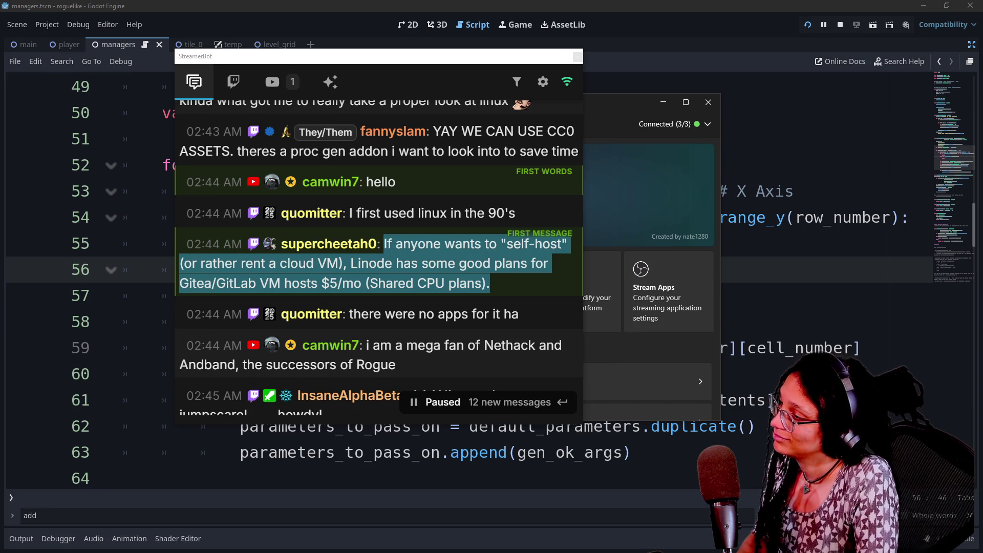
mouse_move(532, 256)
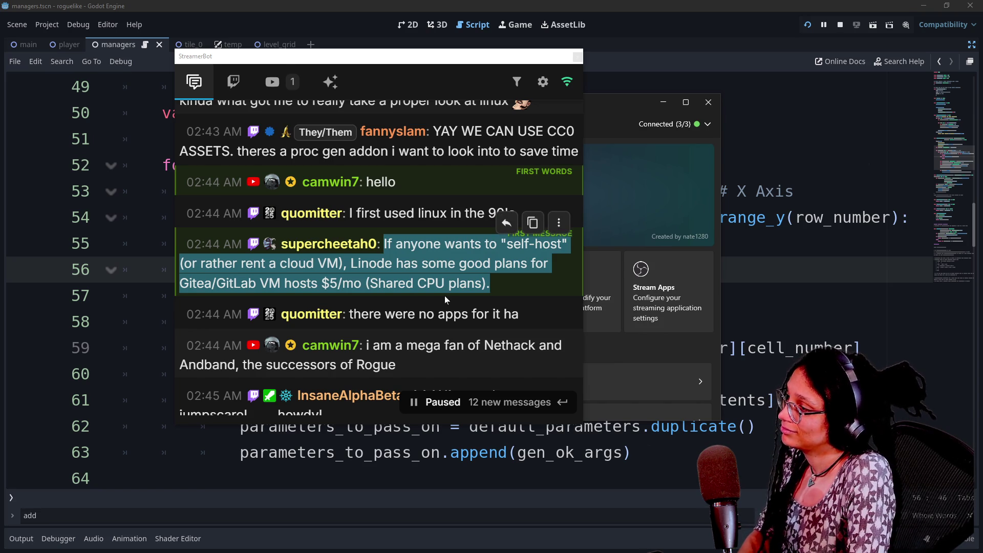
scroll(378, 255, down, 2)
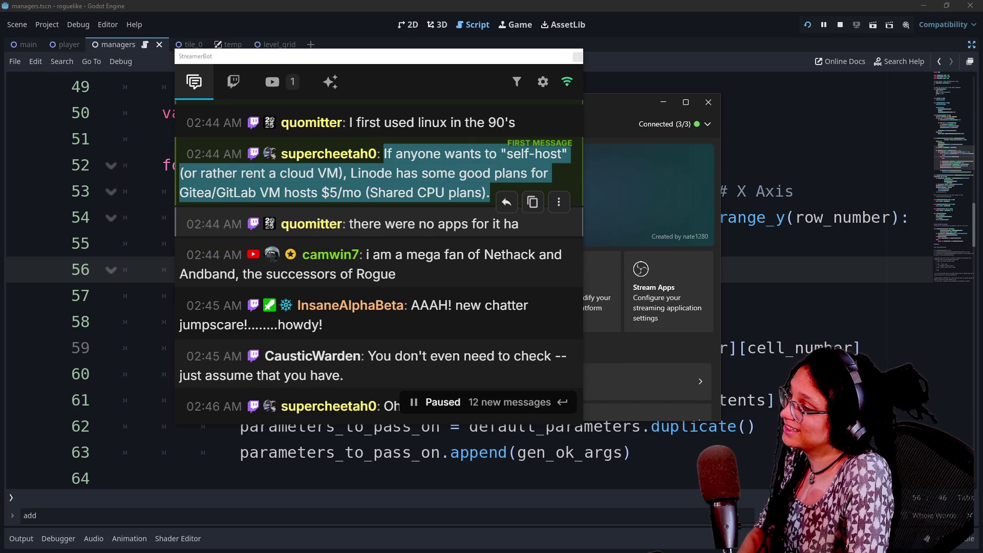
click(461, 261)
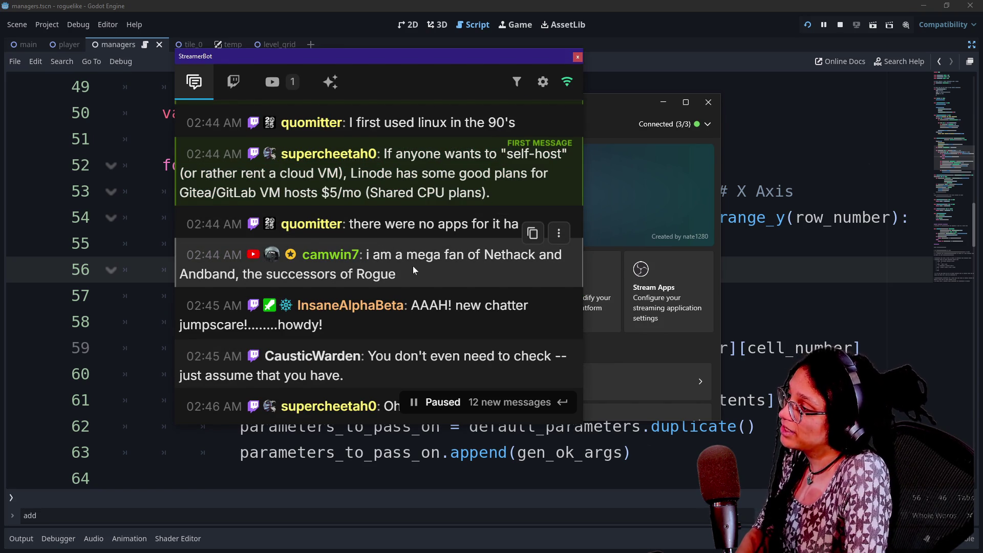
drag(419, 269, 393, 255)
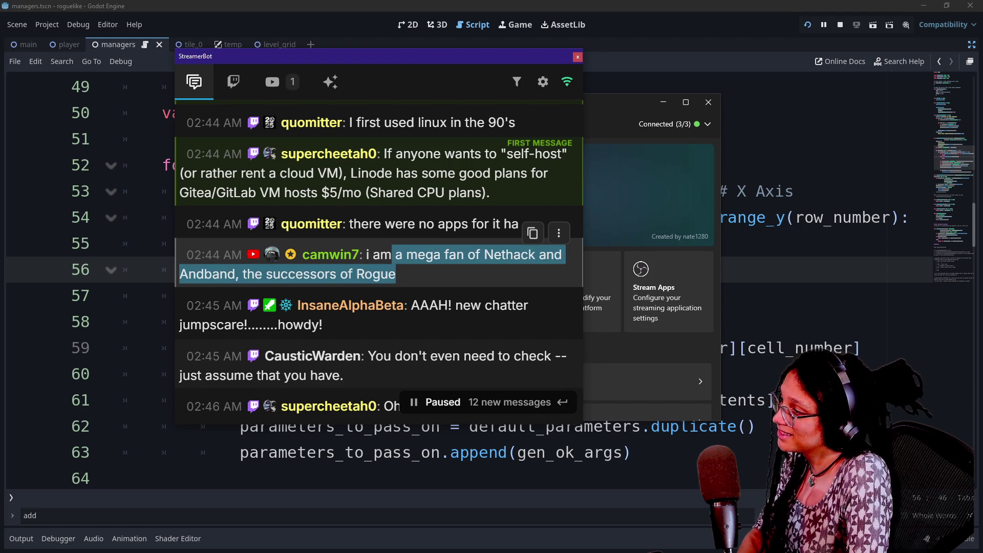
click(412, 273)
scroll(410, 272, down, 2)
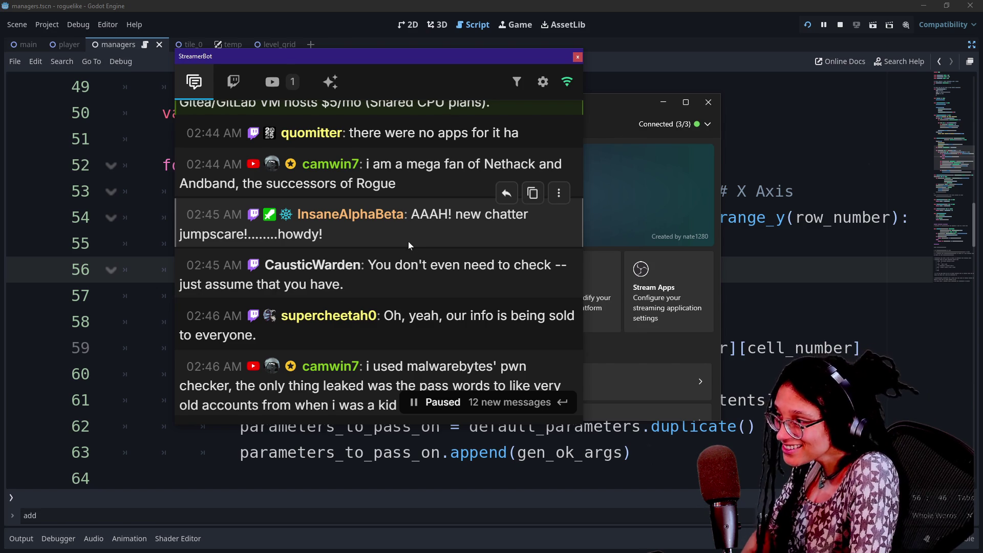
drag(420, 214, 323, 234)
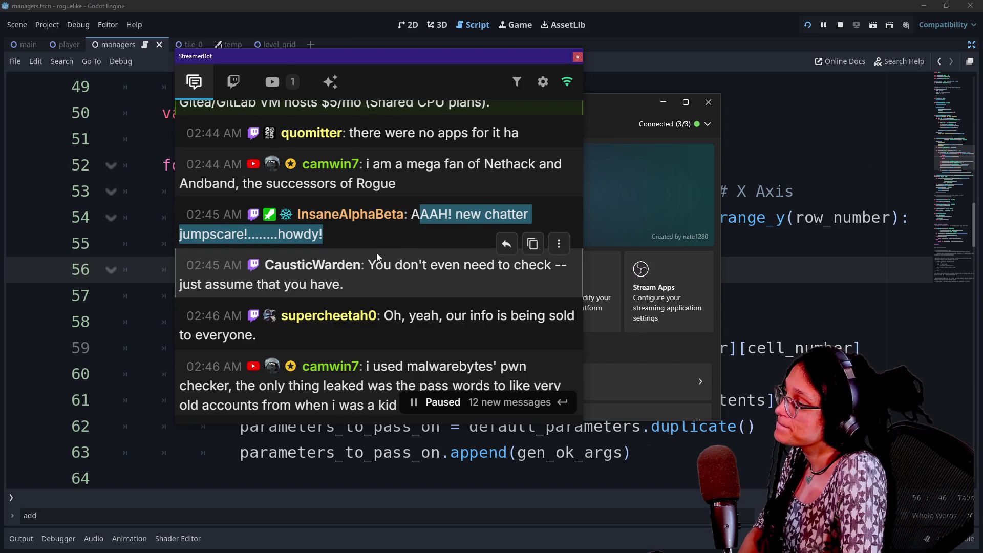
drag(377, 265, 386, 279)
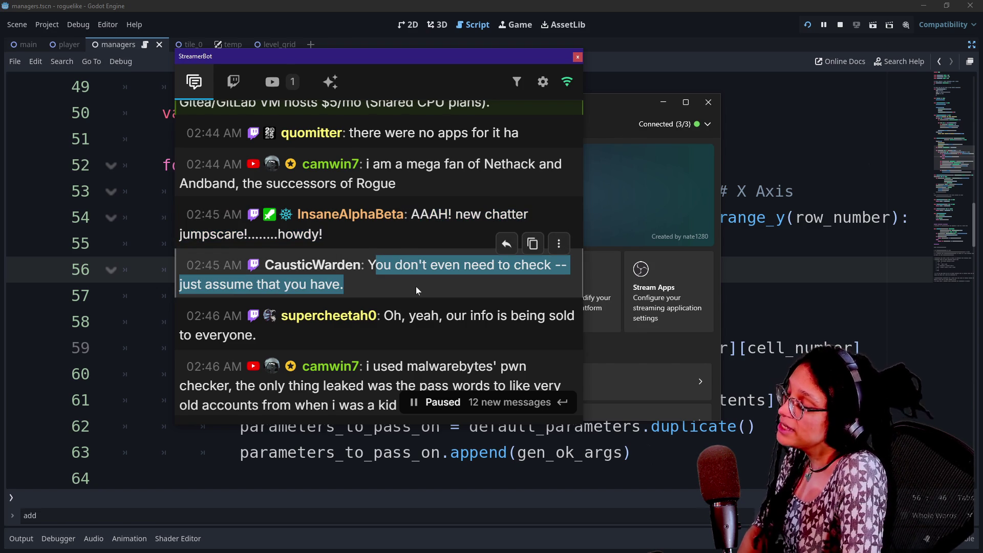
scroll(466, 300, down, 10)
scroll(466, 300, up, 3)
scroll(466, 300, down, 3)
scroll(467, 301, up, 10)
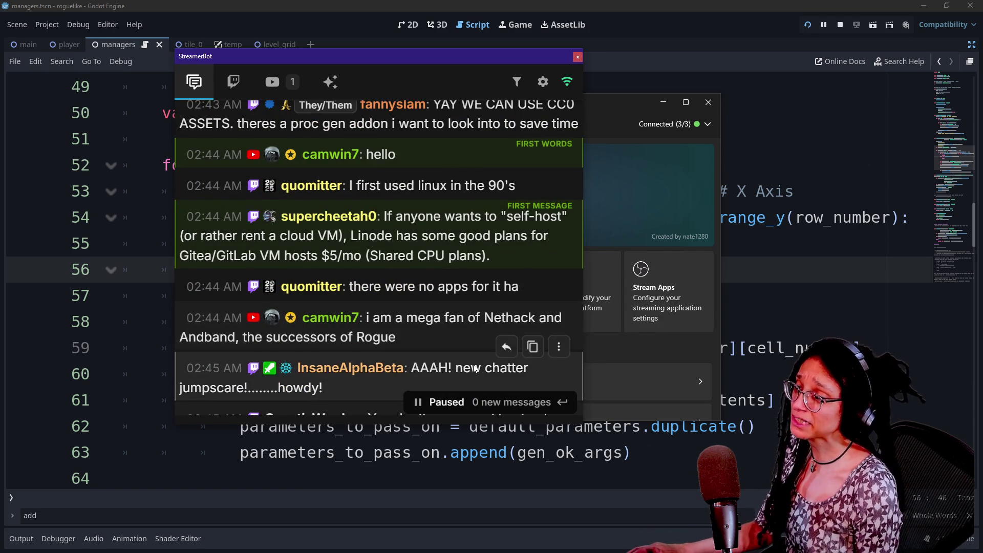
scroll(506, 305, up, 5)
scroll(507, 305, up, 3)
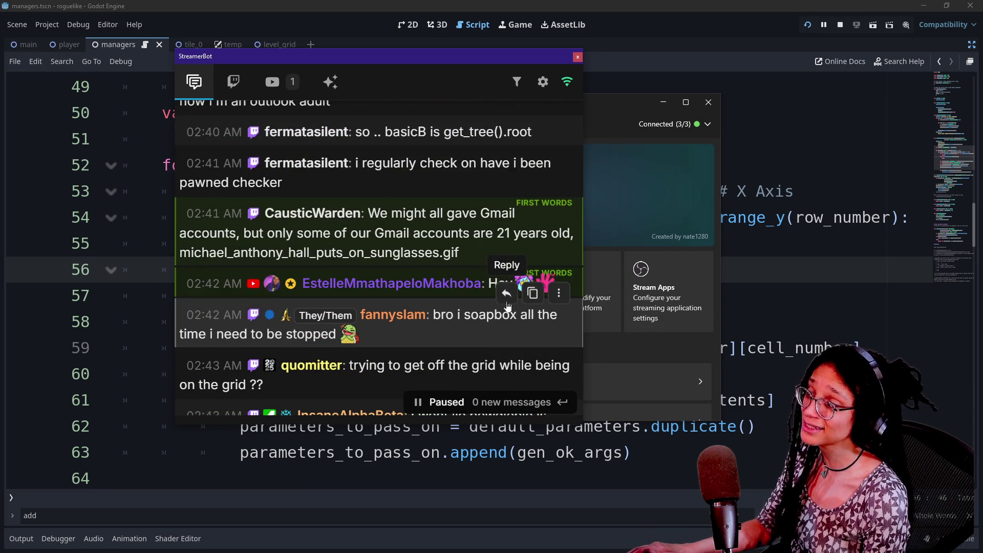
scroll(417, 273, down, 8)
scroll(418, 274, down, 8)
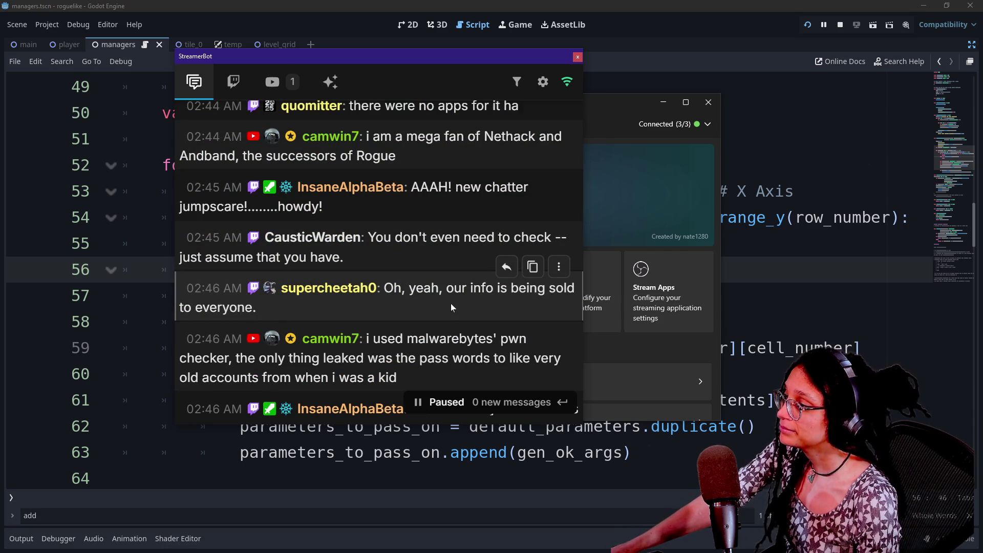
scroll(451, 306, down, 10)
scroll(451, 304, up, 2)
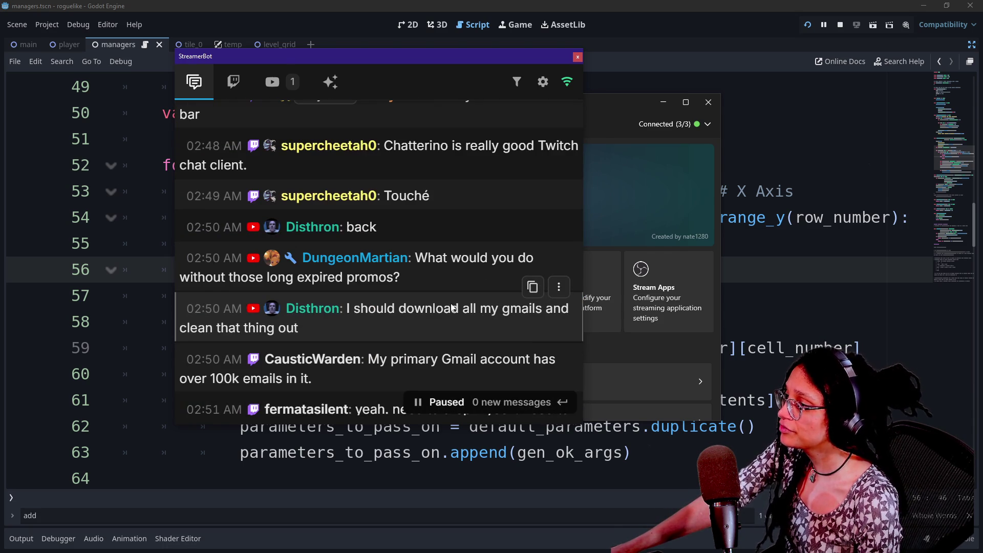
scroll(458, 309, up, 2)
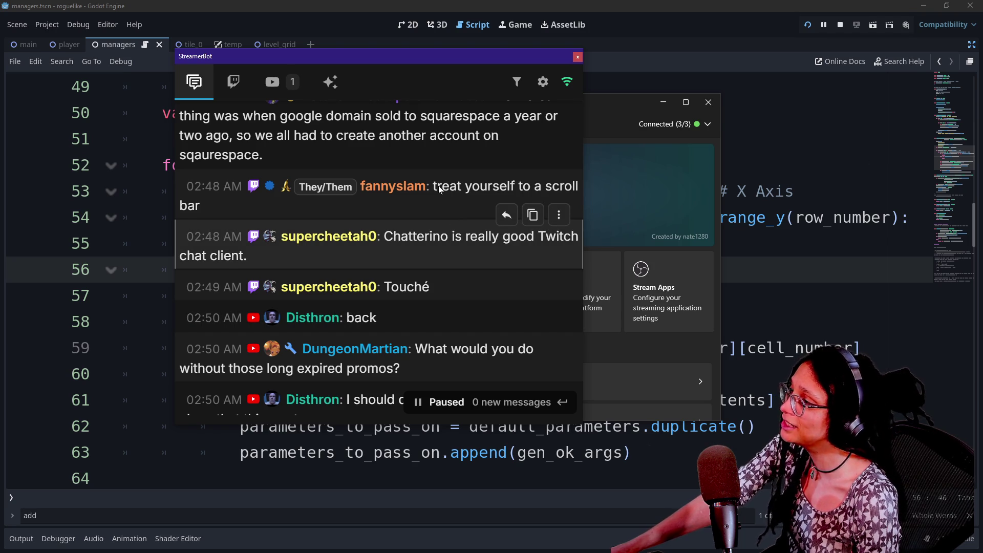
scroll(438, 186, up, 2)
double_click(411, 206)
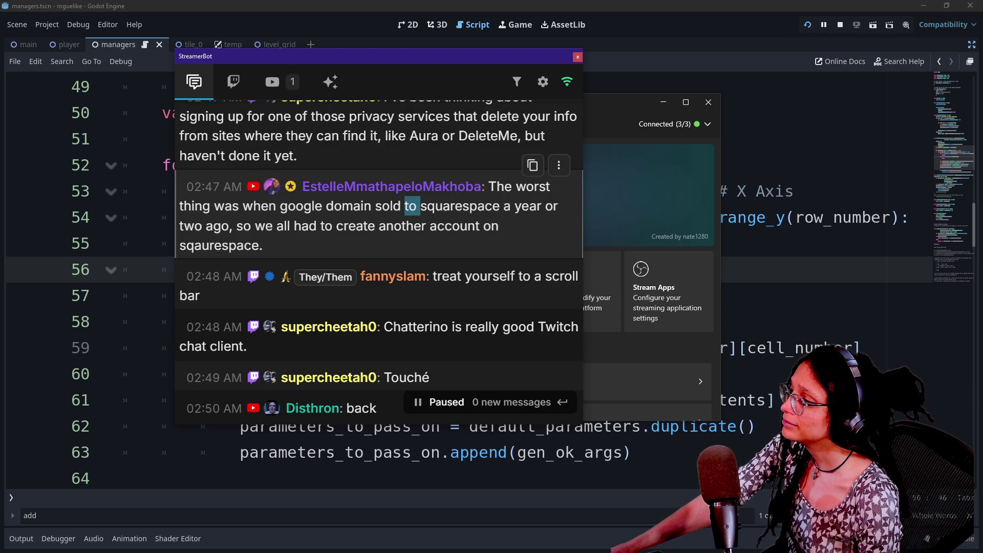
scroll(379, 215, up, 2)
scroll(419, 227, up, 2)
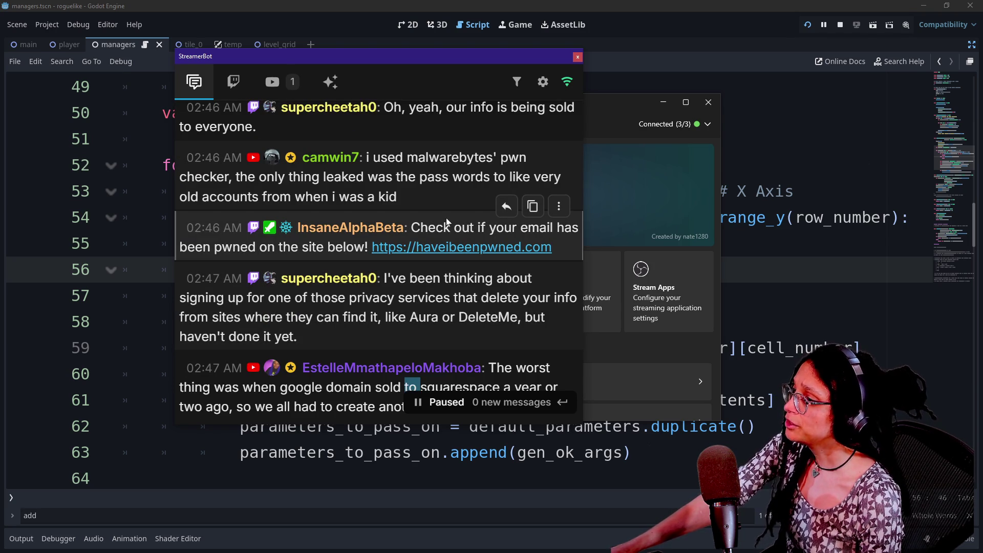
drag(311, 176, 378, 177)
drag(430, 193, 431, 194)
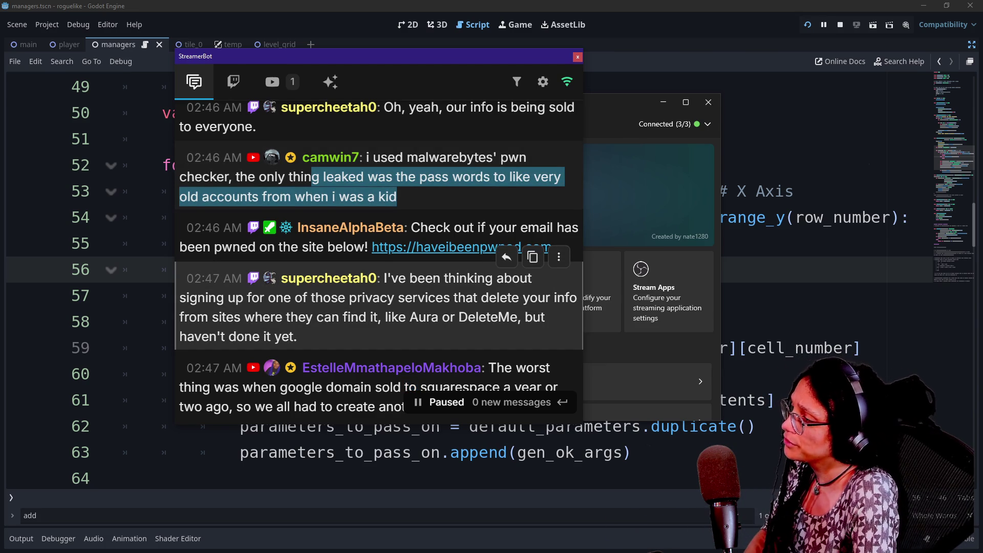
scroll(398, 254, up, 3)
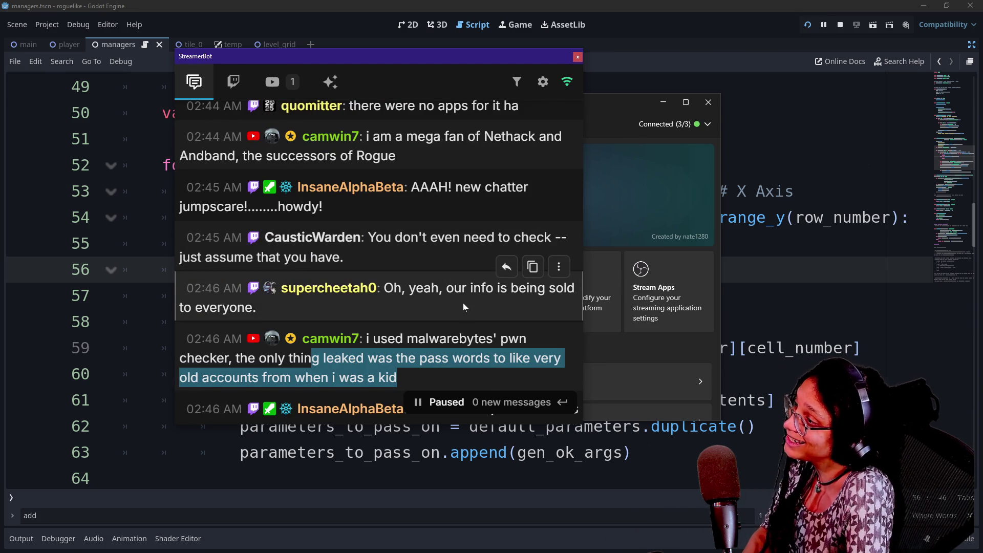
scroll(462, 306, down, 2)
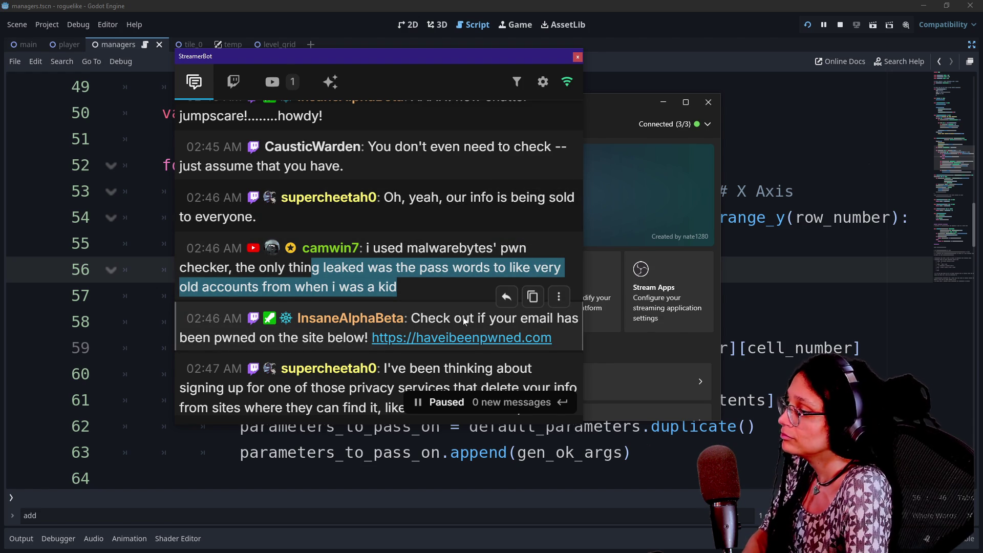
scroll(465, 320, down, 2)
drag(427, 297, 501, 330)
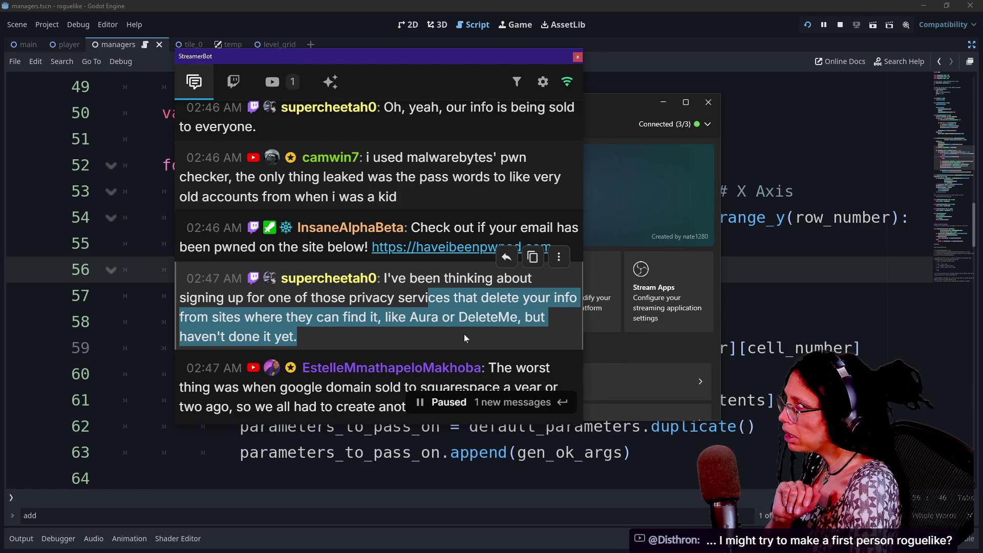
scroll(463, 334, down, 2)
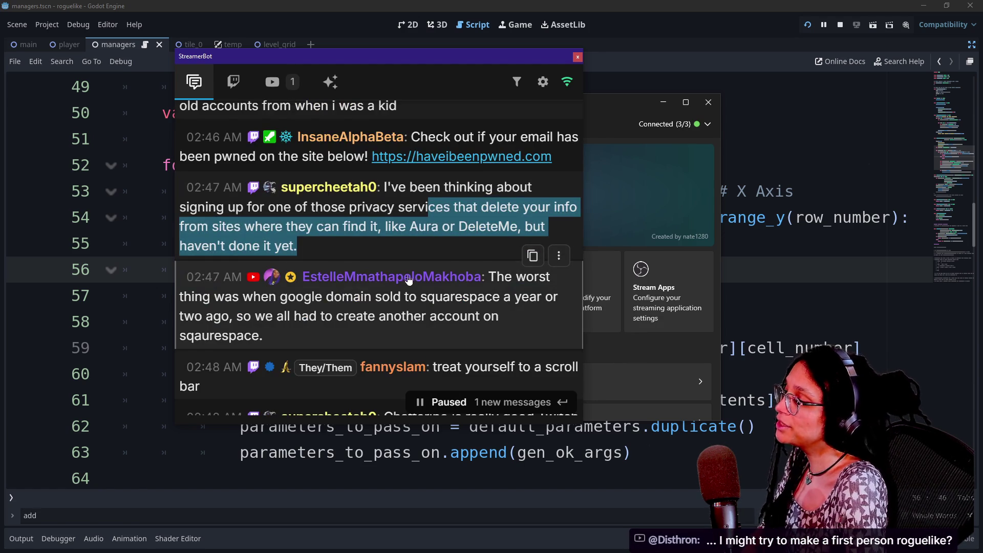
drag(375, 297, 440, 333)
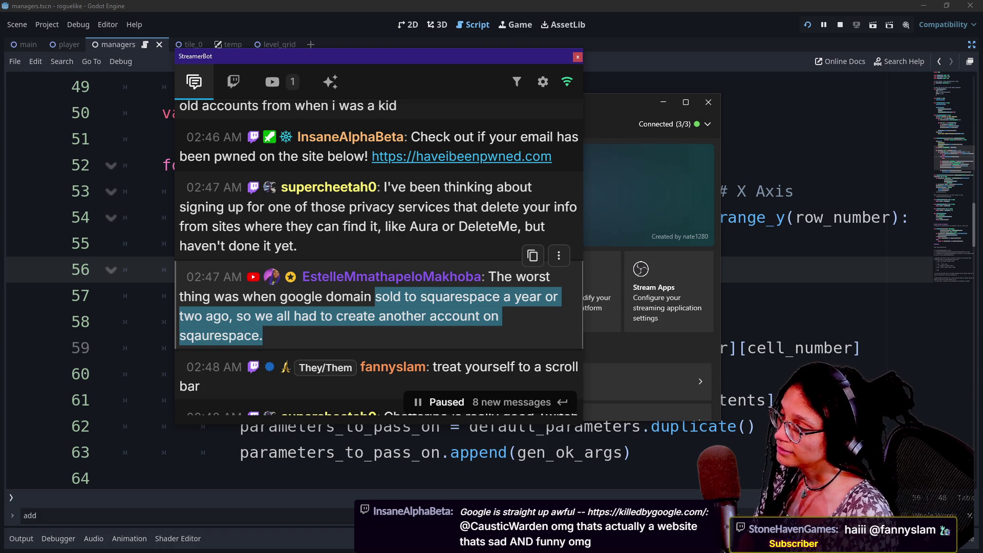
mouse_move(303, 283)
mouse_down()
mouse_move(430, 320)
mouse_move(422, 330)
mouse_move(406, 315)
mouse_up()
click(423, 330)
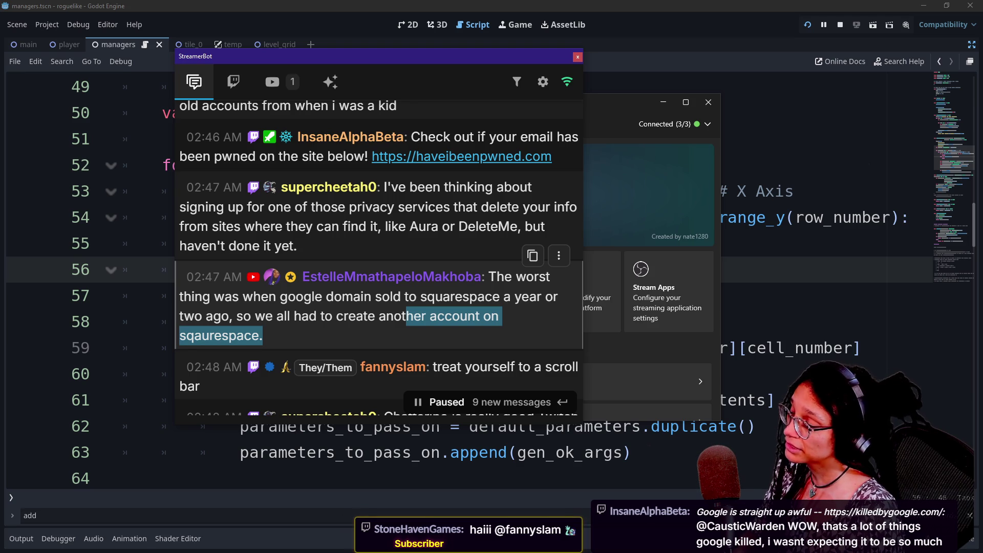
scroll(431, 320, down, 2)
scroll(400, 349, down, 2)
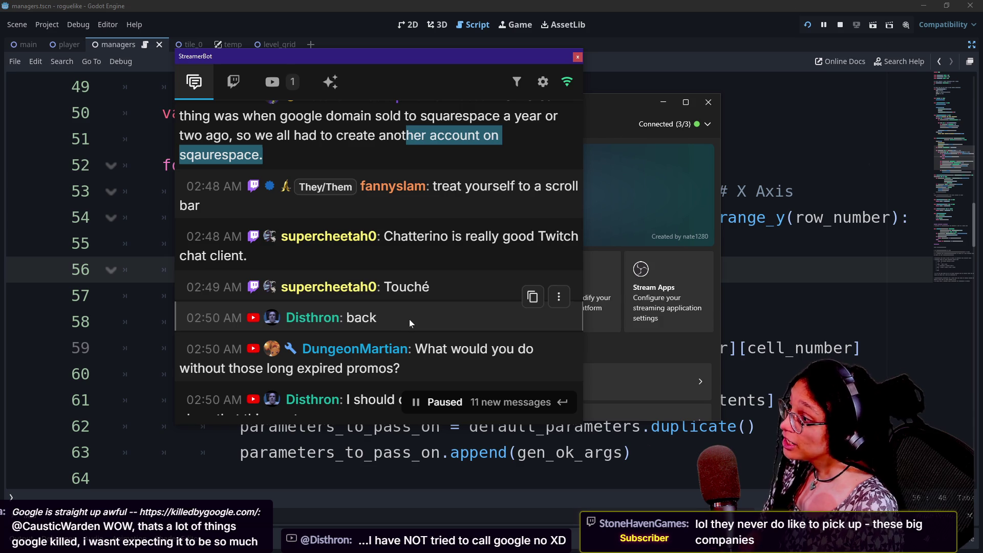
drag(409, 319, 397, 265)
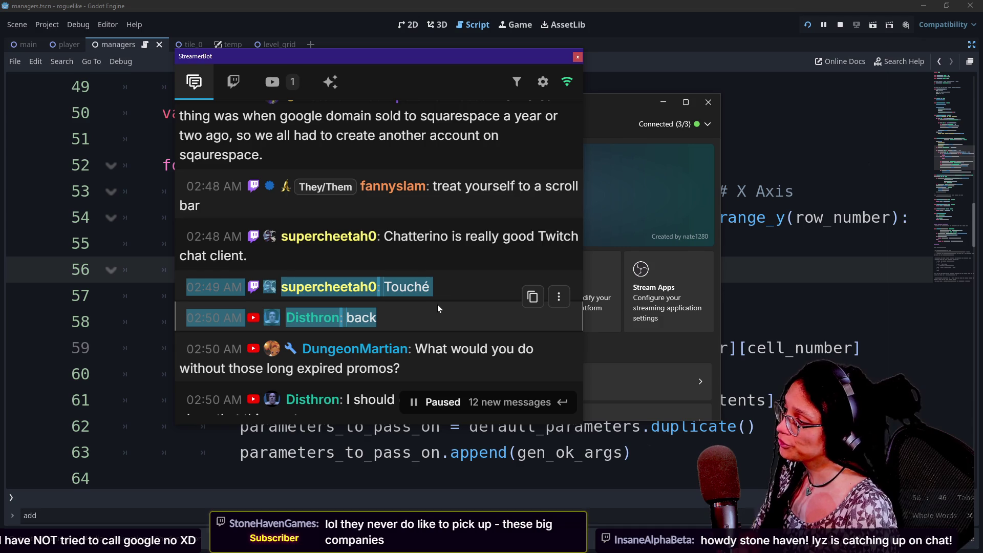
drag(415, 349, 435, 372)
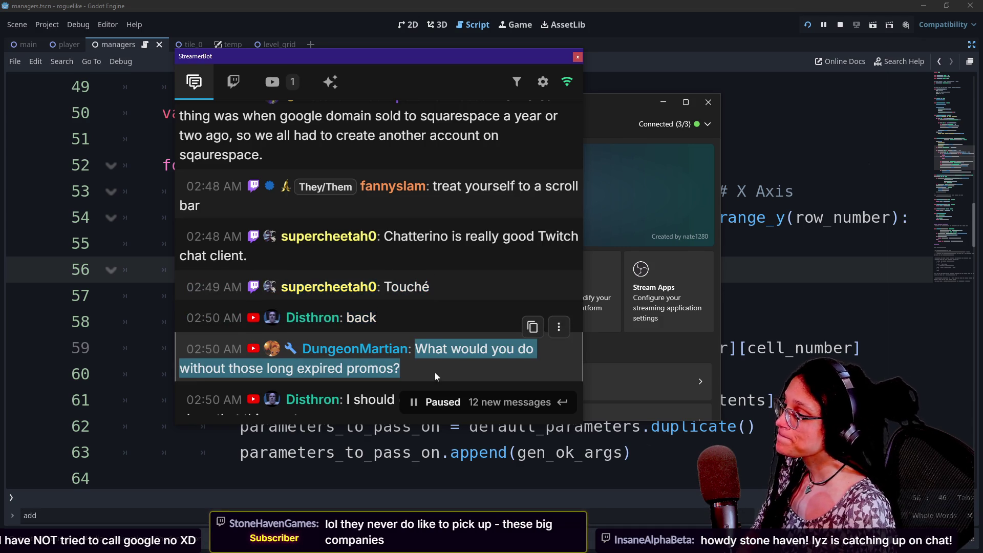
scroll(451, 275, down, 2)
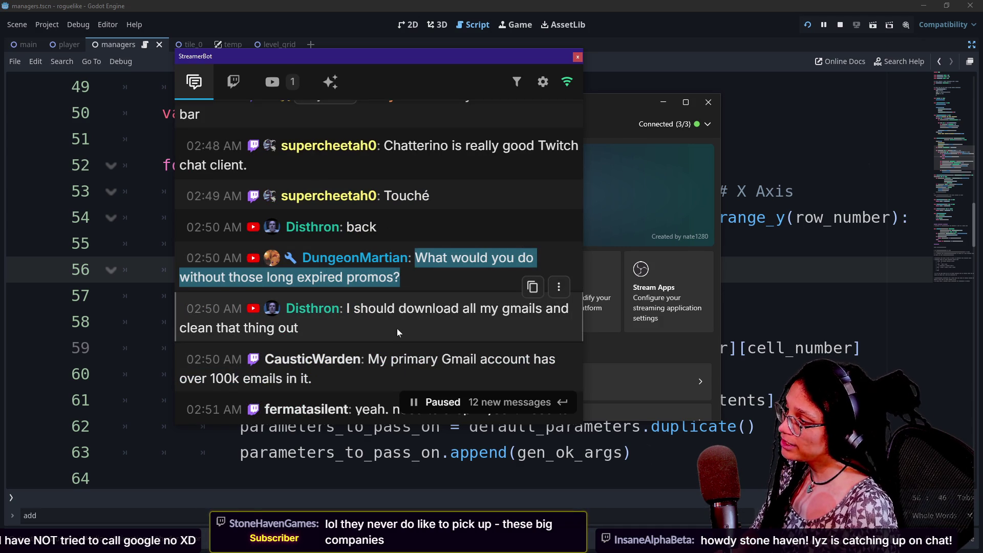
drag(398, 328, 384, 309)
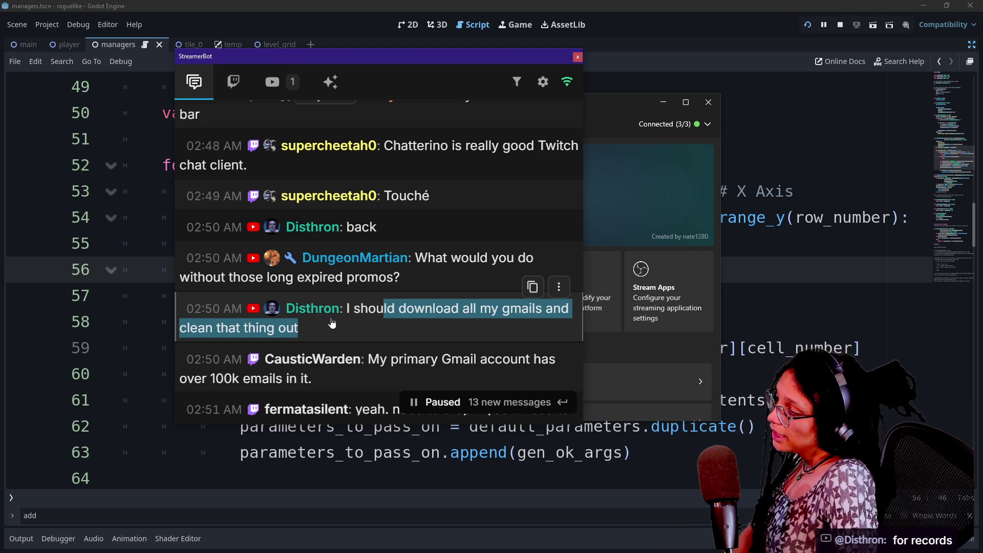
scroll(331, 322, down, 10)
- Mark the chat messages about expired promos, over 100k emails, and needing to get dinner
scroll(340, 312, up, 10)
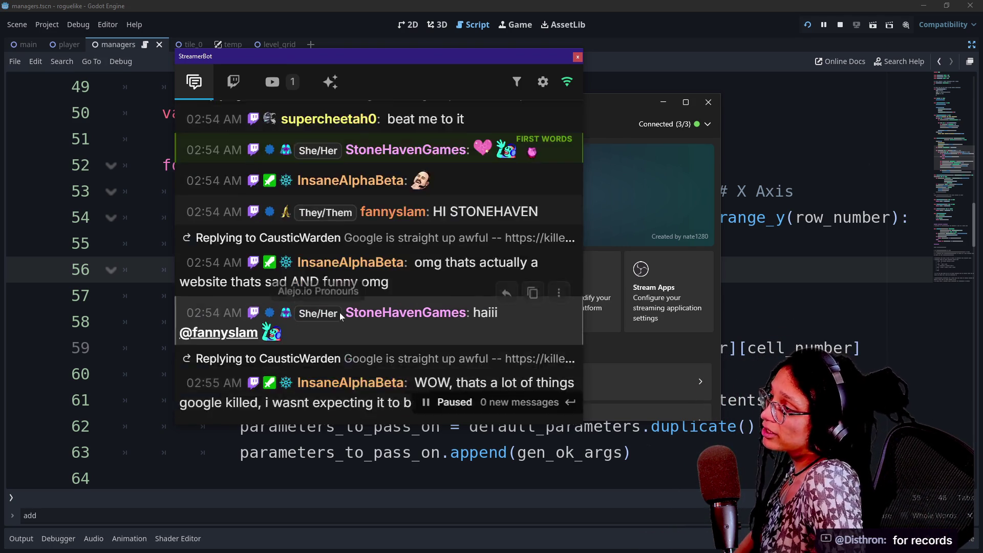
scroll(339, 313, up, 3)
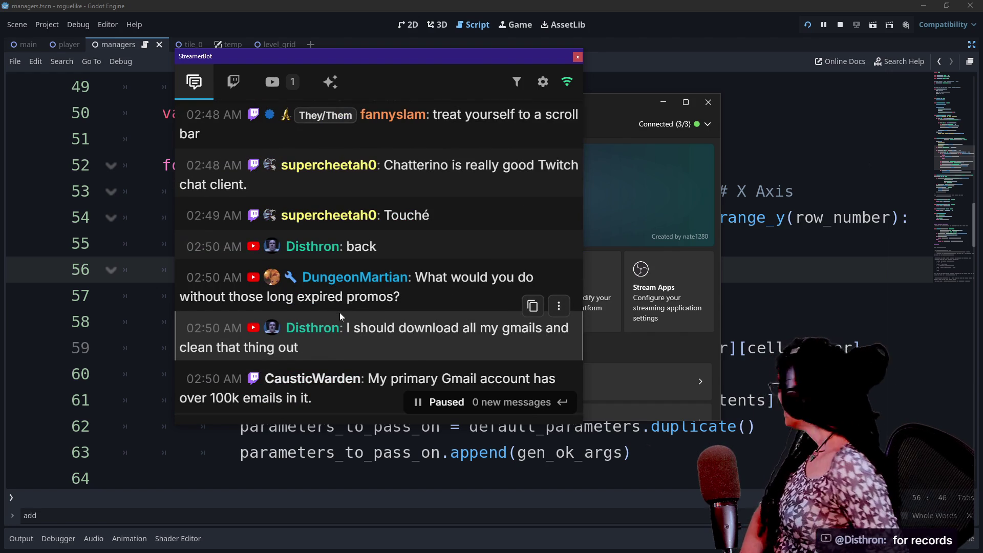
drag(186, 246, 514, 277)
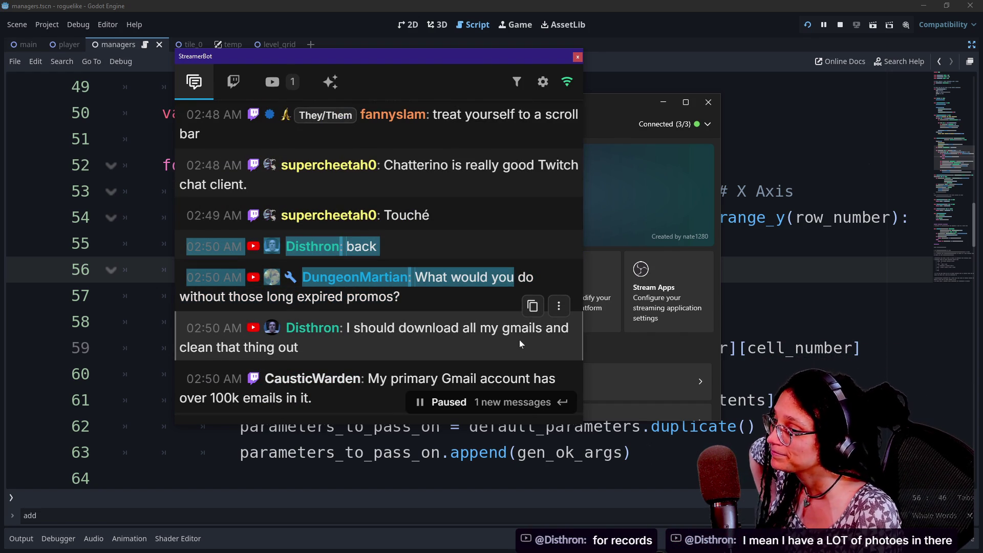
scroll(520, 340, down, 2)
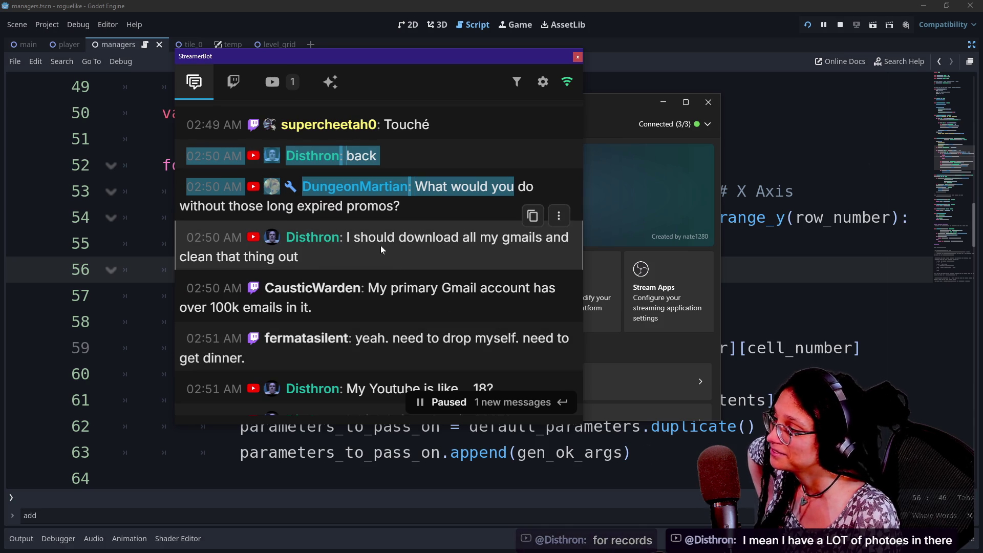
drag(389, 288, 406, 319)
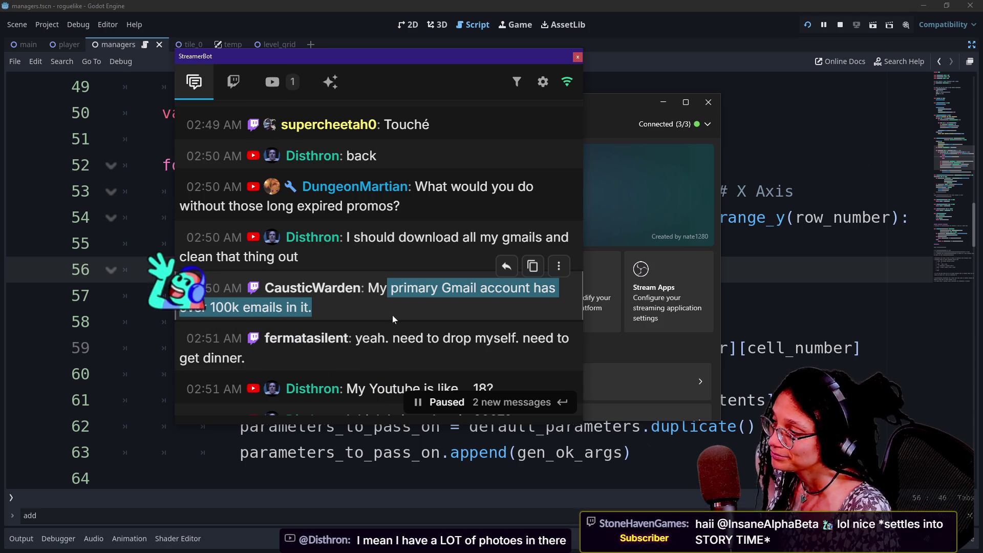
drag(430, 340, 431, 346)
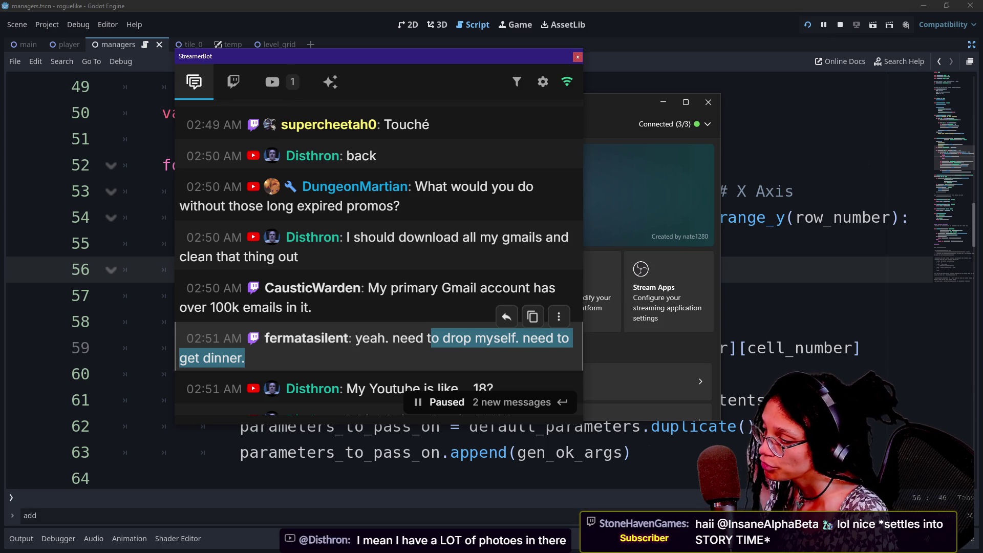
- Select the chat messages from 'YouTube being 18' through the first person roguelike message
scroll(379, 361, down, 2)
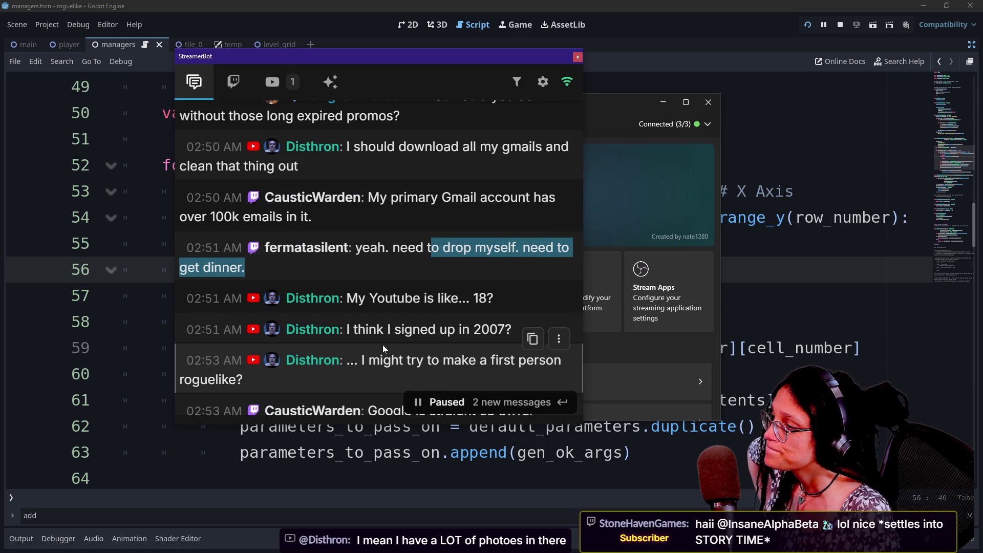
triple_click(419, 298)
mouse_move(354, 329)
mouse_down()
mouse_move(512, 329)
mouse_move(243, 379)
mouse_up()
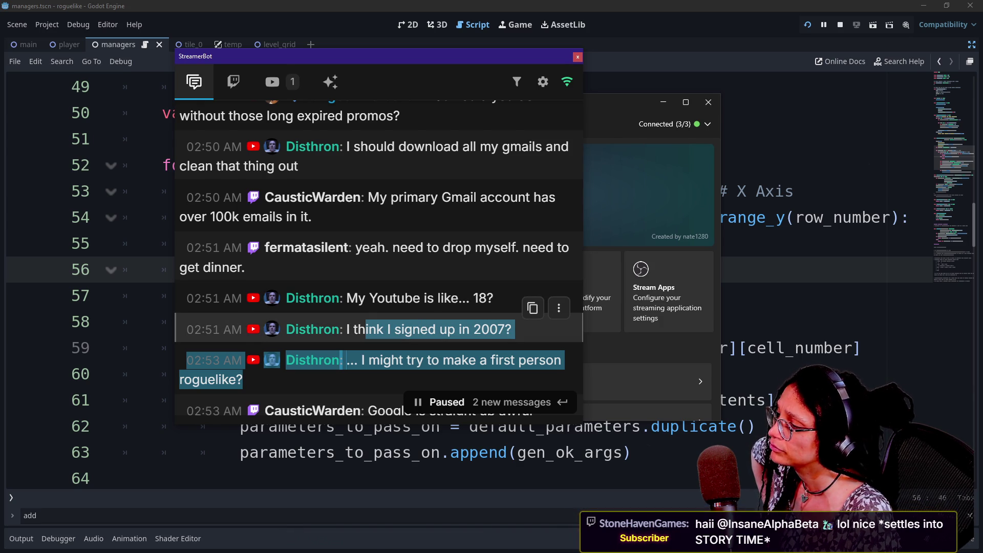
- Select the shared killedbygoogle.com link, then detach Firefox's Startpage tab into its own window
scroll(409, 310, down, 2)
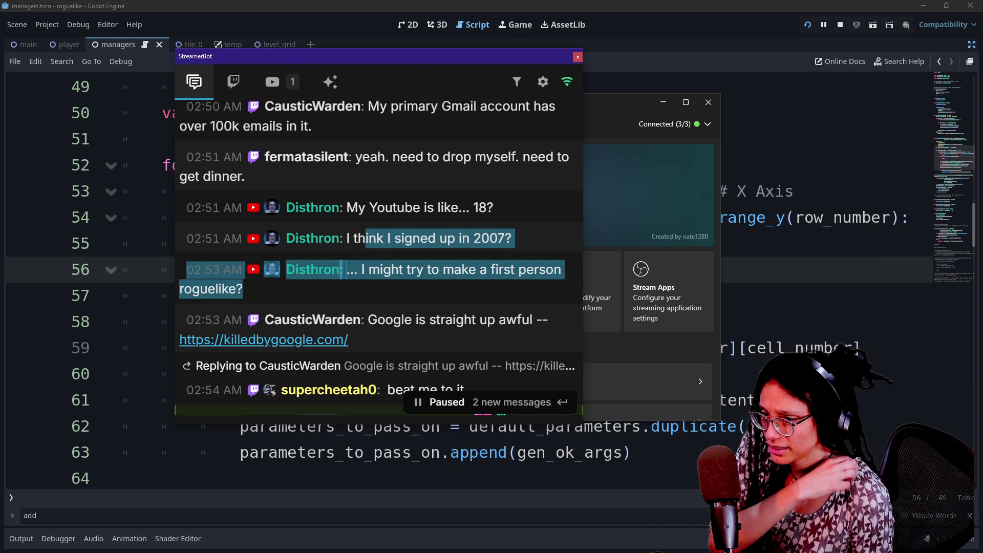
mouse_move(422, 339)
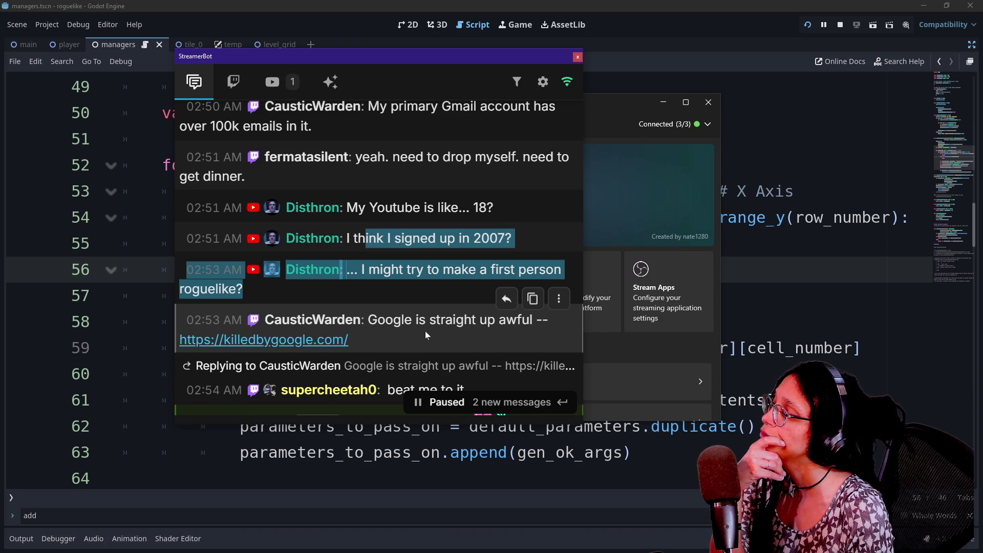
drag(382, 342, 178, 348)
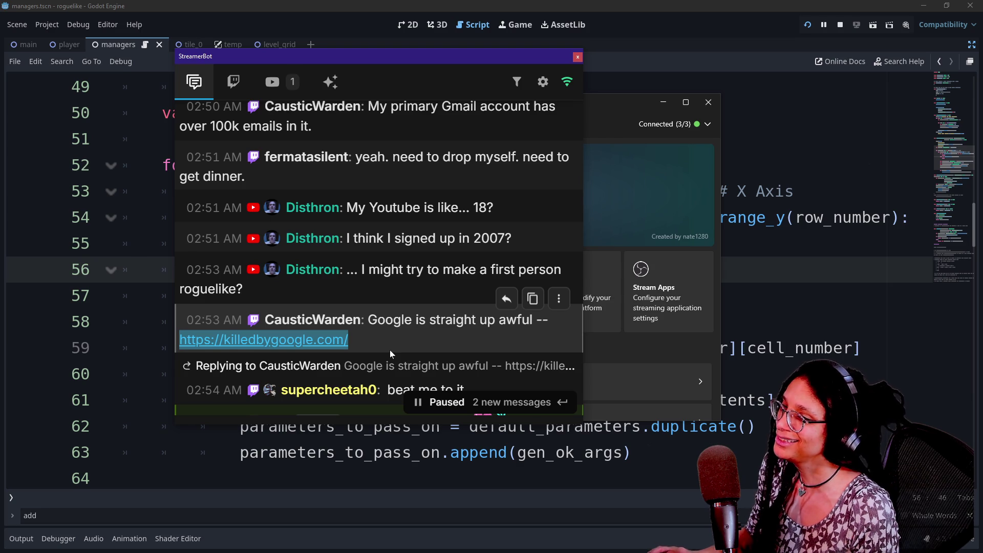
key(alt+Tab)
mouse_move(207, 32)
mouse_down()
mouse_move(376, 32)
mouse_move(330, 32)
mouse_move(358, 31)
mouse_move(961, 226)
mouse_up()
- Move the Startpage window aside and bring the Killed by Google window in full-size
click(946, 6)
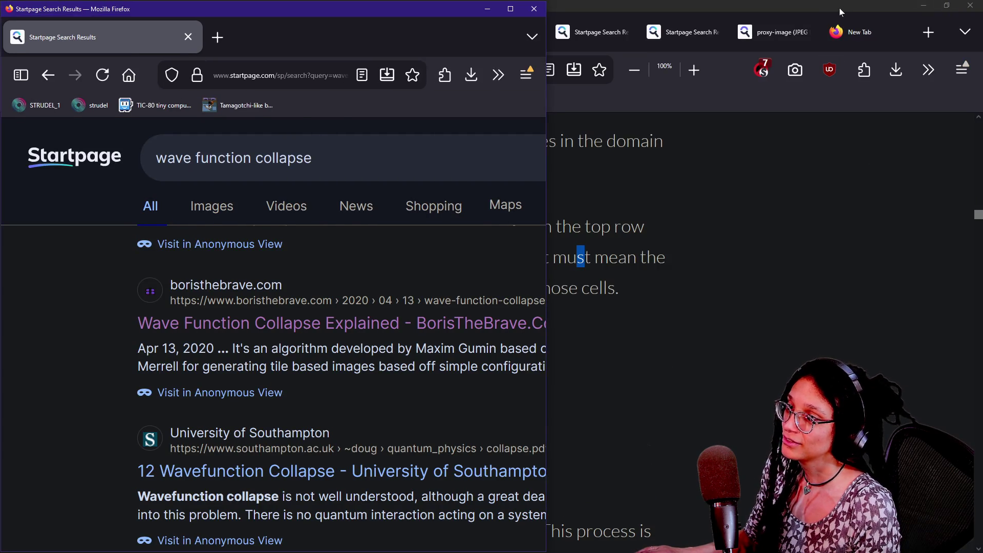
click(843, 7)
click(427, 11)
drag(427, 10, 982, 205)
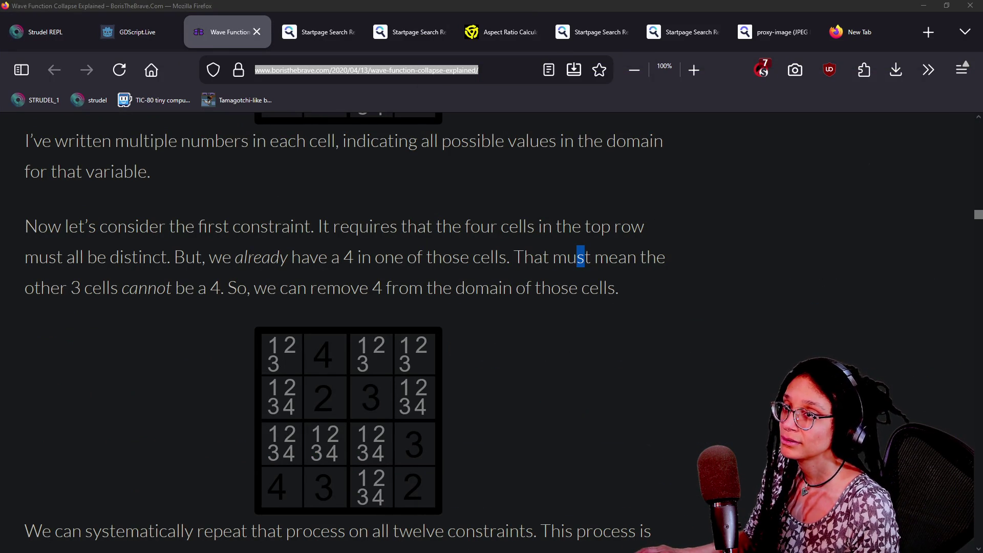
mouse_move(982, 102)
mouse_down()
mouse_move(505, 100)
mouse_move(504, 0)
mouse_up()
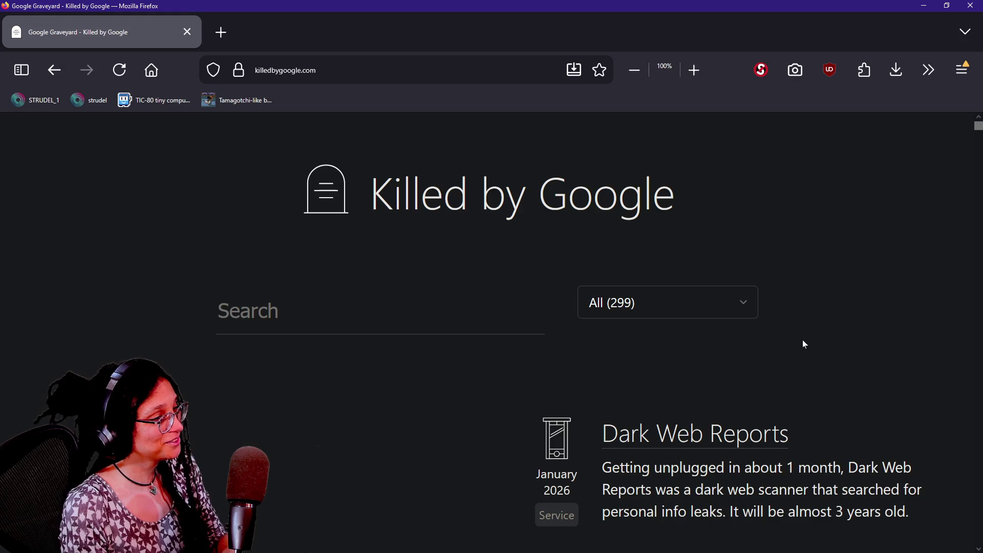
- Check the product category dropdown without changing it and highlight the Chromecast entry
scroll(802, 342, down, 3)
click(691, 169)
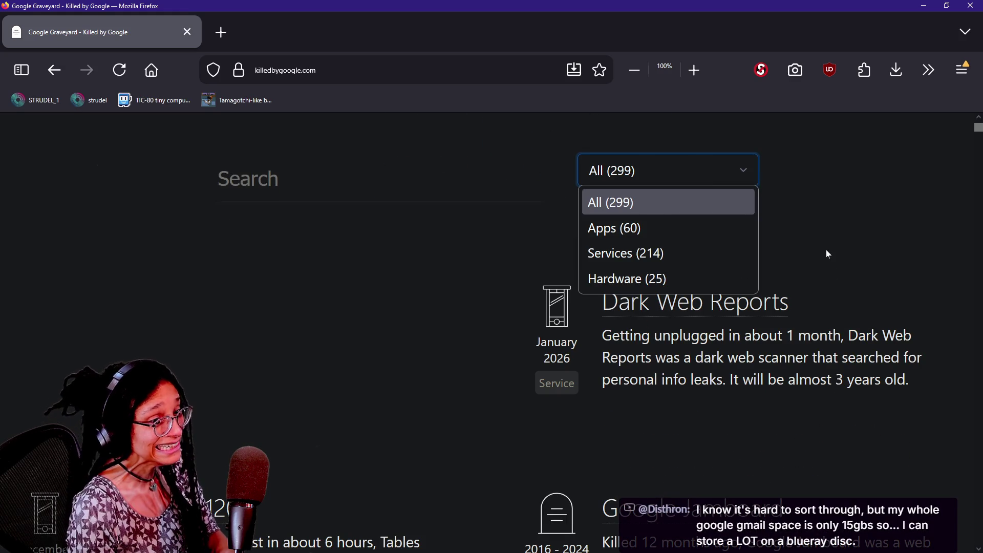
click(824, 248)
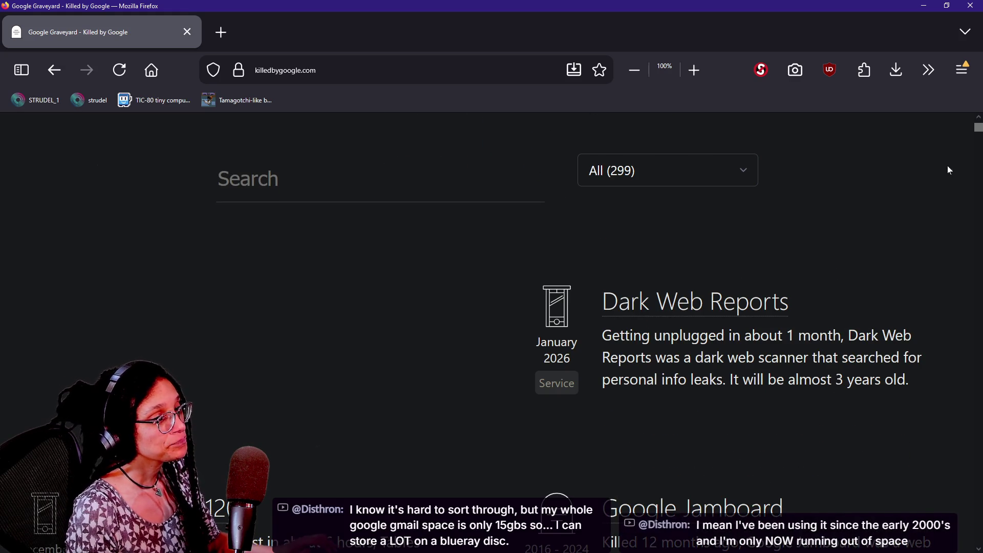
drag(979, 128, 979, 139)
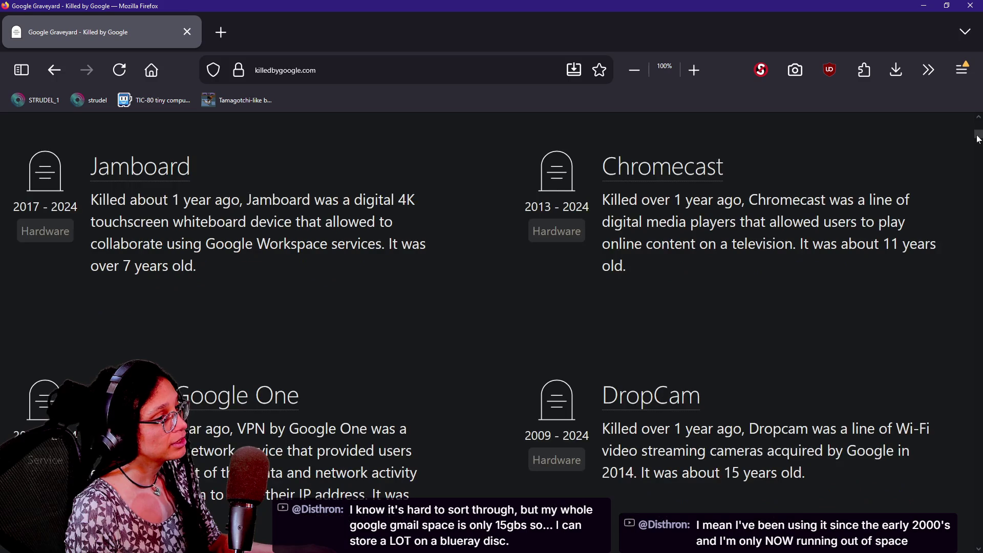
mouse_move(587, 151)
mouse_down()
mouse_move(759, 275)
mouse_move(604, 163)
mouse_up()
click(759, 274)
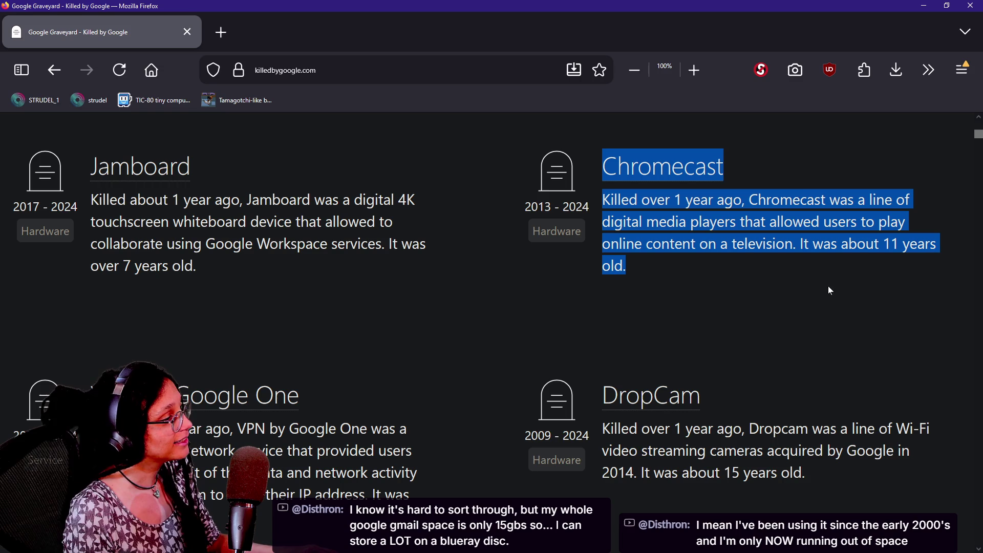
- Scroll the Killed by Google list down to 2021 entries like VR180 Creator and Fitstar Yoga
drag(978, 135, 980, 157)
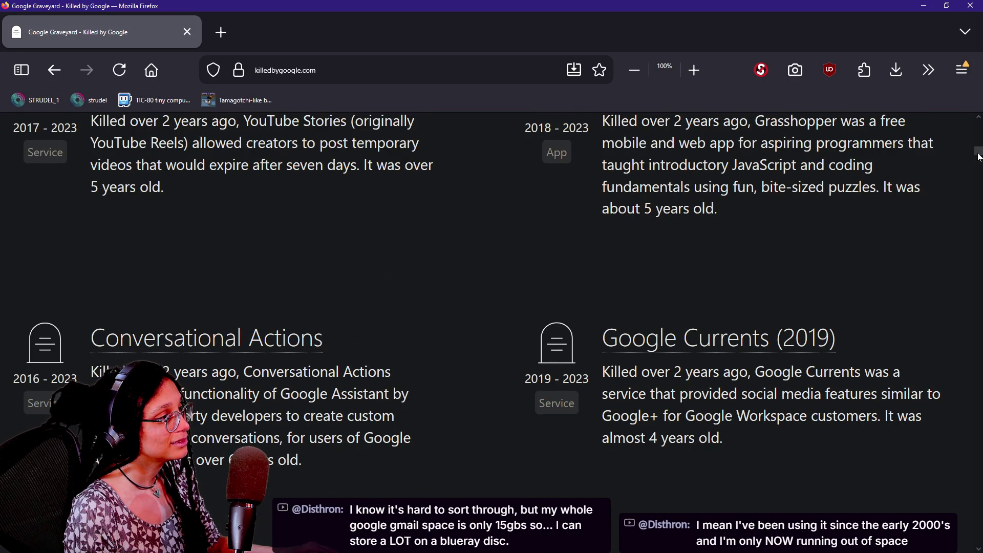
drag(980, 157, 978, 169)
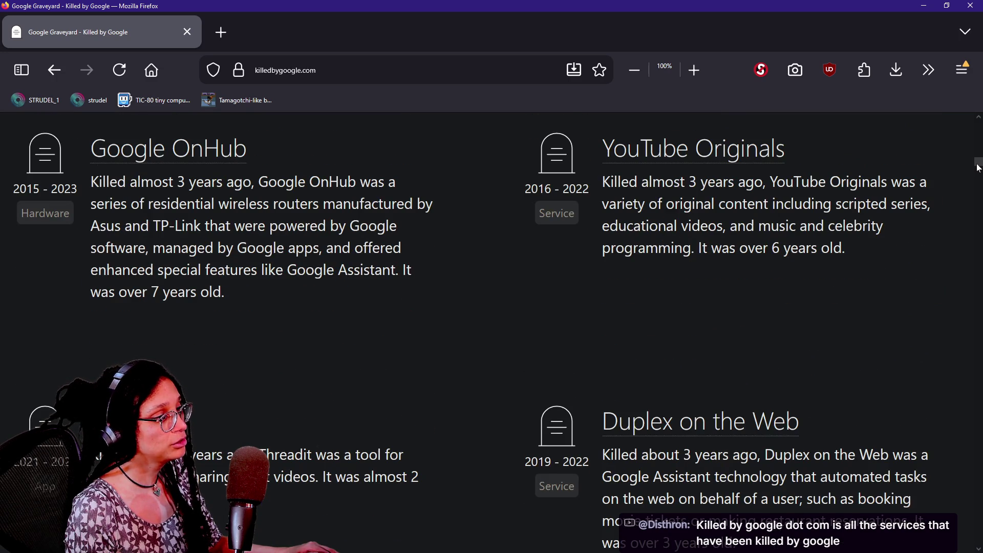
drag(847, 249, 958, 206)
drag(977, 169, 973, 201)
drag(972, 201, 973, 205)
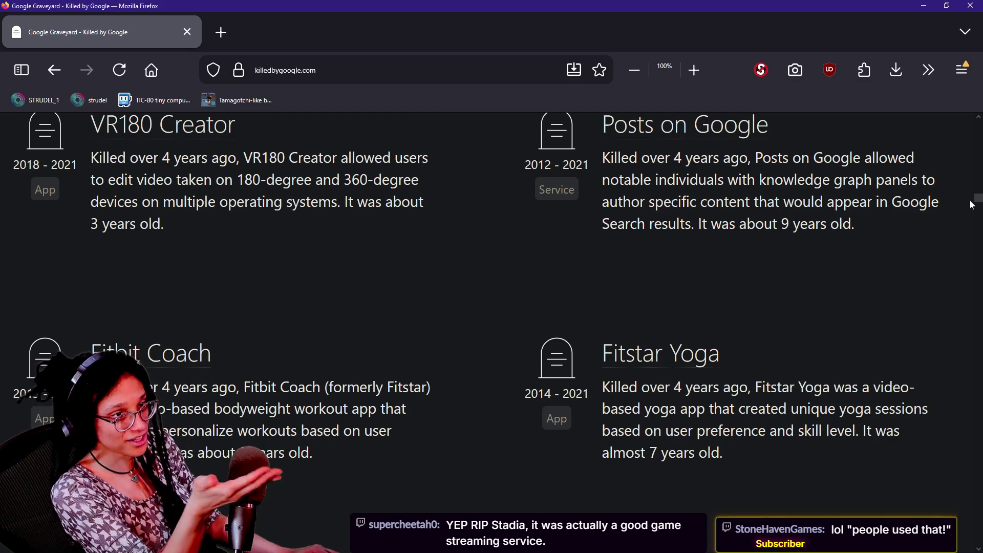
- Select the Google Play Movies & TV entry, then scroll on and highlight Google Play Music
drag(971, 205, 968, 215)
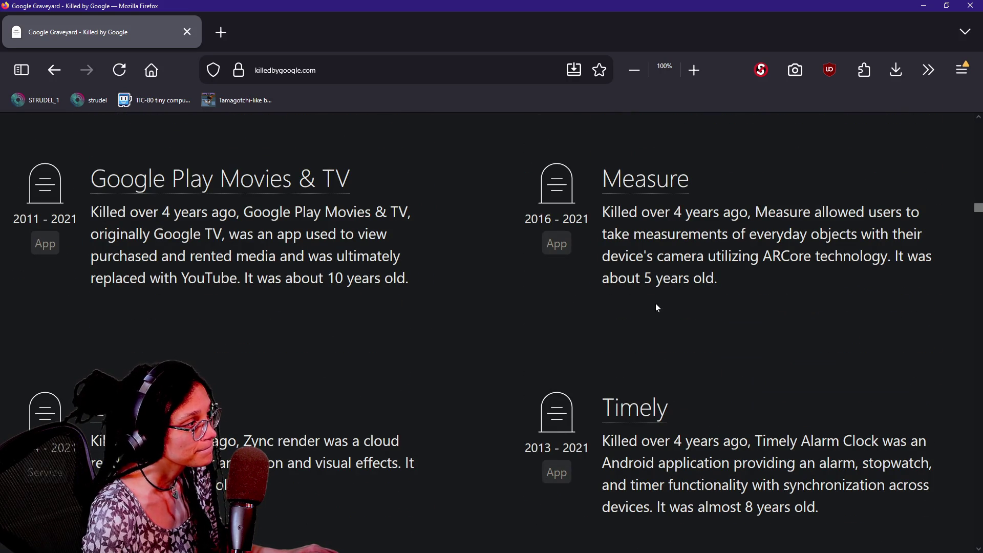
drag(408, 278, 88, 178)
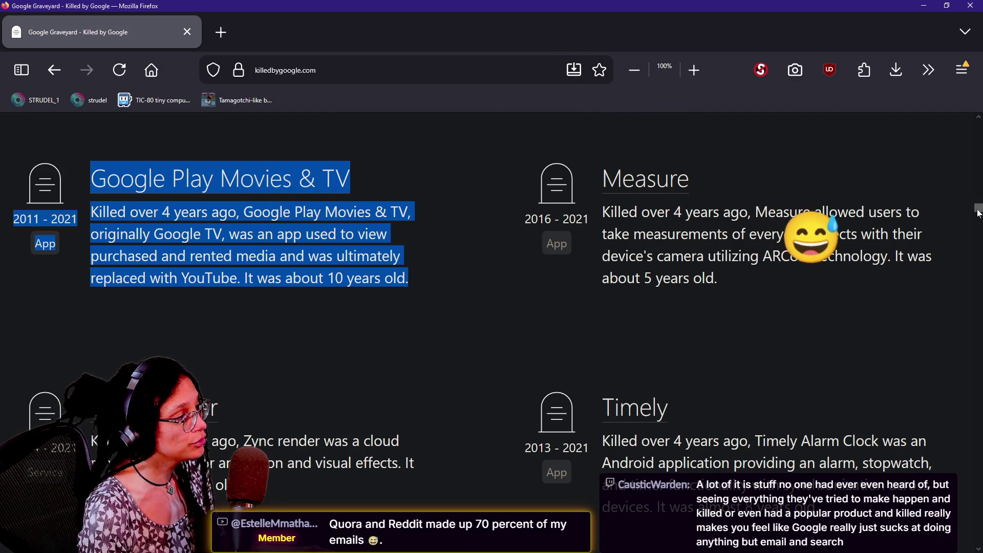
scroll(979, 214, down, 2)
drag(978, 214, 977, 213)
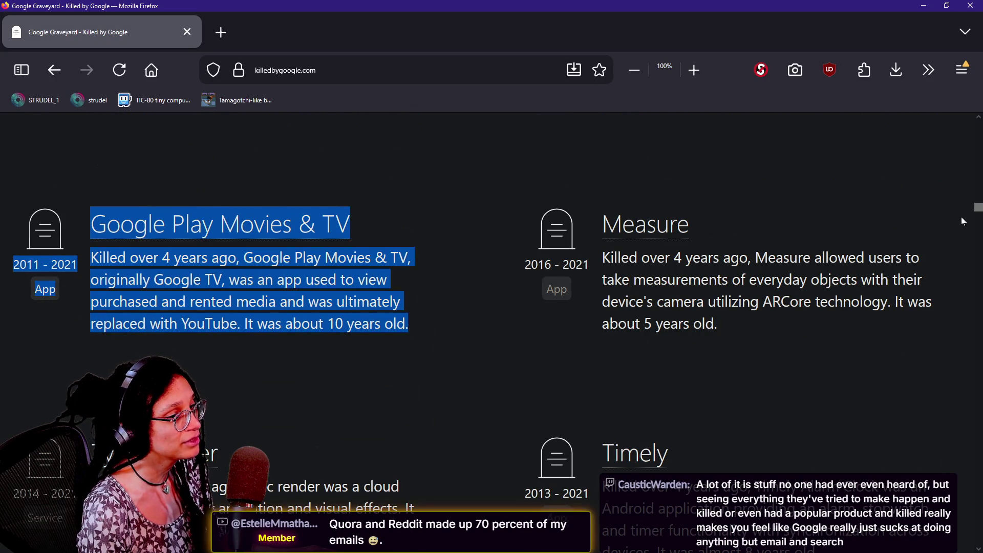
drag(978, 212, 978, 230)
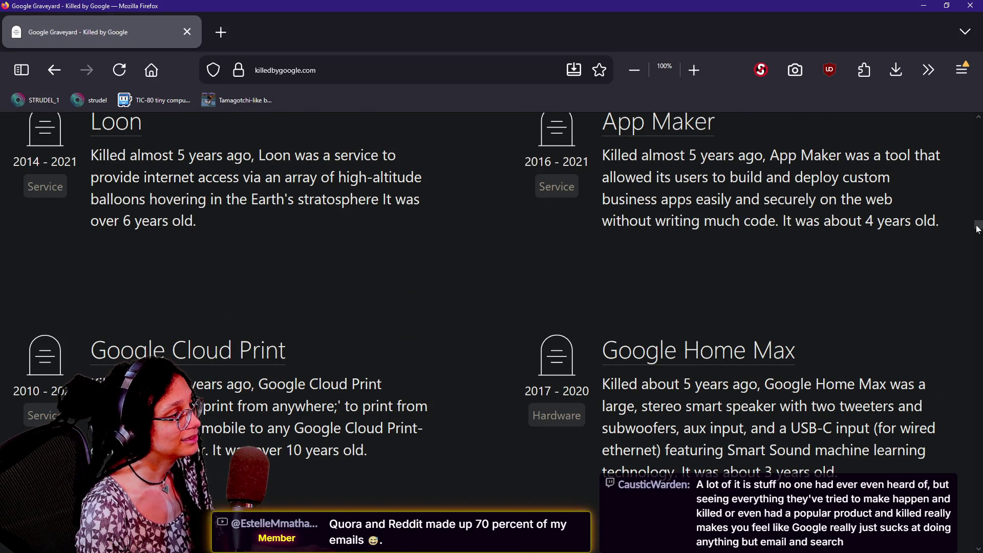
drag(978, 230, 978, 236)
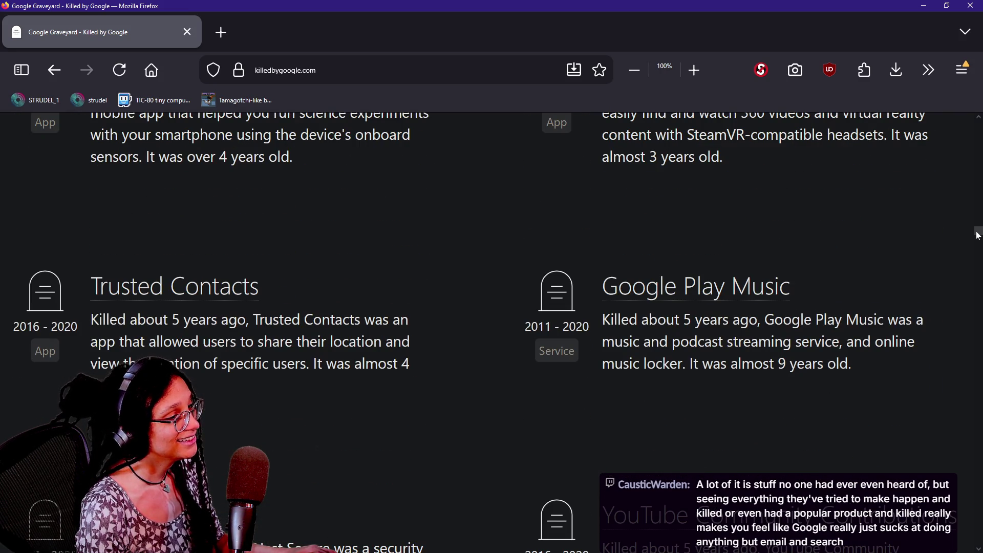
drag(852, 364, 597, 250)
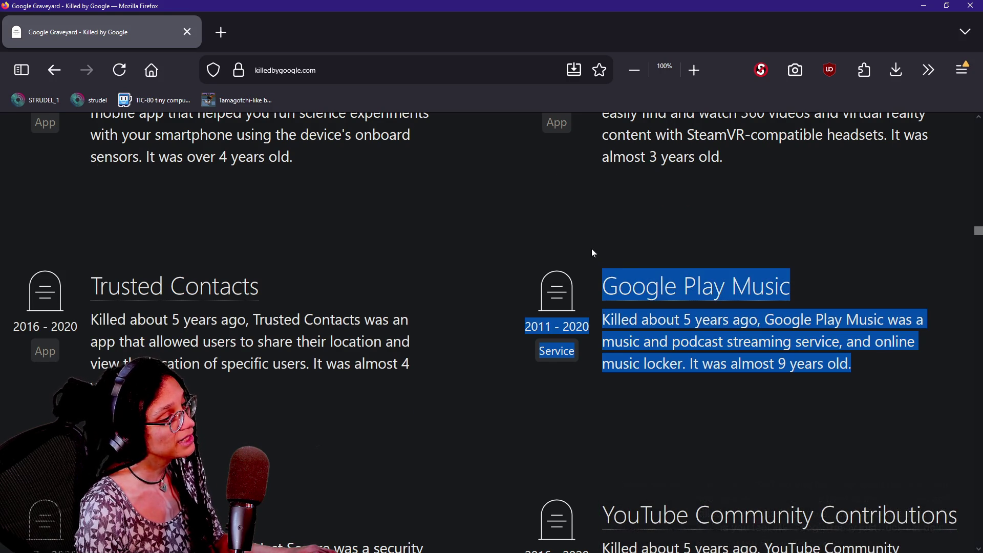
- Reselect the whole Google Play Music entry, then scroll to 2015 and highlight YouTube for PS Vita
click(774, 335)
mouse_move(878, 376)
mouse_down()
mouse_move(646, 320)
mouse_move(603, 279)
mouse_up()
click(867, 369)
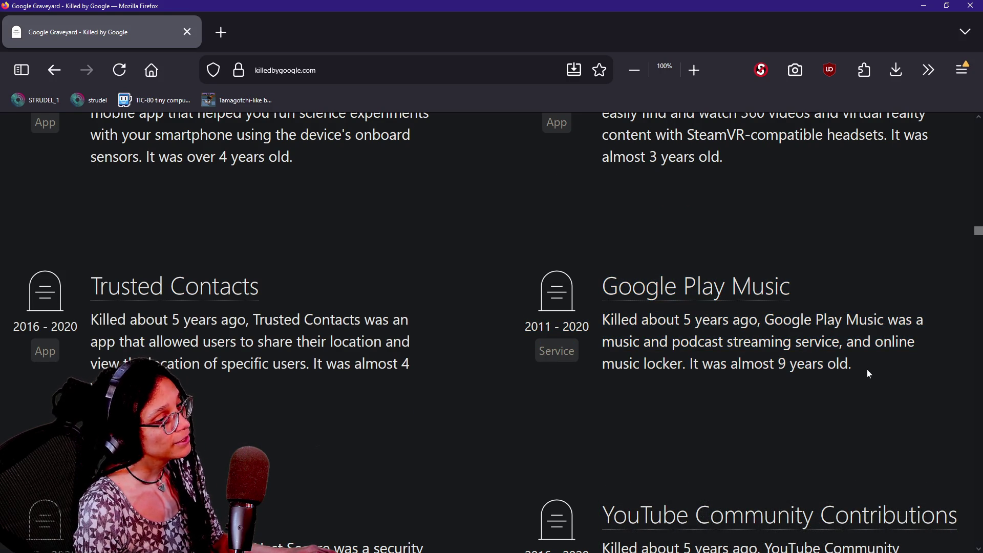
drag(867, 369, 598, 306)
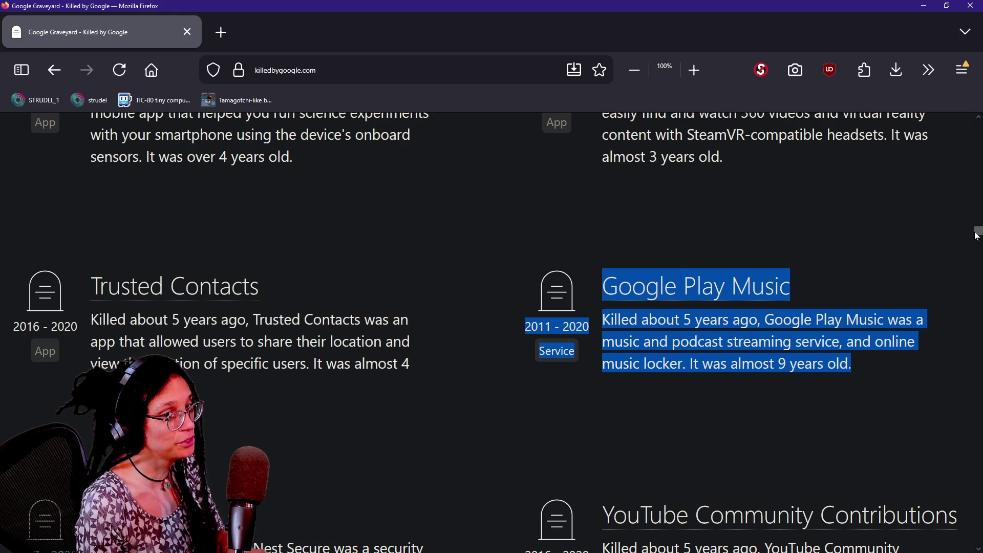
drag(978, 237, 978, 388)
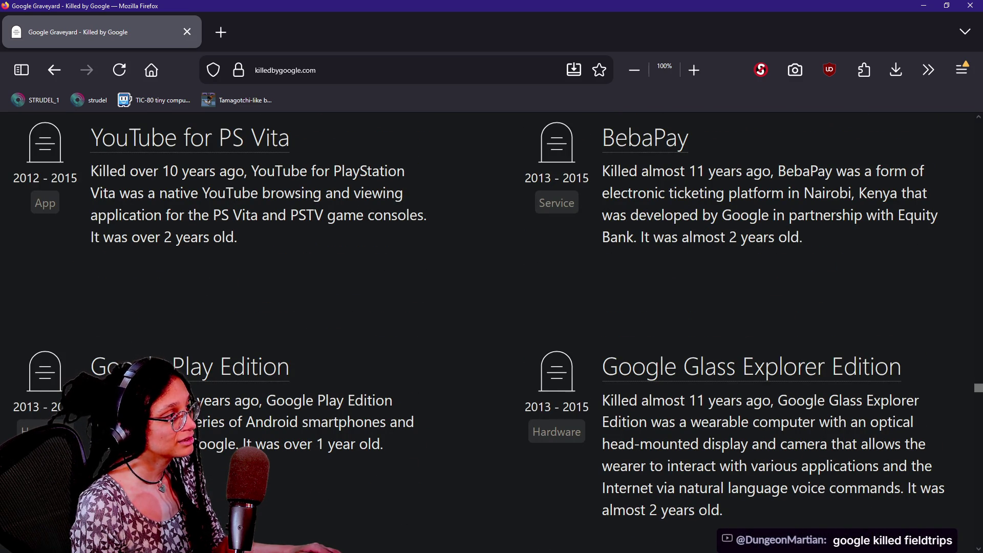
mouse_move(336, 262)
mouse_down()
mouse_move(29, 169)
mouse_move(101, 171)
mouse_move(92, 148)
mouse_up()
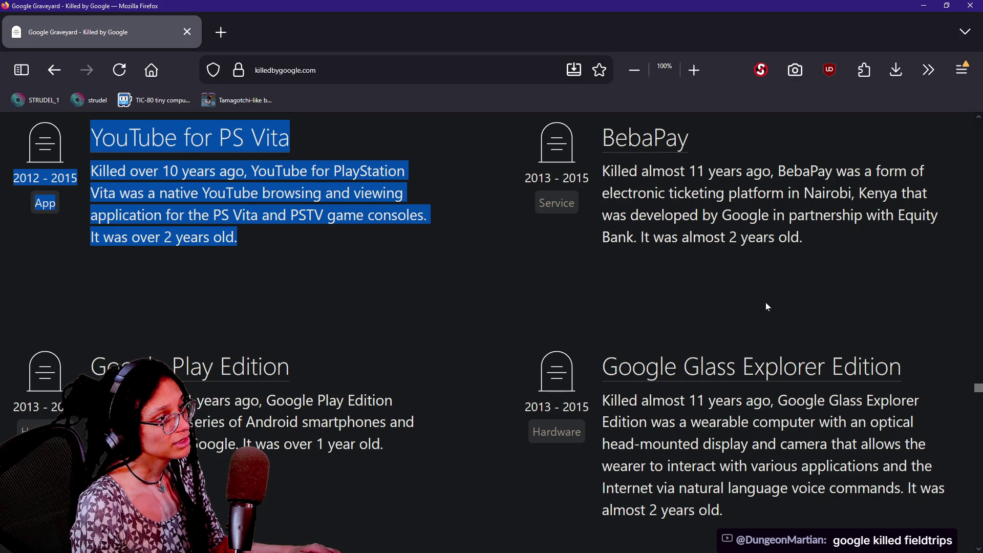
- Drag the list further down to the 2006 entries such as Writely and Google Deskbar
drag(980, 392, 979, 533)
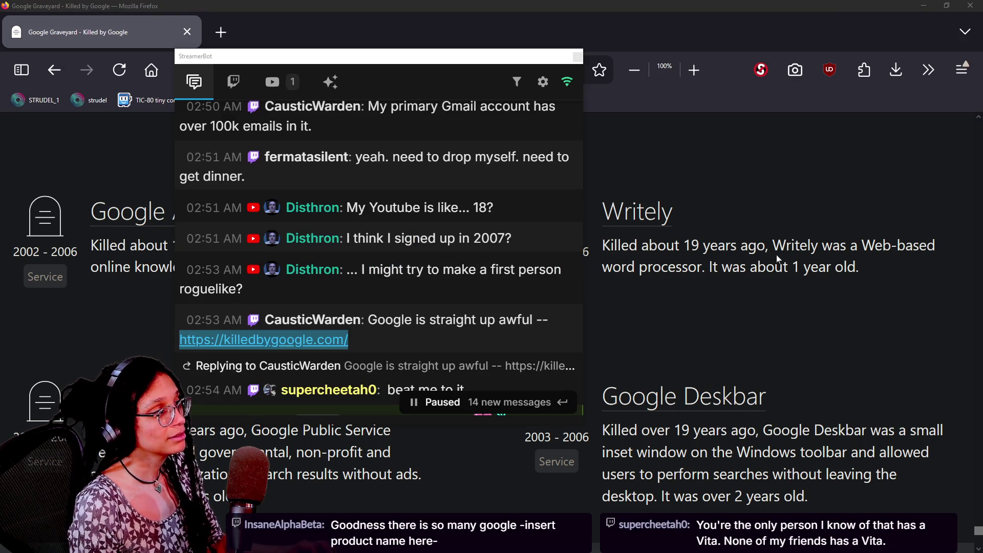
- Move the chat window right over the page and highlight the Killed by Google and Chromecast messages
drag(446, 66, 531, 59)
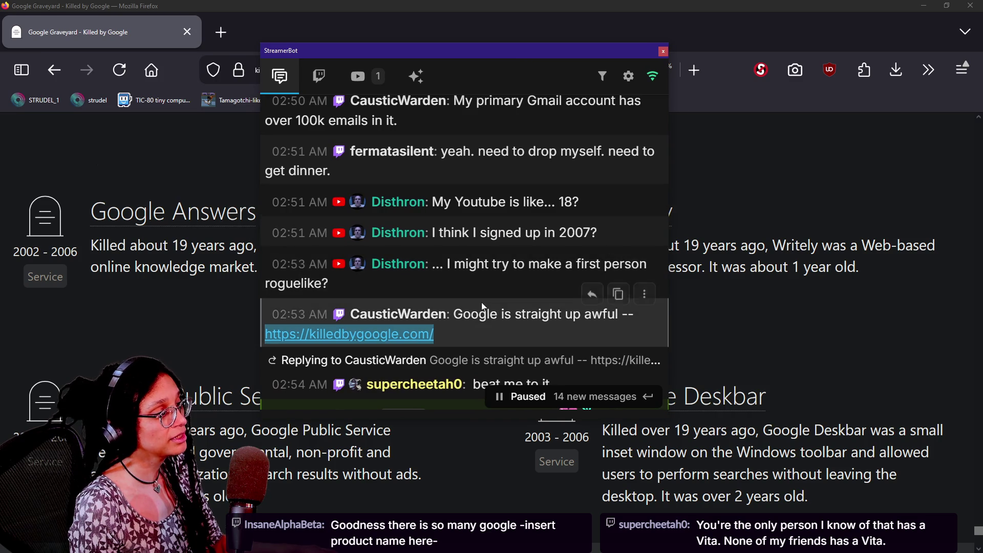
scroll(481, 302, down, 3)
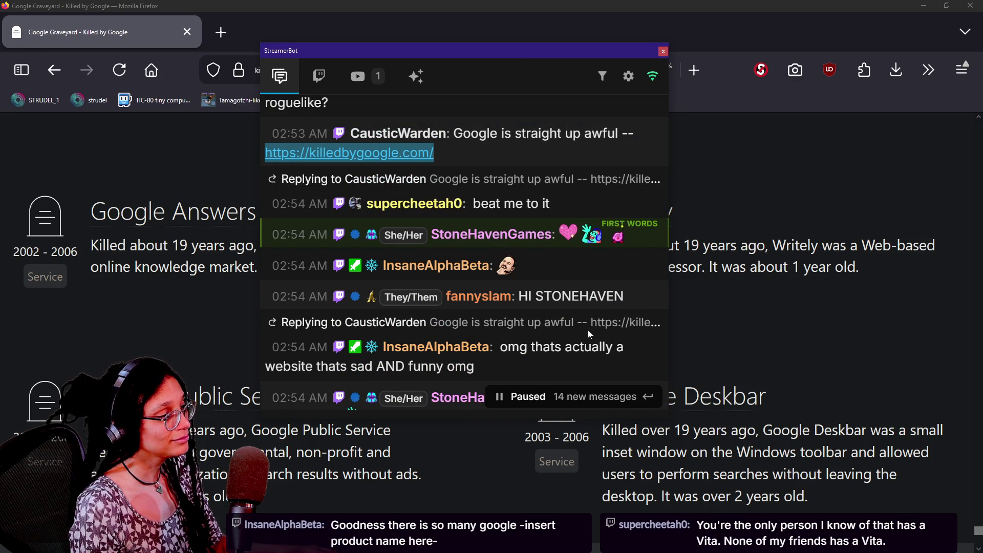
scroll(471, 356, down, 2)
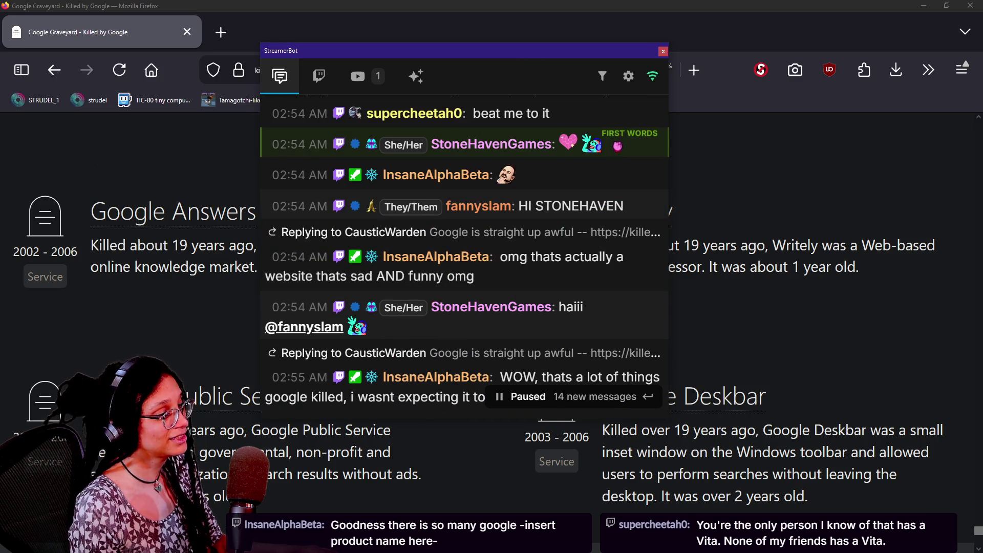
scroll(477, 361, down, 2)
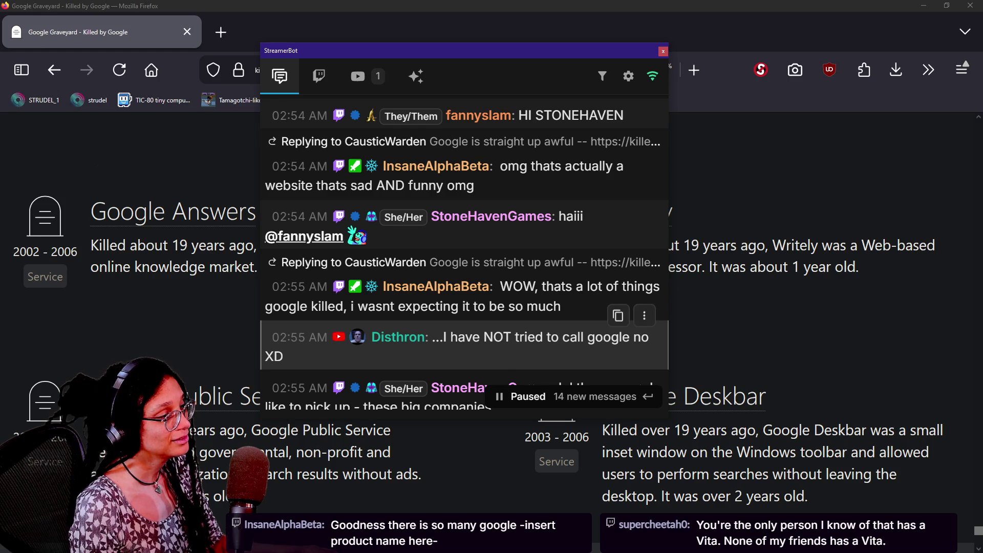
scroll(512, 328, down, 10)
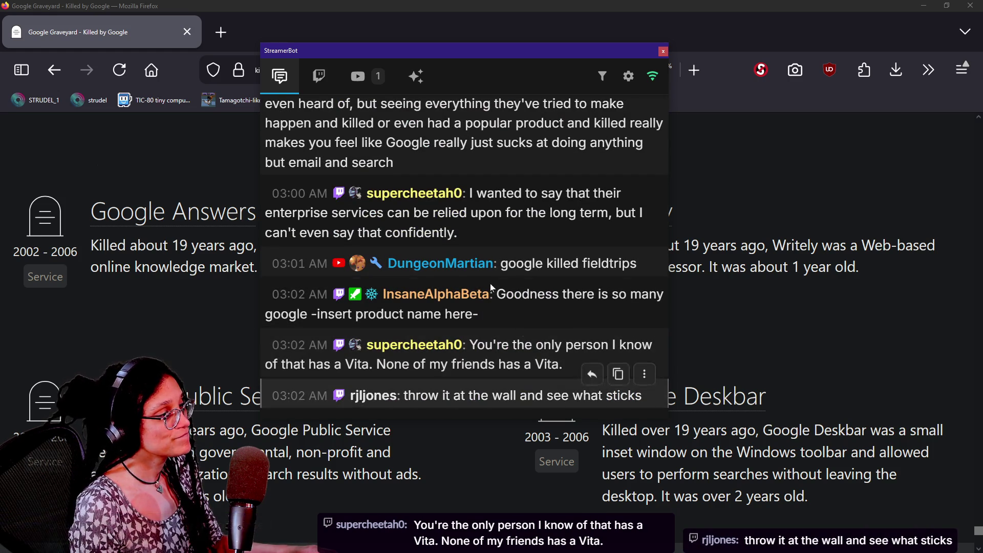
scroll(519, 317, up, 4)
mouse_move(484, 284)
mouse_down()
mouse_move(522, 303)
mouse_move(532, 323)
mouse_up()
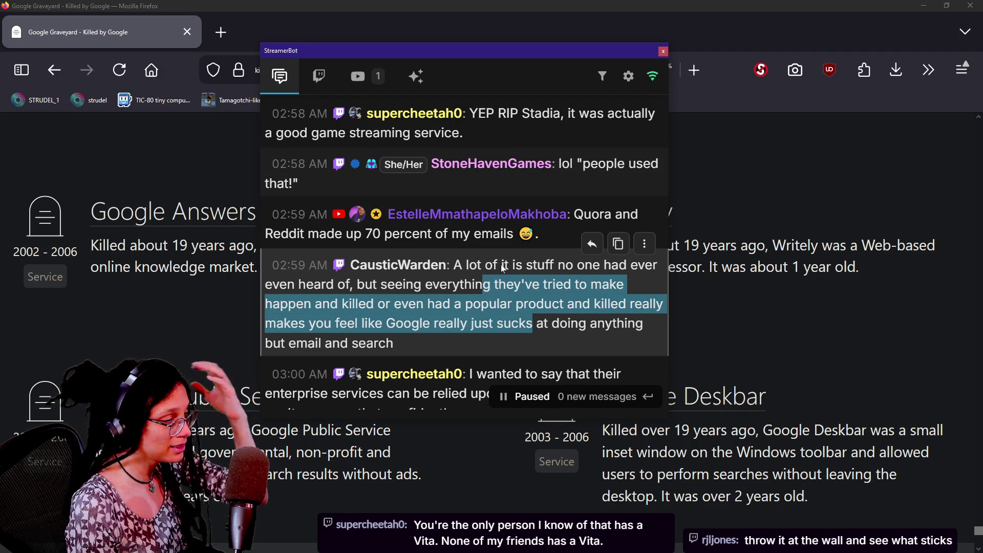
scroll(508, 269, up, 2)
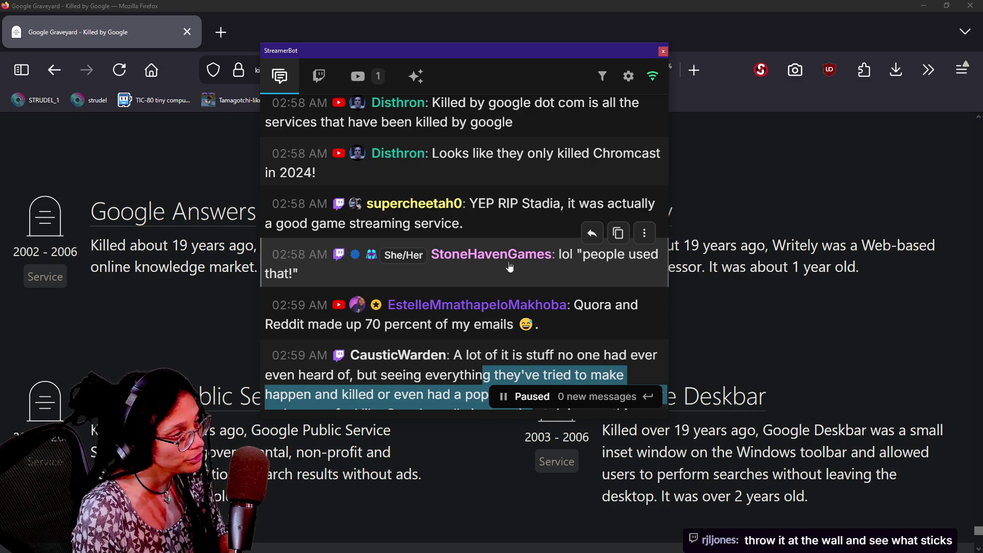
scroll(546, 262, up, 2)
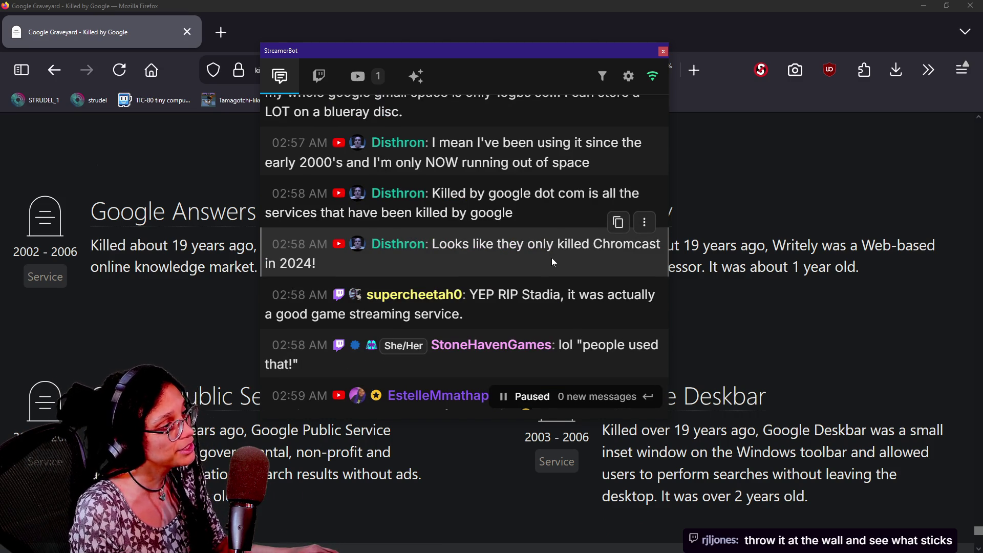
drag(551, 257, 513, 194)
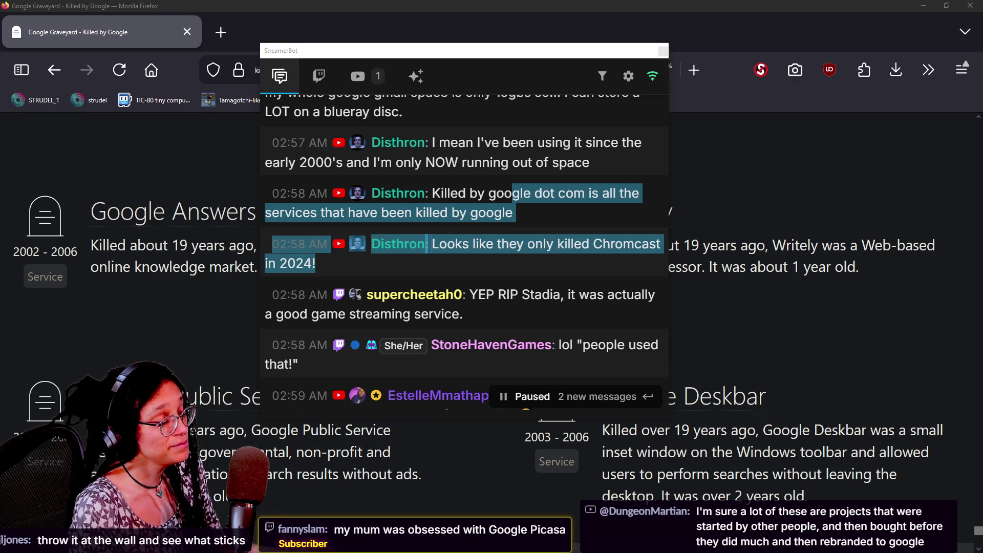
- Highlight the message about running out of space, then scroll up the chat
mouse_move(512, 154)
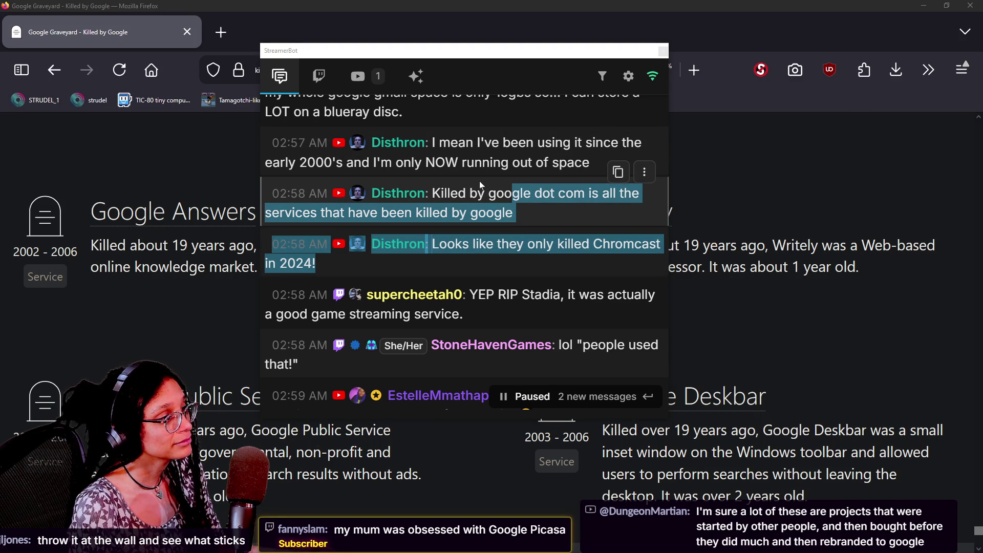
drag(433, 143, 619, 171)
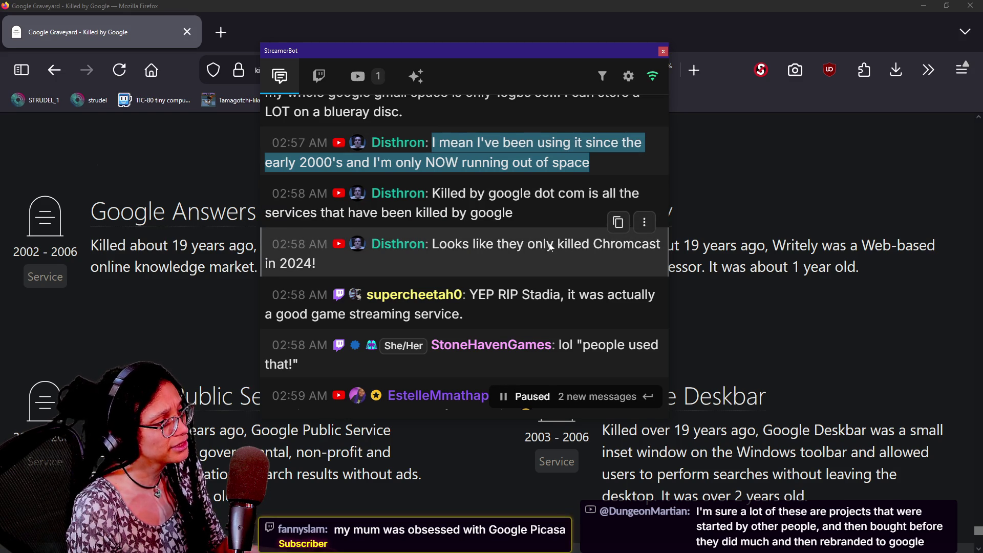
scroll(548, 242, up, 2)
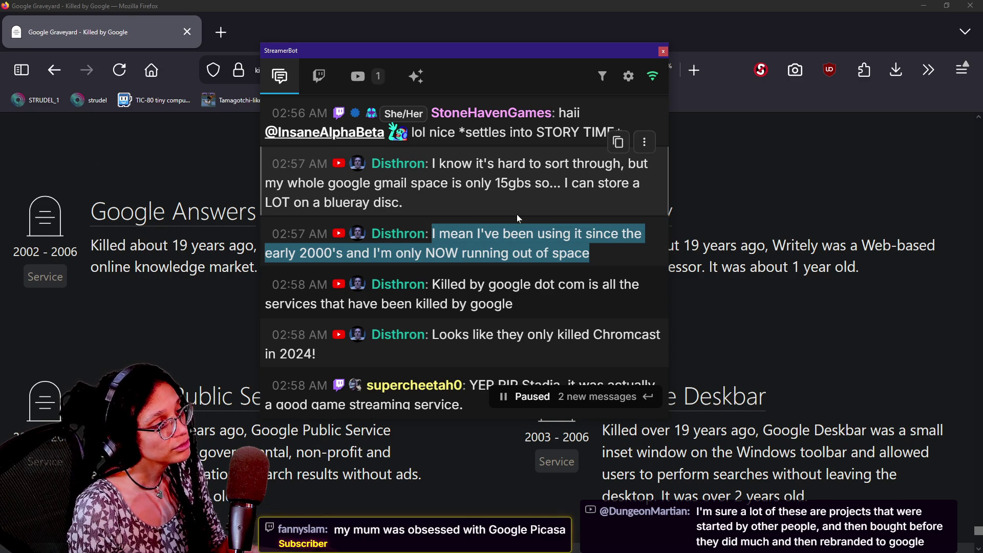
scroll(517, 214, up, 2)
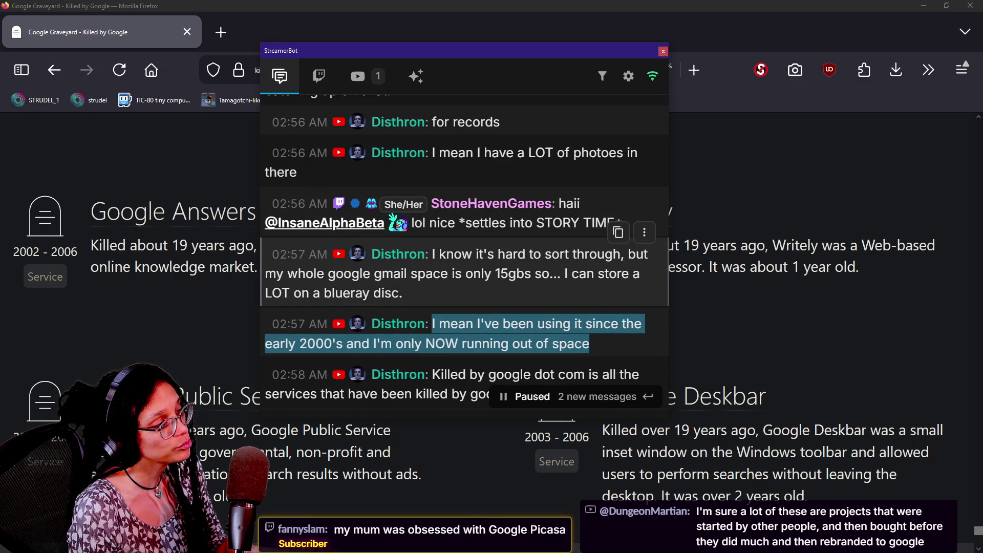
scroll(532, 262, up, 2)
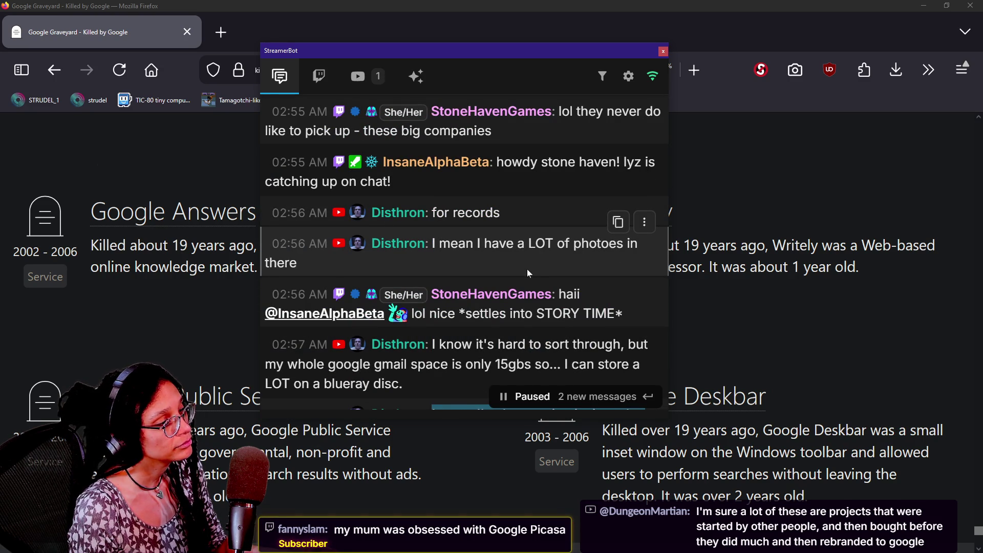
- Highlight the 15gbs Gmail space remark and the full message about Google's killed products
scroll(527, 269, down, 2)
drag(453, 274, 494, 295)
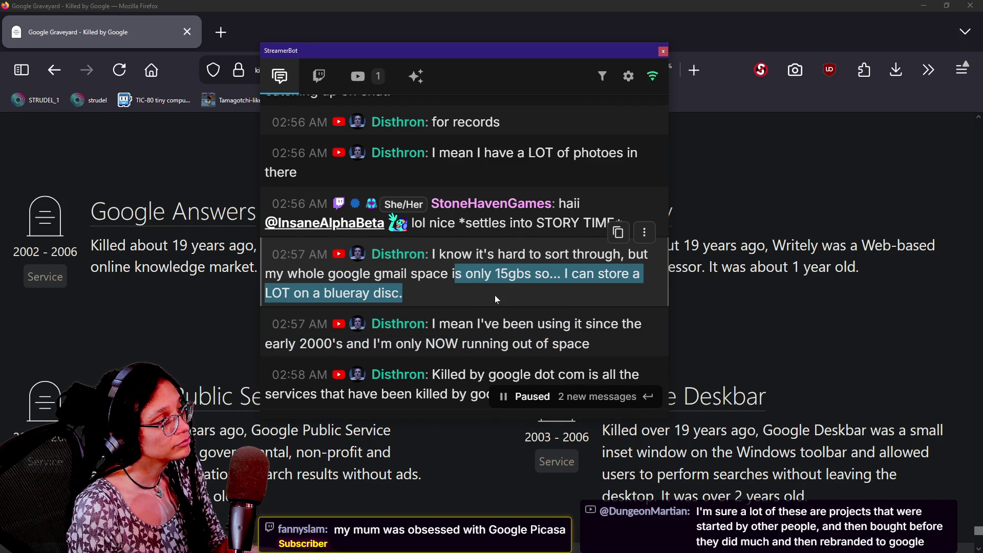
scroll(494, 295, down, 2)
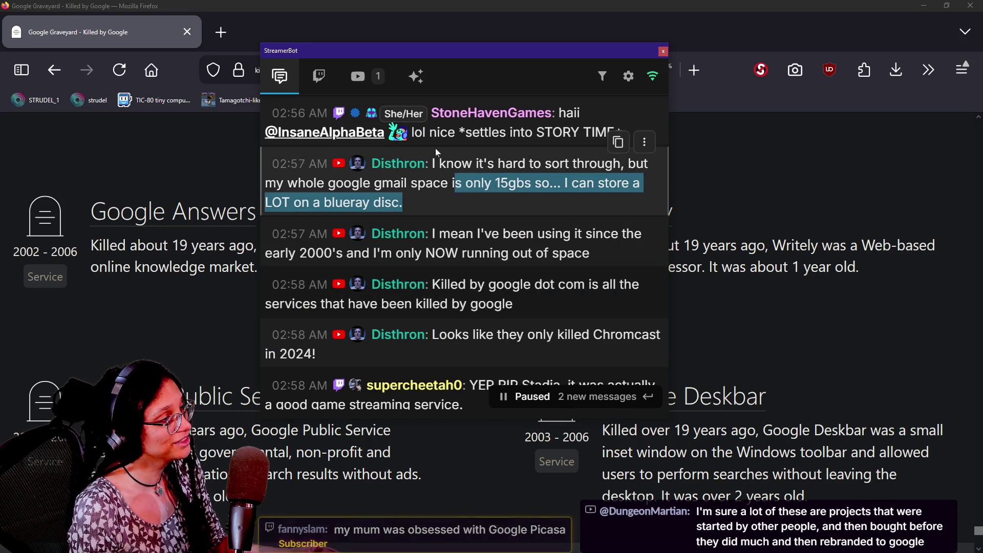
scroll(435, 149, down, 9)
mouse_move(452, 179)
mouse_down()
mouse_move(543, 233)
mouse_move(514, 245)
mouse_up()
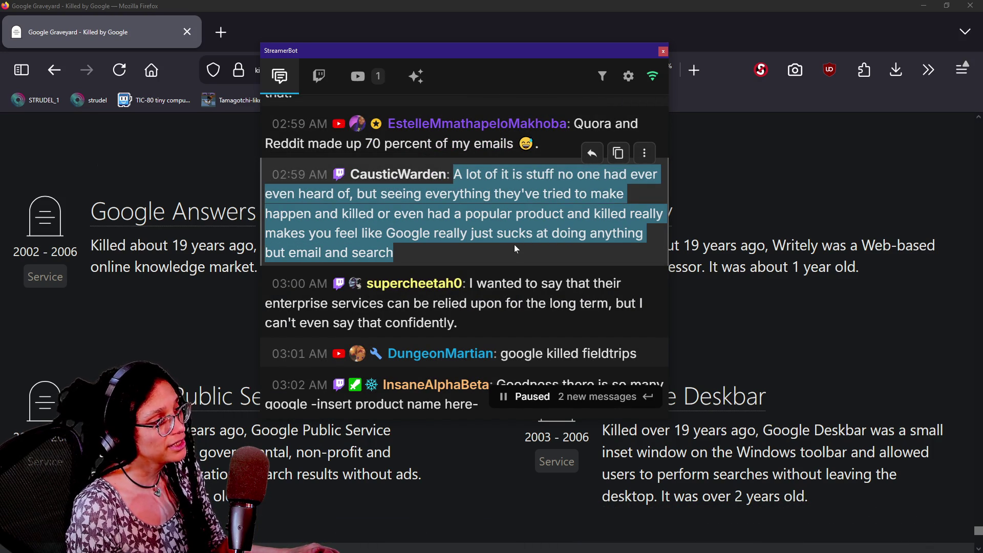
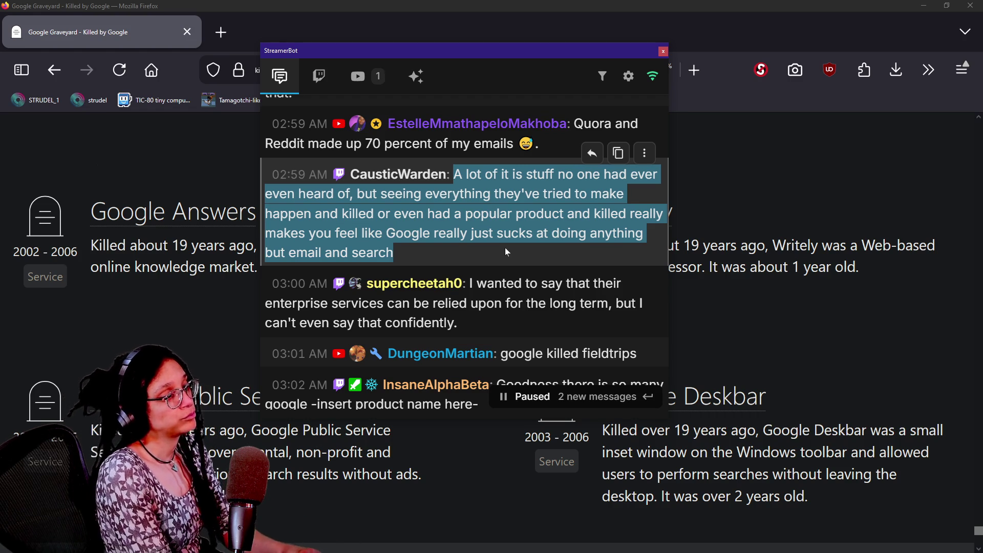
- Highlight several StreamerBot chat messages, including the Vita, search/email and YouTube hosting remarks
click(505, 248)
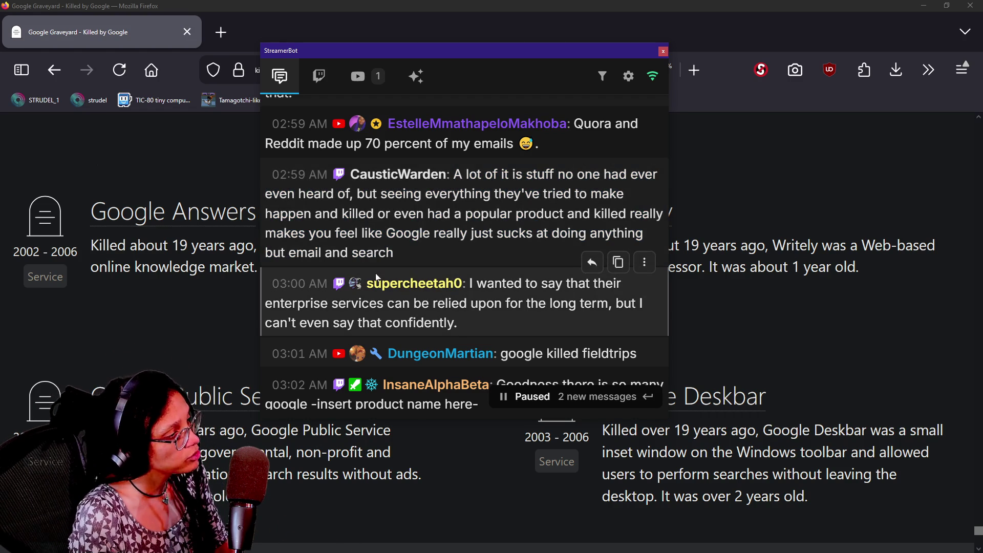
drag(340, 323, 459, 322)
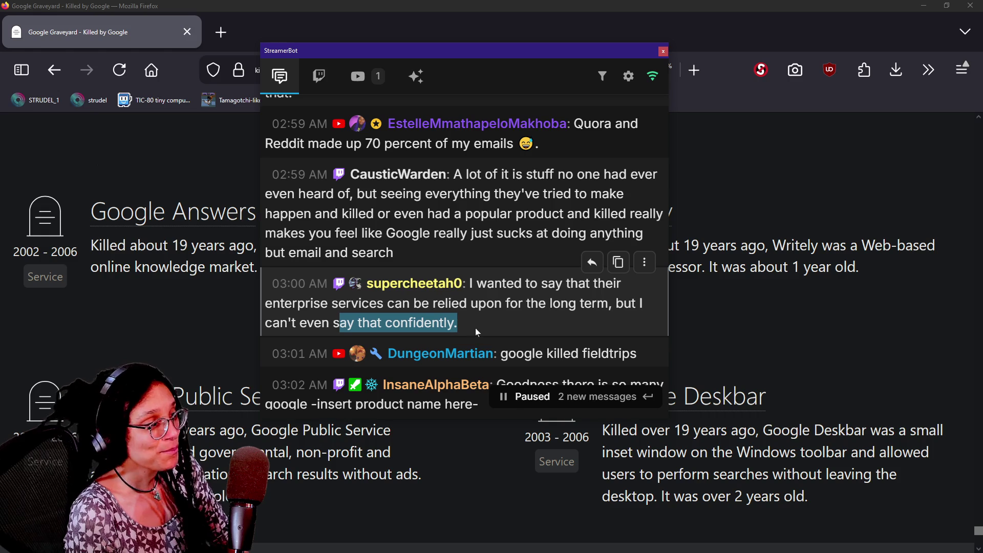
mouse_move(508, 353)
mouse_down()
mouse_move(614, 353)
mouse_move(477, 405)
mouse_up()
mouse_move(398, 267)
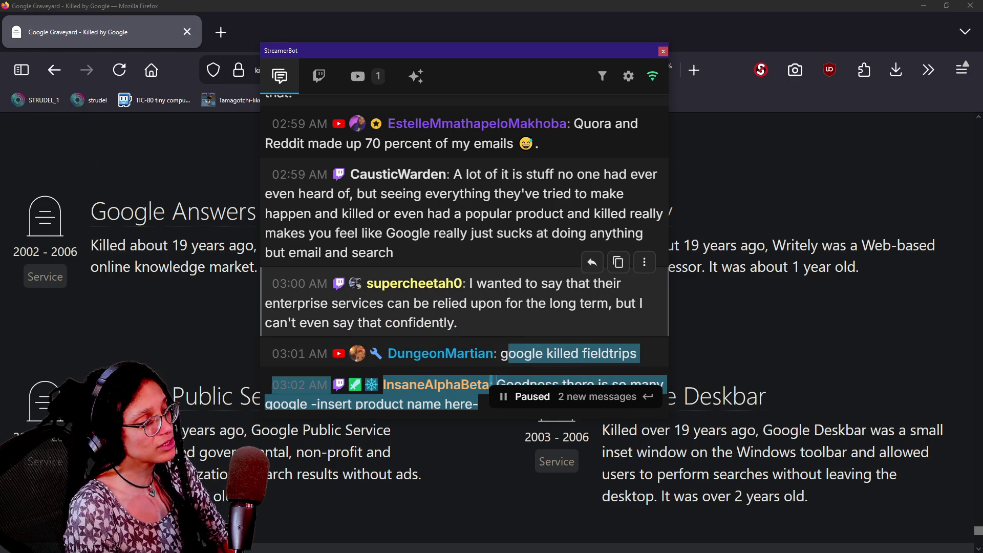
scroll(523, 294, down, 4)
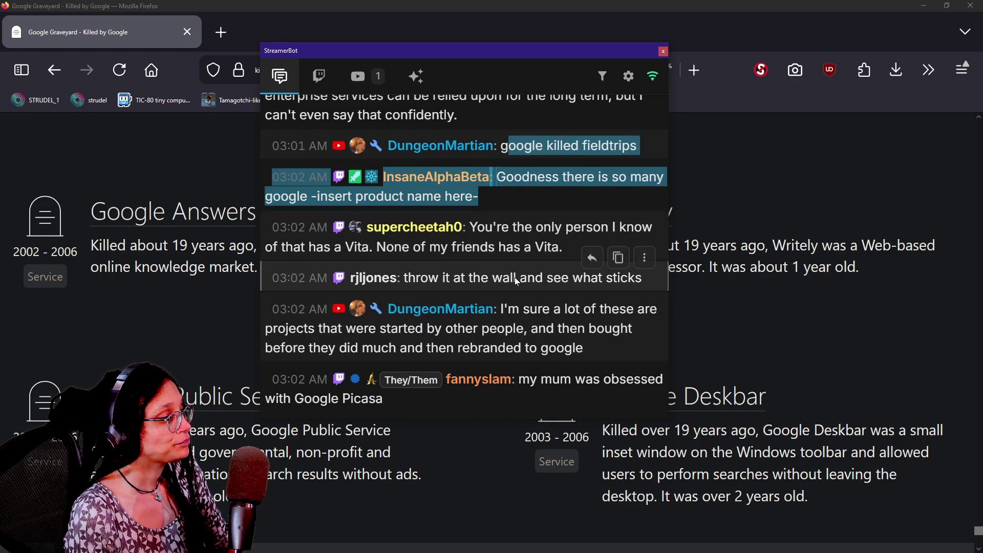
click(449, 224)
drag(476, 227, 566, 224)
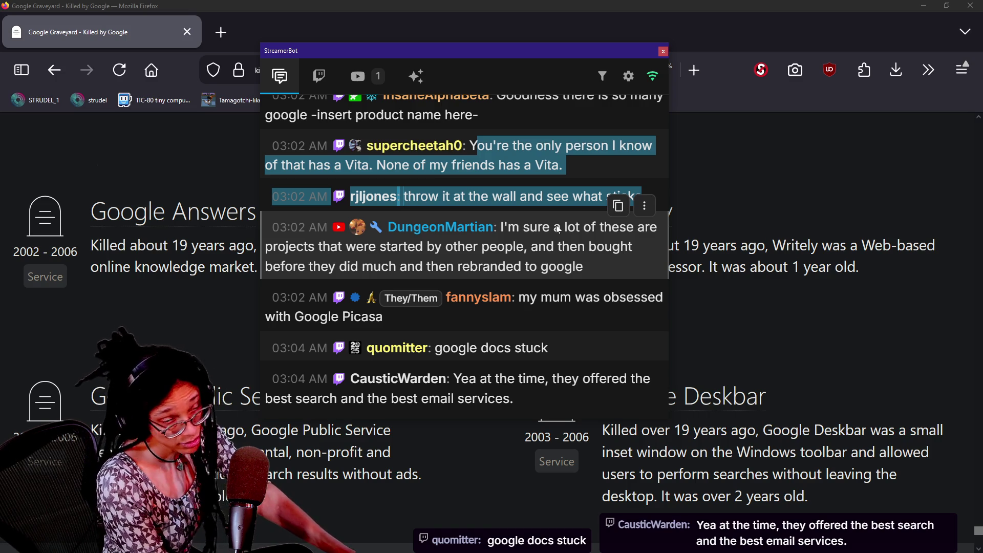
drag(522, 228, 500, 278)
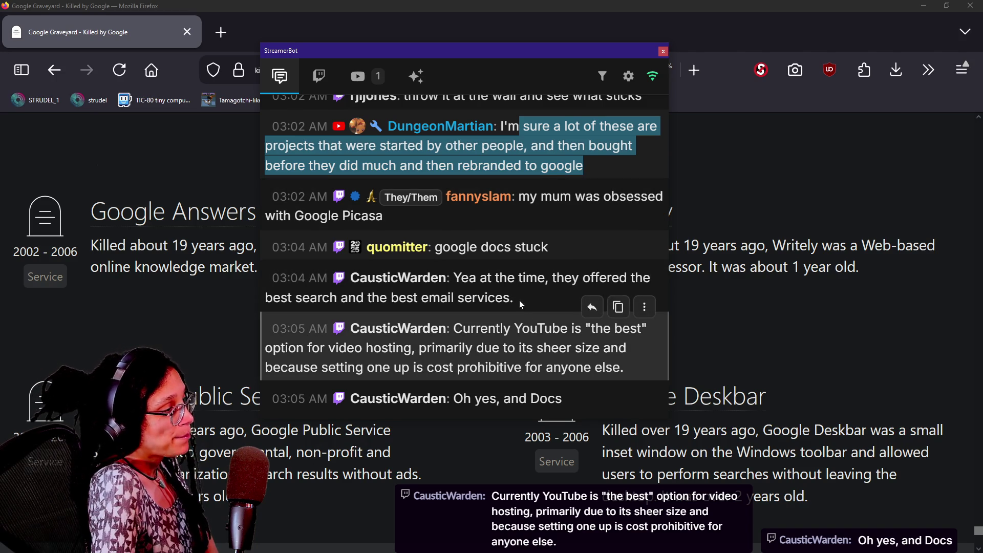
drag(516, 299, 512, 279)
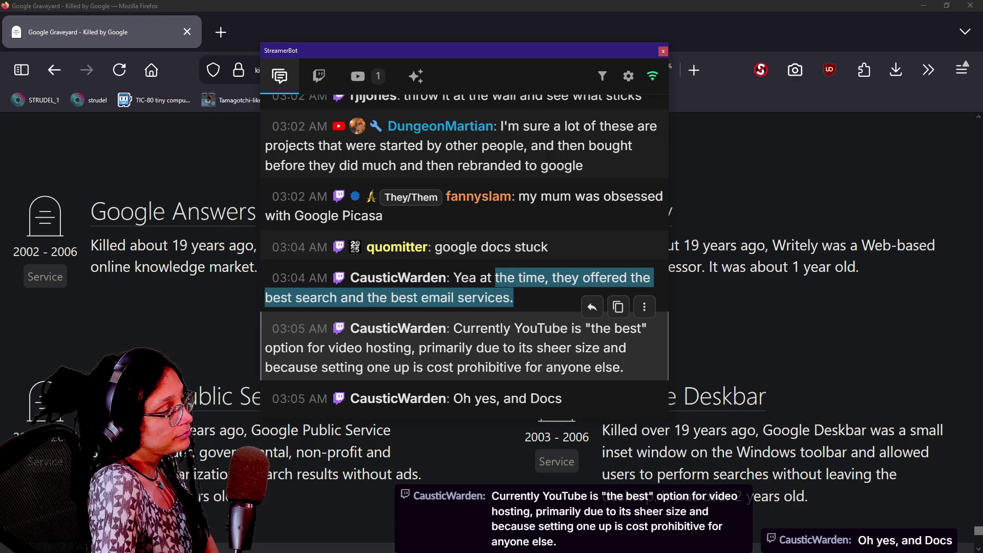
mouse_move(453, 326)
mouse_down()
mouse_move(537, 326)
mouse_move(630, 366)
mouse_up()
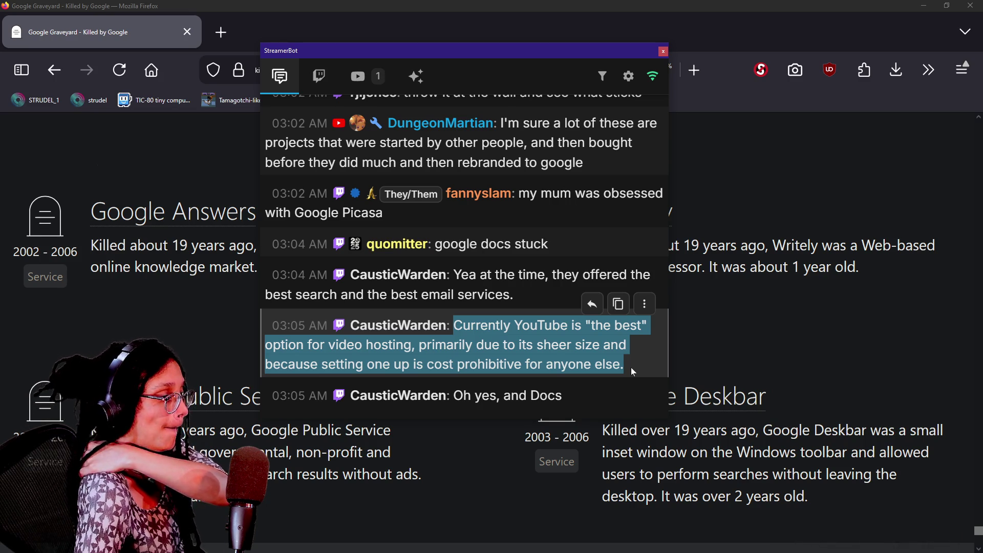
click(630, 367)
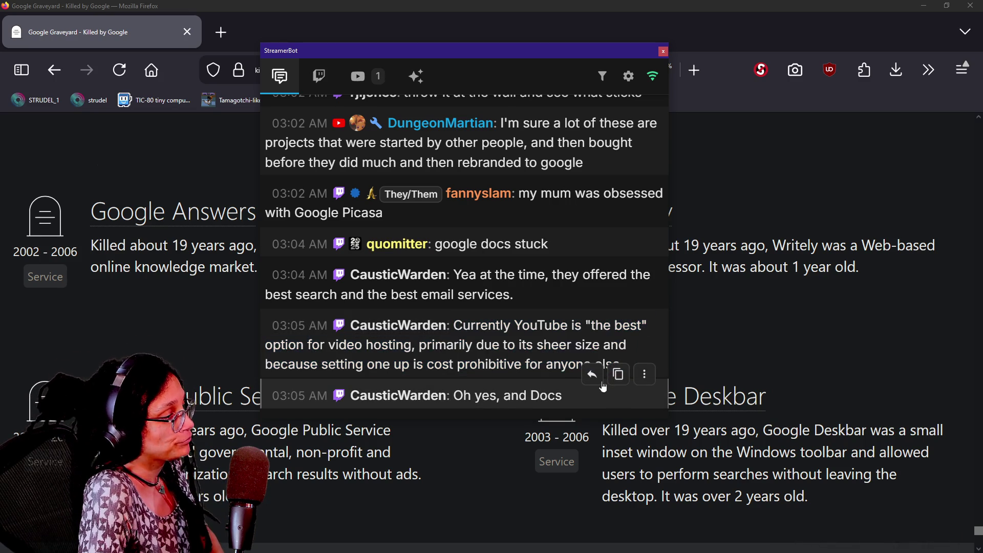
- Move the StreamerBot chat window off the right screen edge and return to the Godot editor
drag(424, 55, 499, 69)
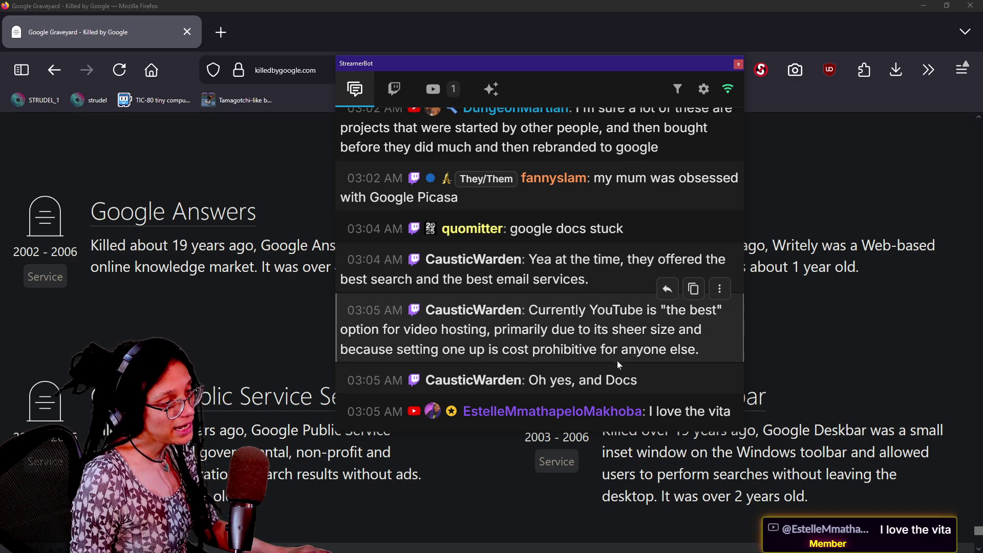
drag(617, 351, 613, 310)
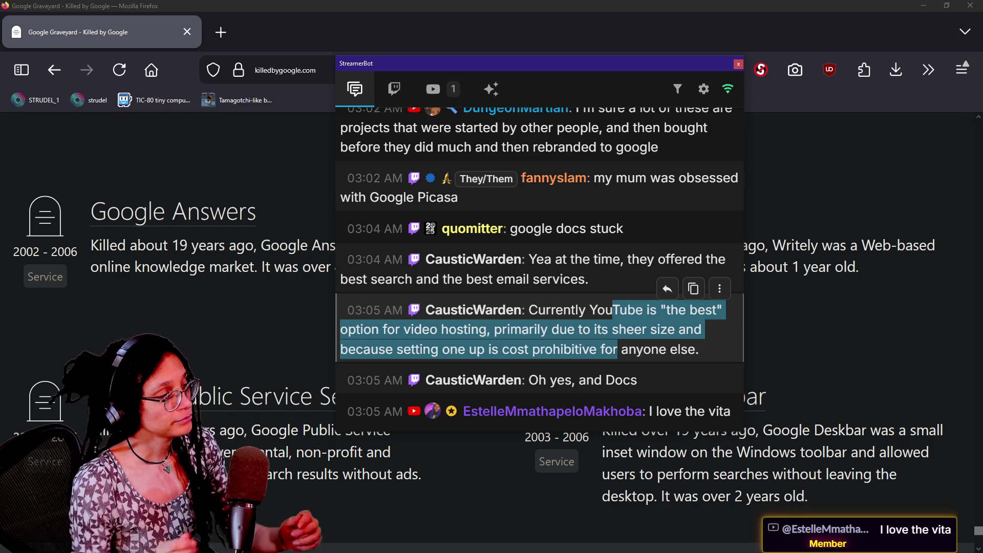
mouse_move(468, 64)
mouse_down()
mouse_move(482, 65)
mouse_move(469, 67)
mouse_up()
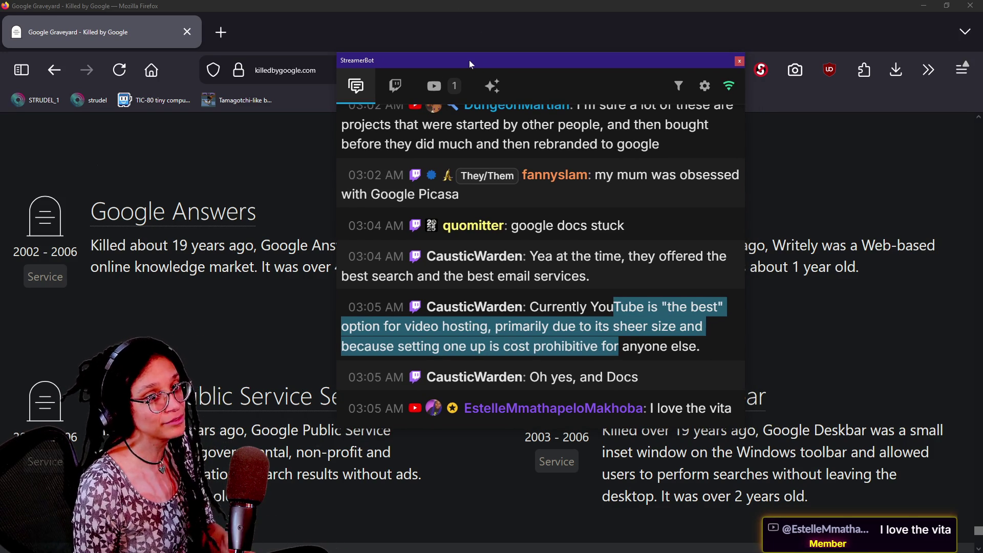
mouse_move(469, 60)
mouse_down()
mouse_move(615, 87)
mouse_move(982, 90)
mouse_up()
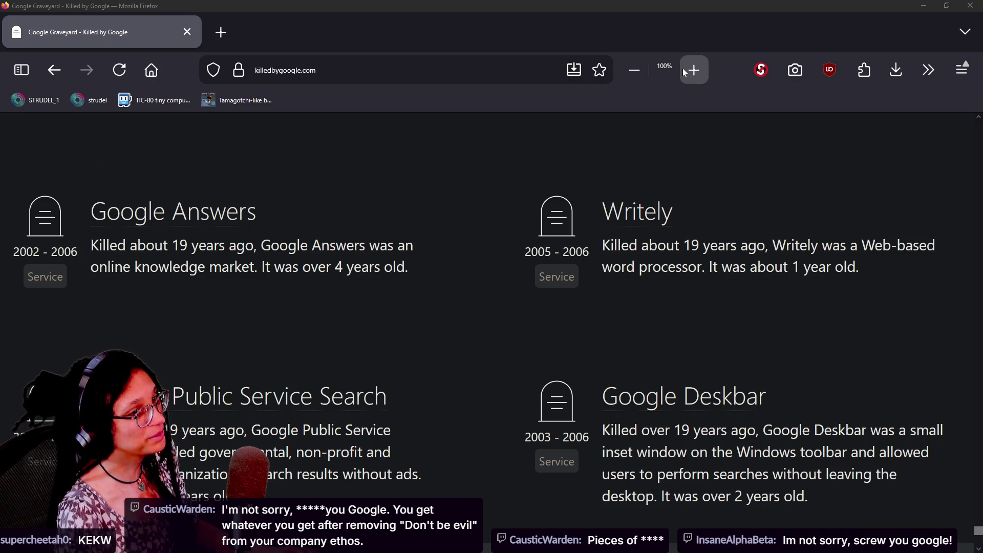
key(alt+Tab)
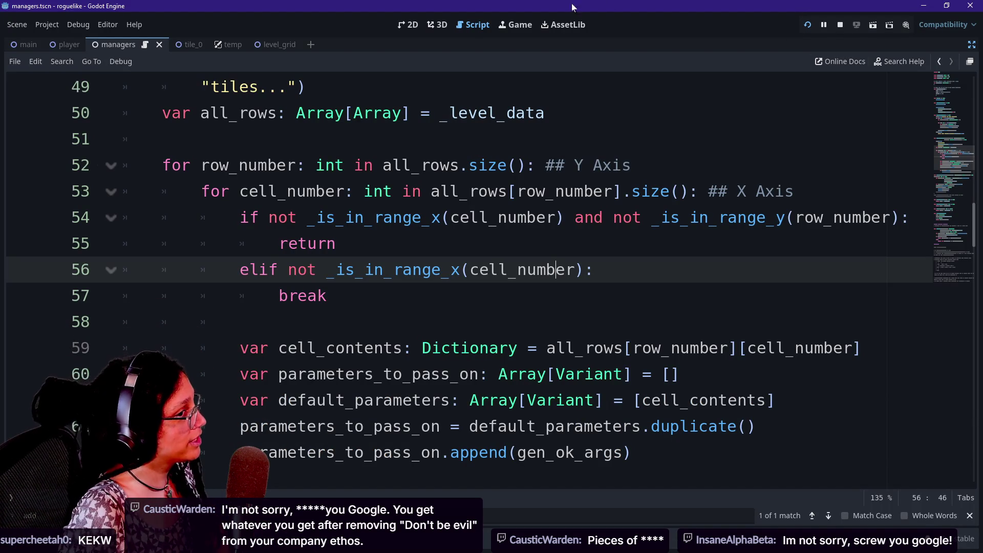
- Browse the range-check code from line 51 through _is_in_range_x to parameters_to_pass_on on line 65
click(162, 139)
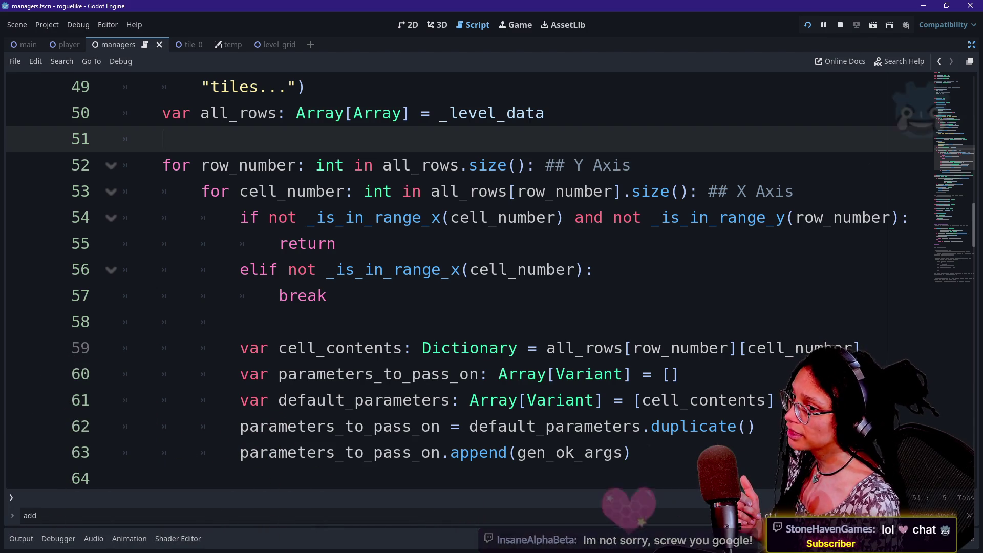
click(450, 269)
scroll(451, 270, down, 2)
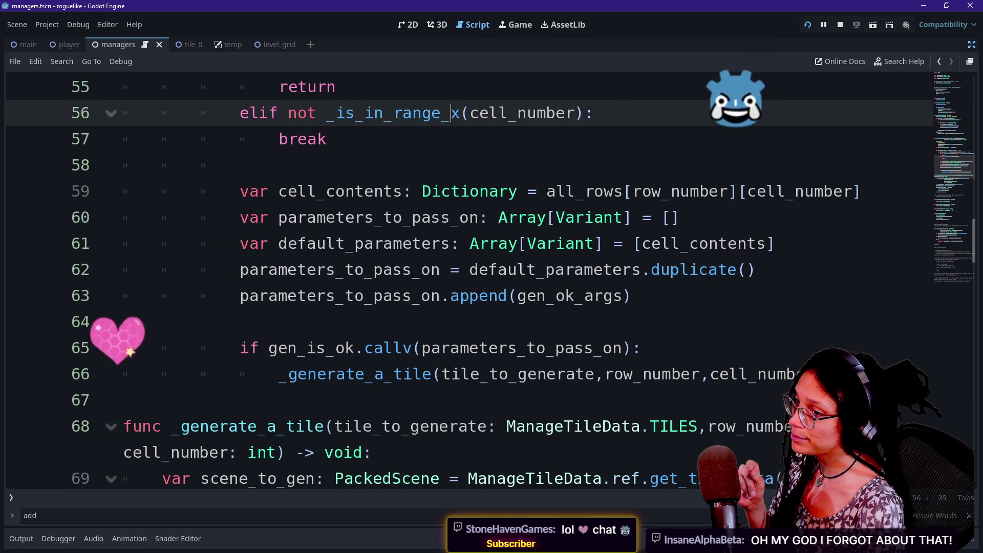
scroll(451, 269, down, 1)
drag(563, 348, 373, 374)
click(124, 244)
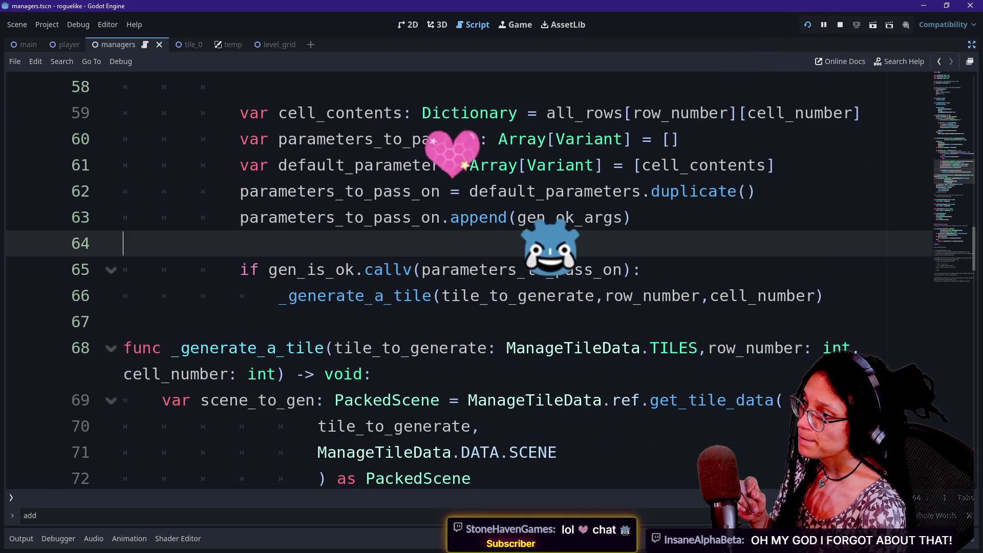
click(474, 138)
click(511, 217)
click(526, 269)
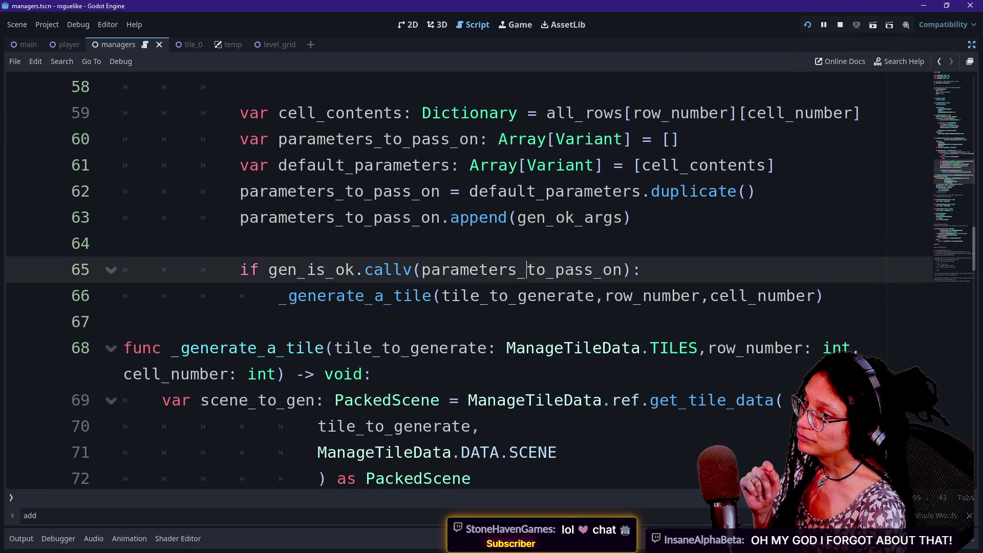
key(shift+Up)
key(Left)
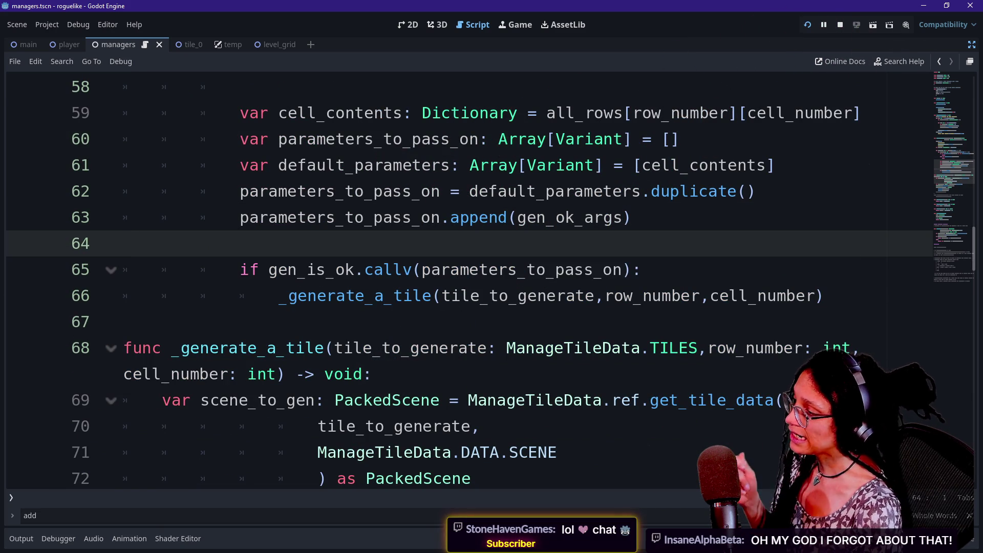
scroll(469, 281, down, 10)
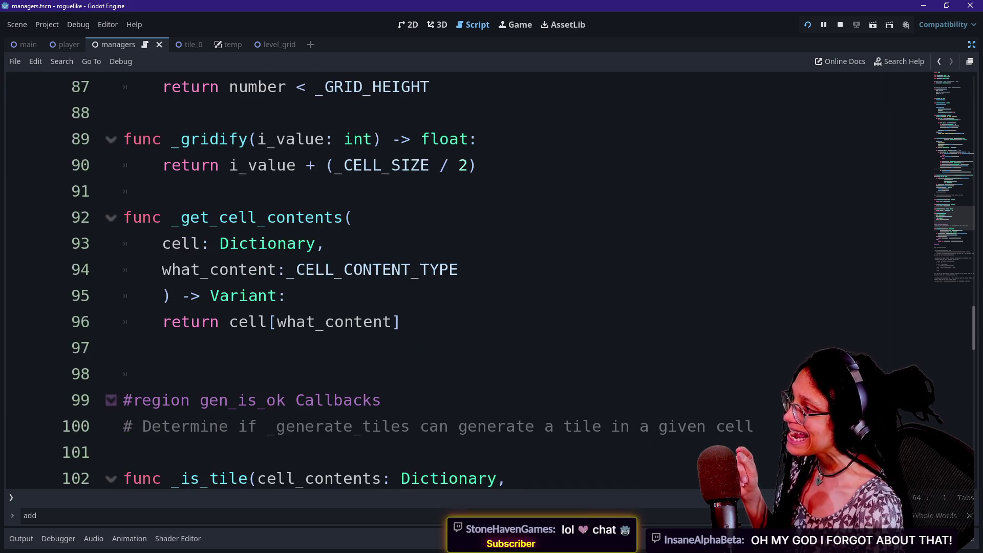
scroll(426, 285, up, 6)
- Inspect the LevelGrid lines 72–74, then scroll back up through the script
click(190, 217)
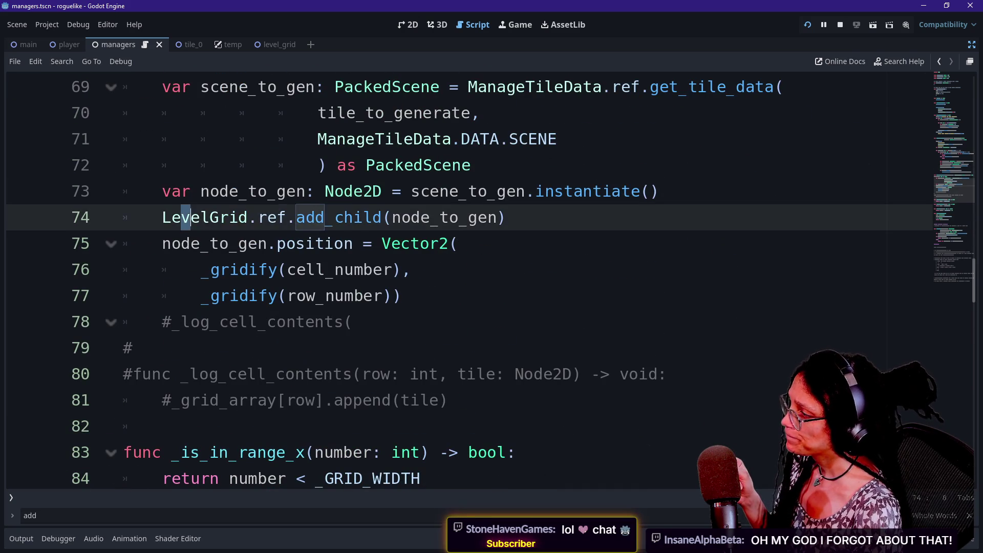
click(314, 191)
scroll(358, 256, up, 1)
shift+click(414, 243)
click(471, 243)
scroll(471, 256, up, 3)
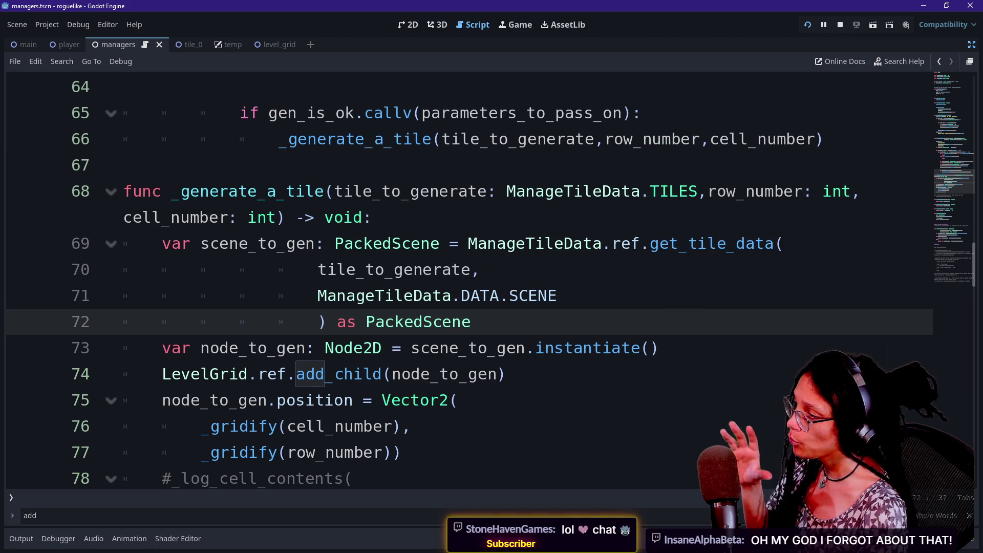
scroll(461, 281, up, 1)
scroll(461, 282, up, 5)
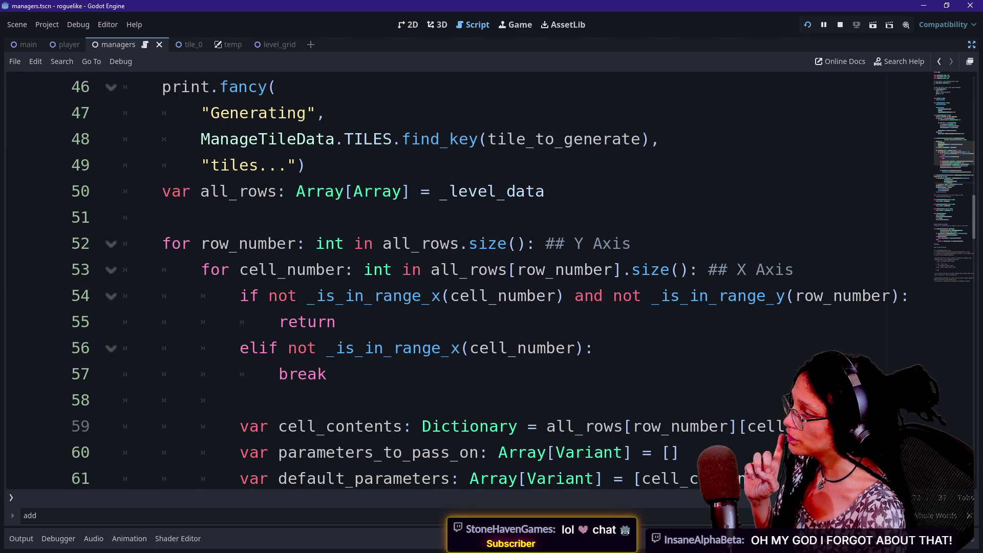
scroll(461, 282, down, 3)
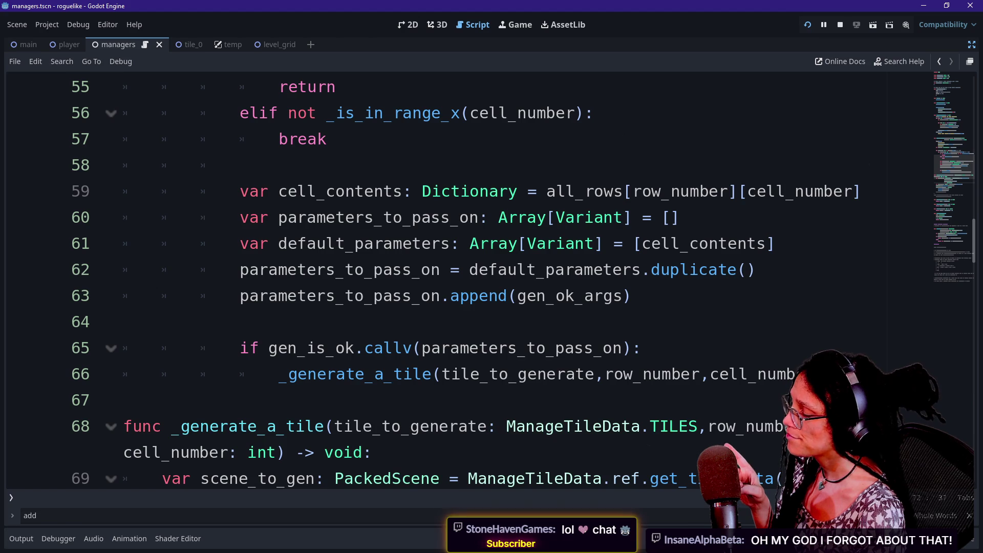
- Highlight the gen_is_ok.callv call on line 65, then scroll down to the _is_tile signature
mouse_move(451, 347)
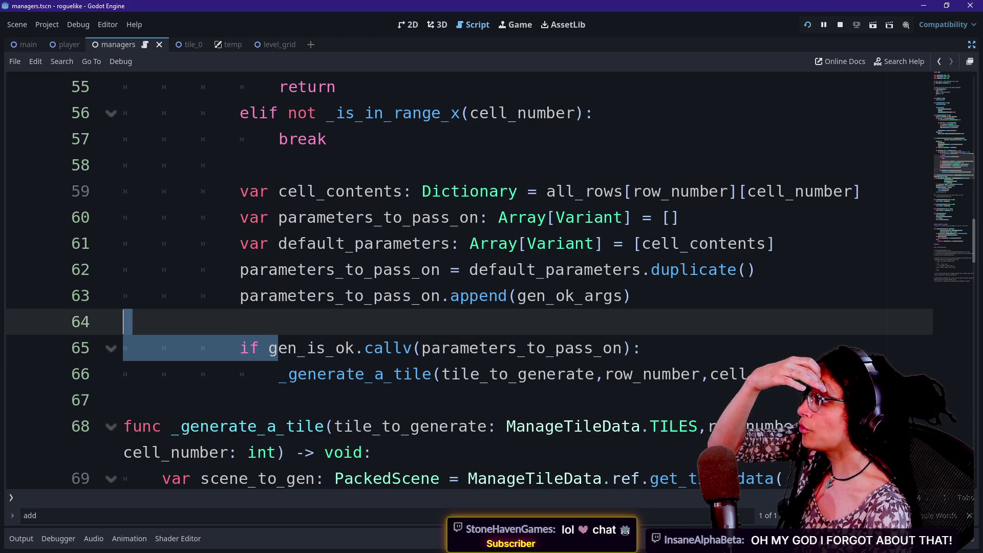
drag(269, 347, 555, 348)
click(297, 347)
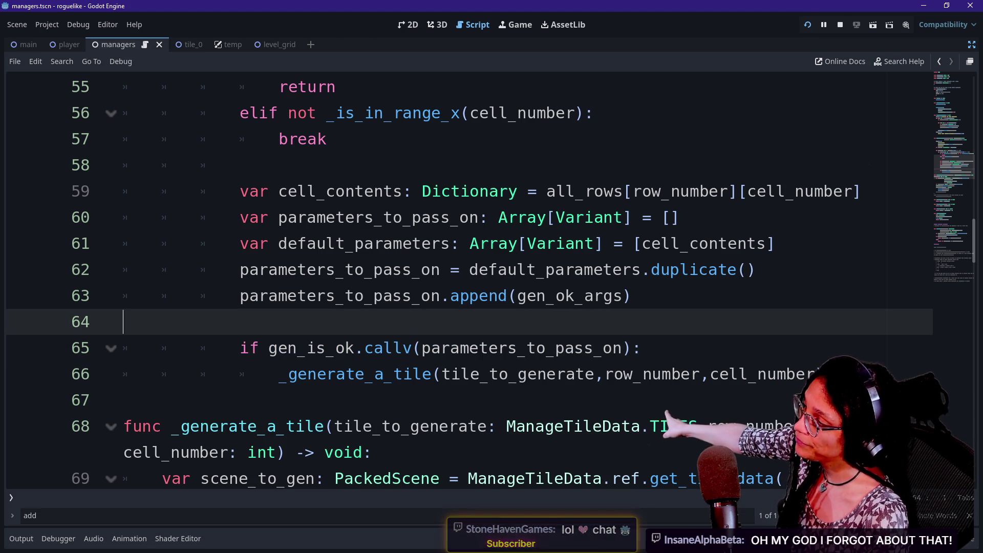
drag(297, 348, 239, 348)
click(392, 348)
scroll(468, 280, down, 3)
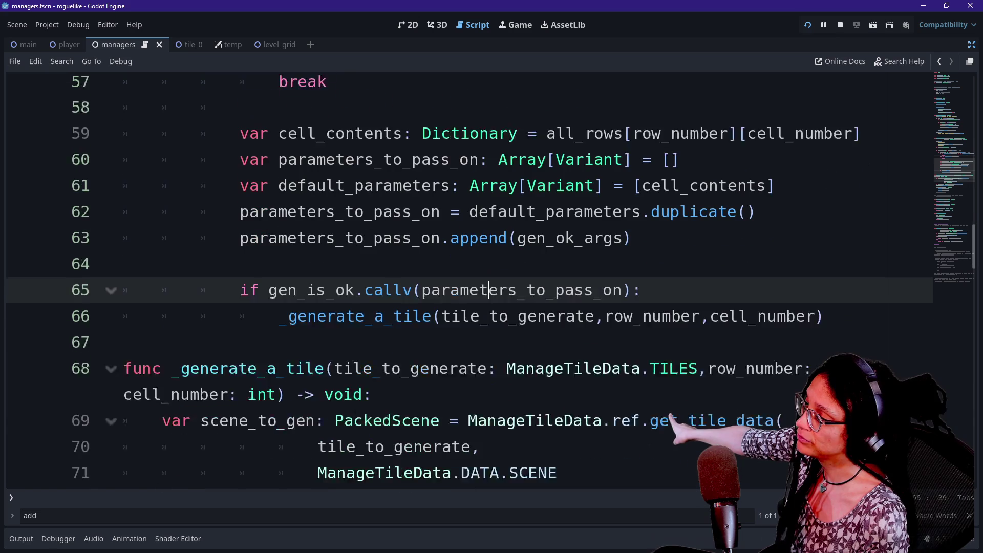
drag(124, 244, 392, 269)
click(123, 243)
scroll(469, 280, down, 5)
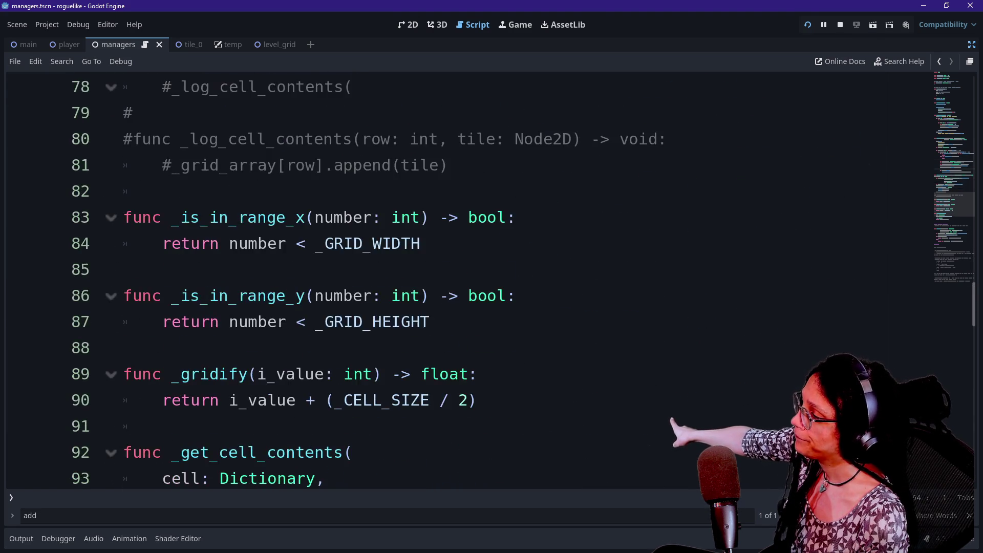
scroll(469, 280, up, 7)
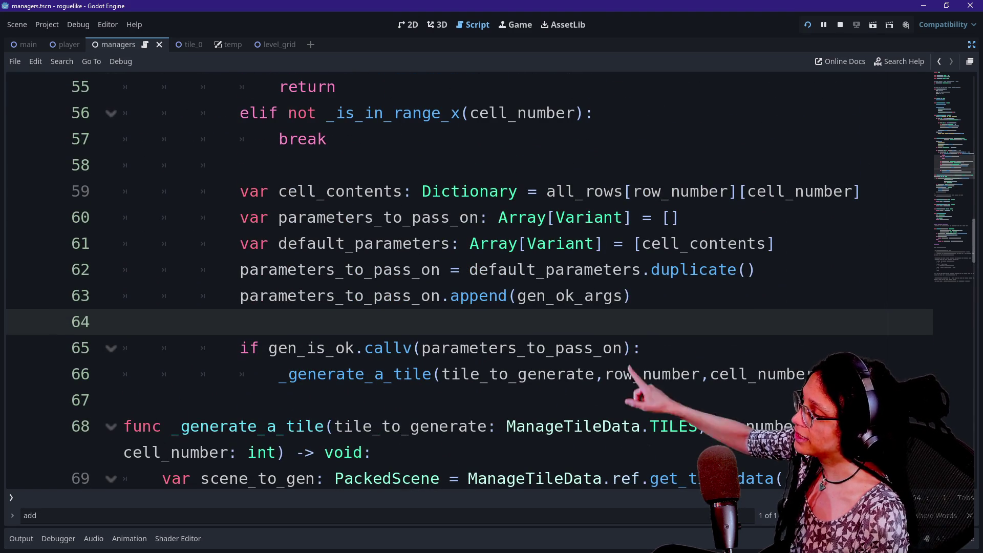
click(546, 348)
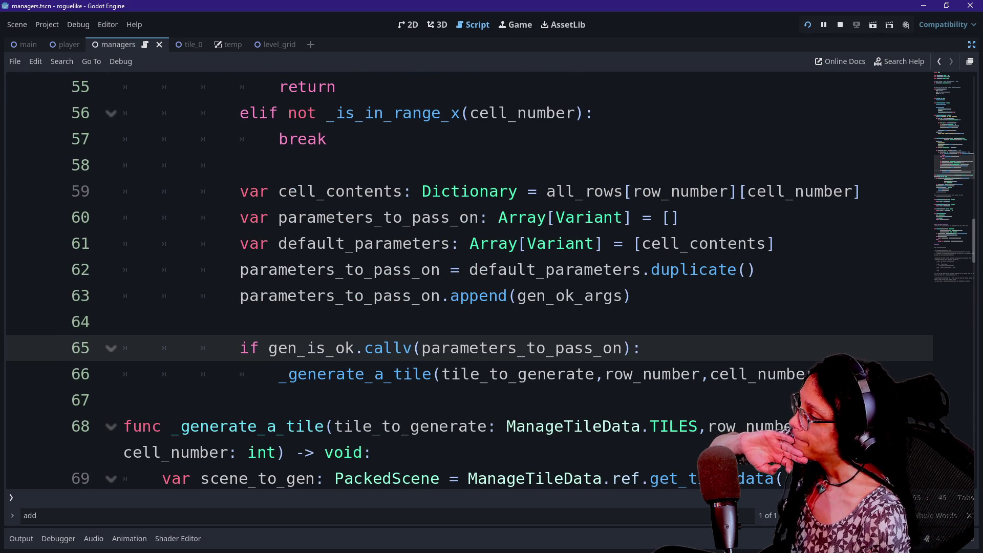
scroll(468, 280, down, 8)
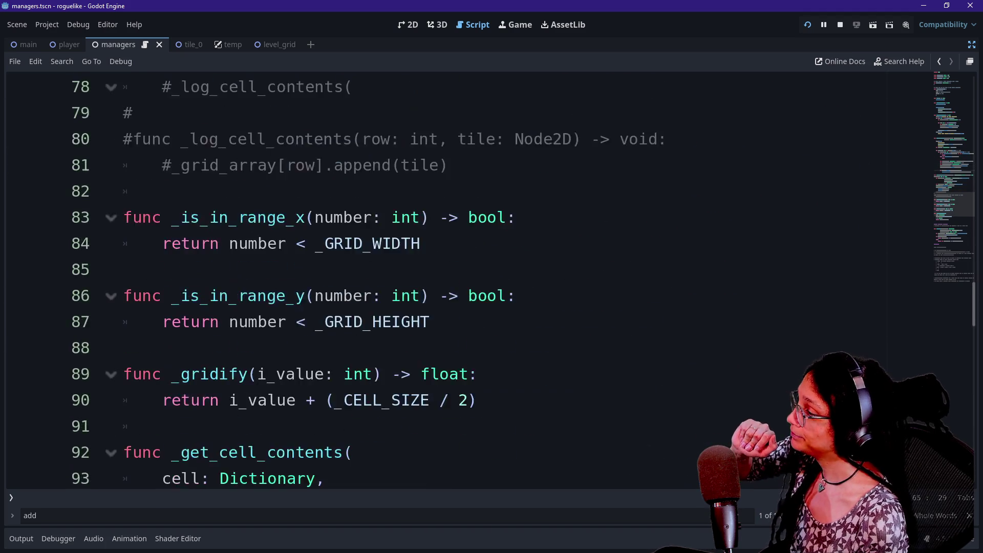
scroll(469, 280, down, 5)
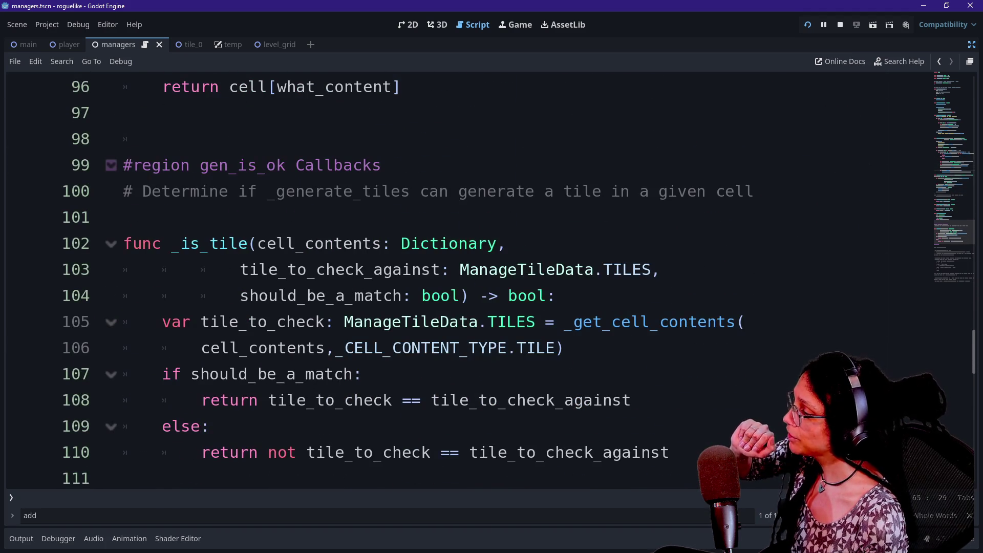
click(506, 243)
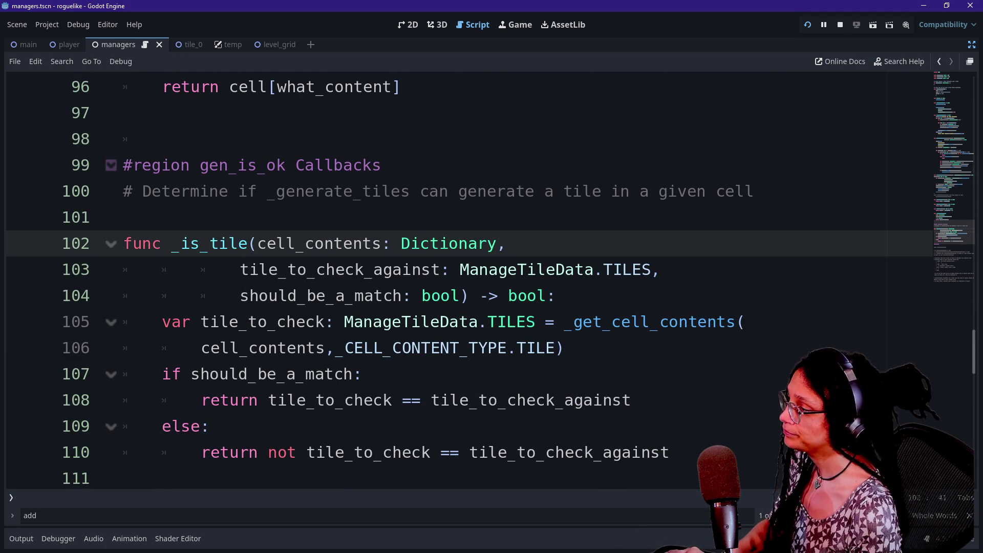
- Add print.fancy("Checking if", ManageTileData.TILES.find_key(tile_to_check_against at the top of _is_tile
click(555, 295)
key(Return)
text(https://killedbygoogle.com/)
key(ctrl+z)
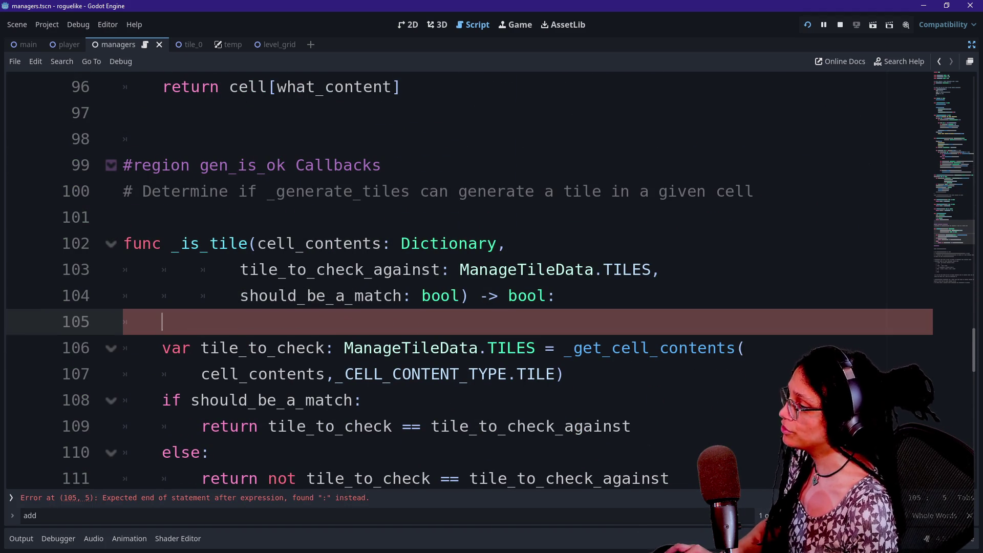
text(print.fancy("Che)
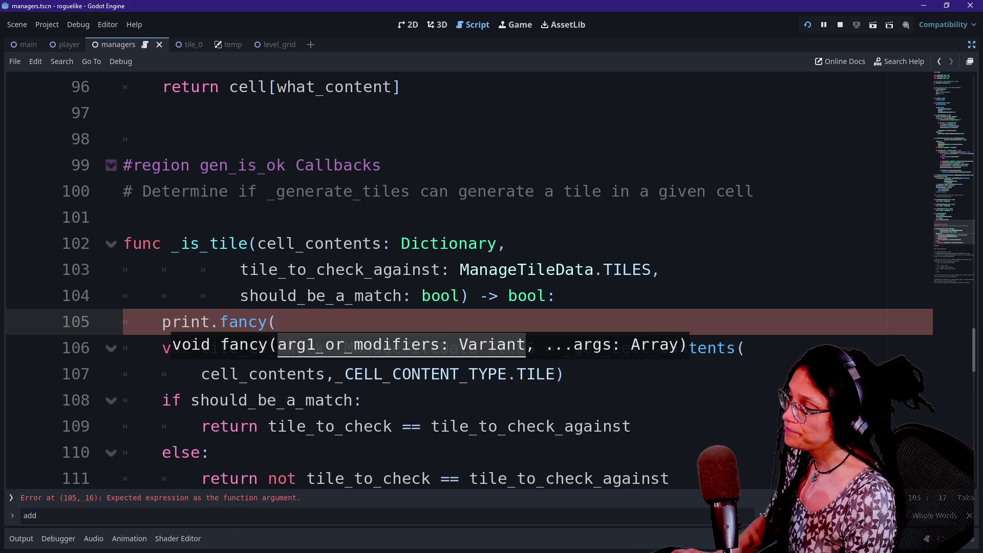
text(cking )
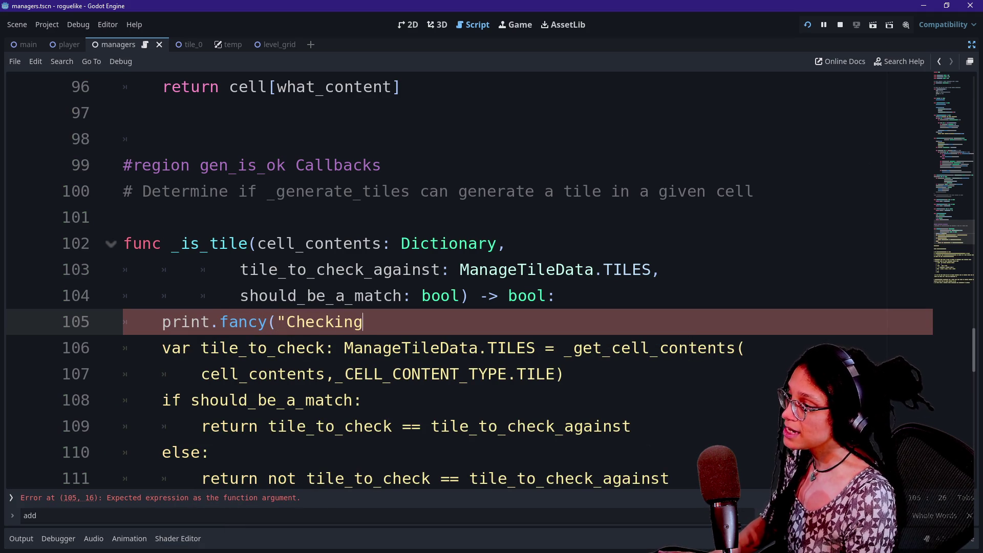
text(if)
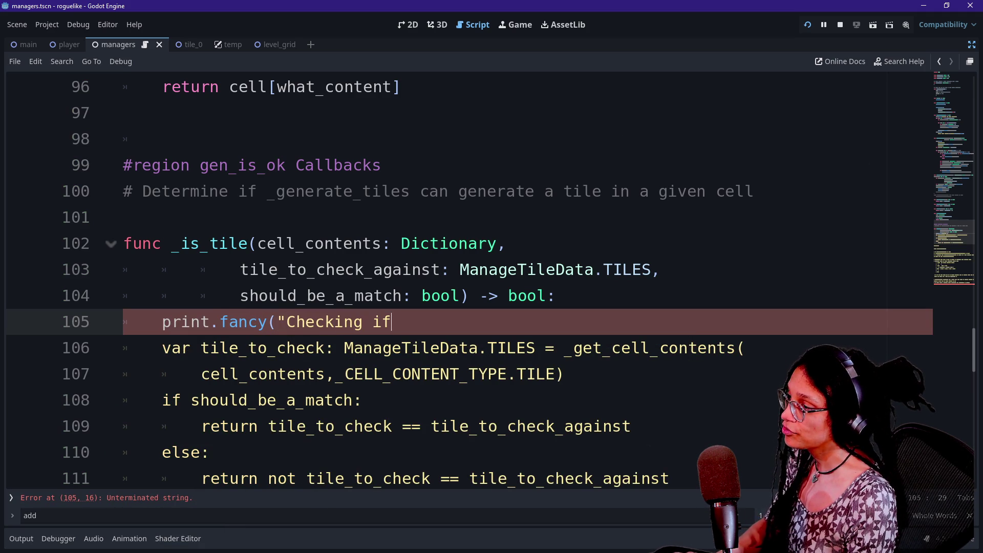
text(",)
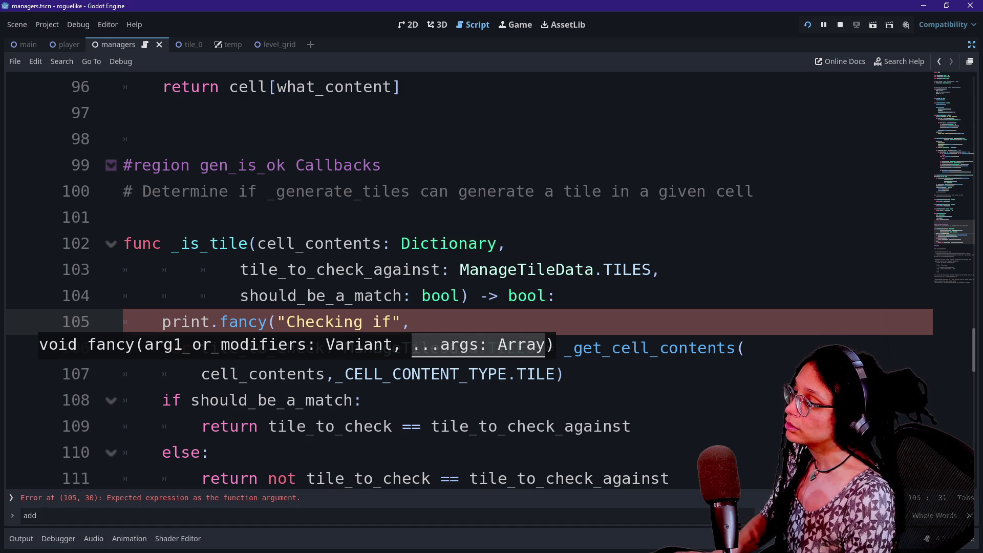
text(Man)
key(Return)
text(.)
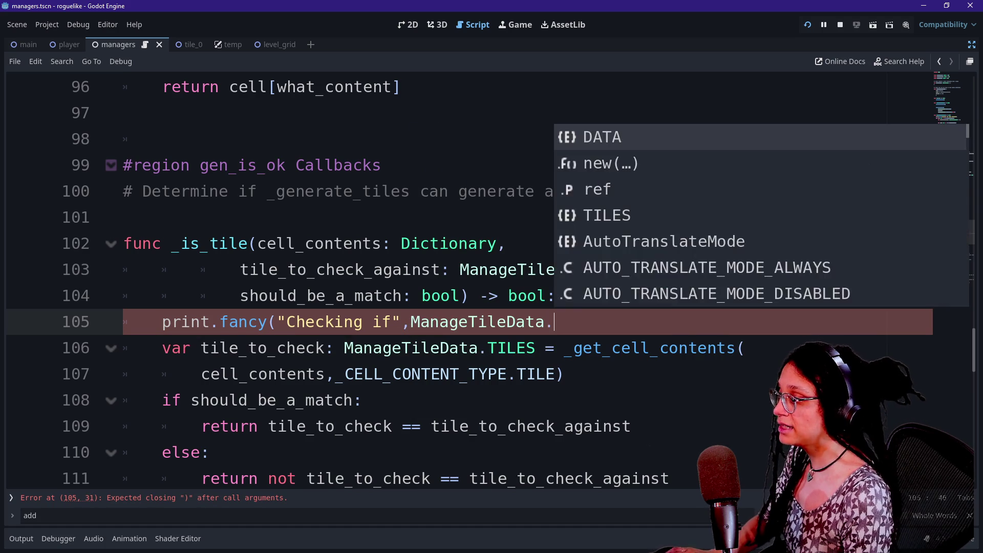
text(TILES.find)
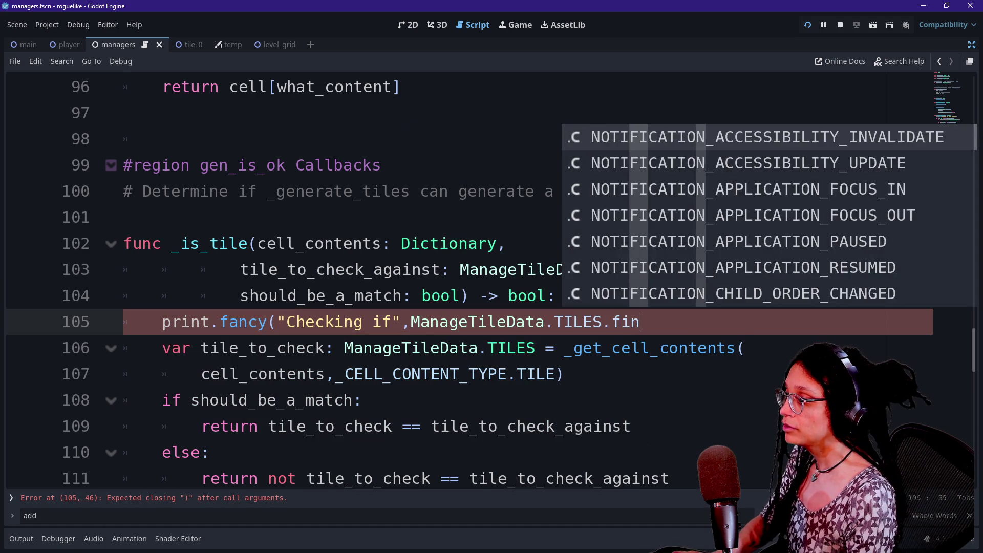
key(Return)
text(tile)
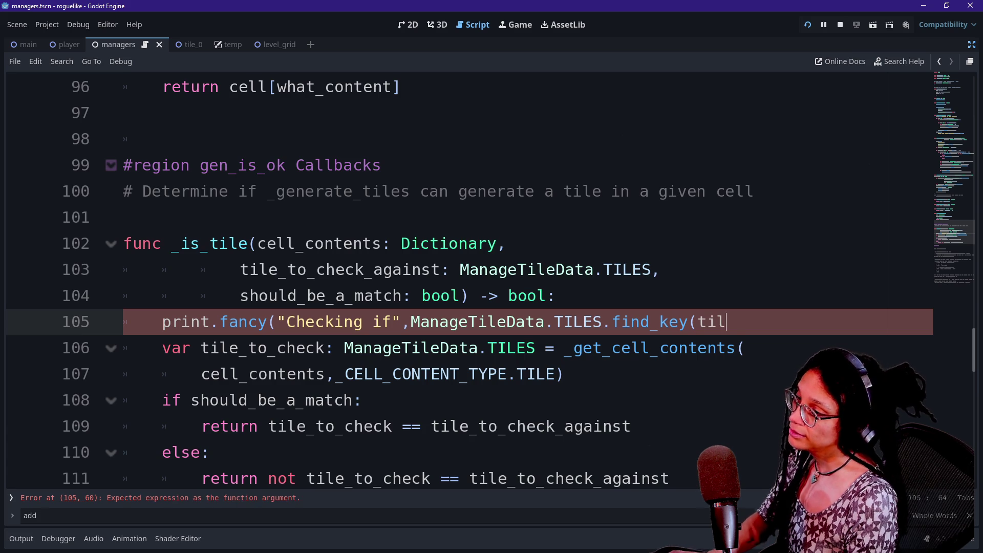
key(Down)
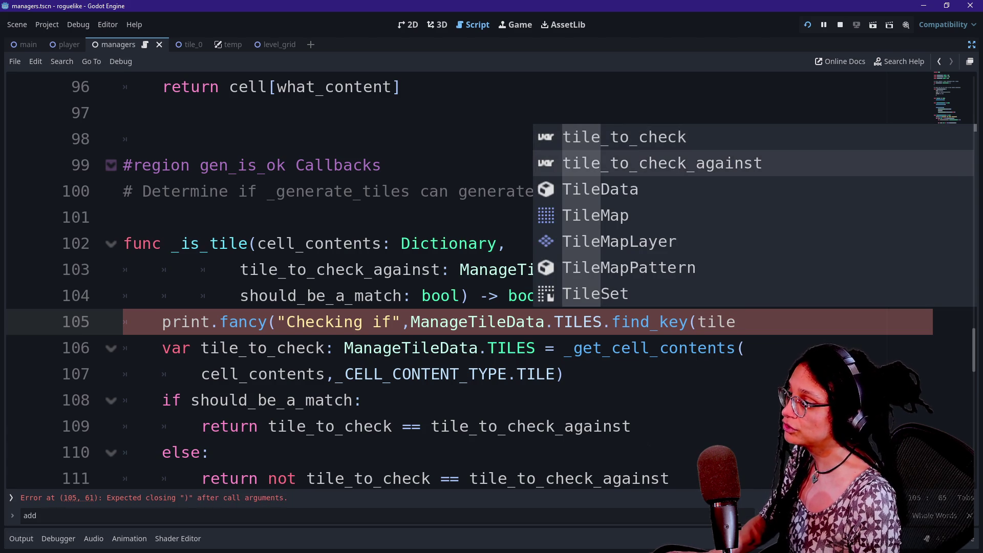
key(Return)
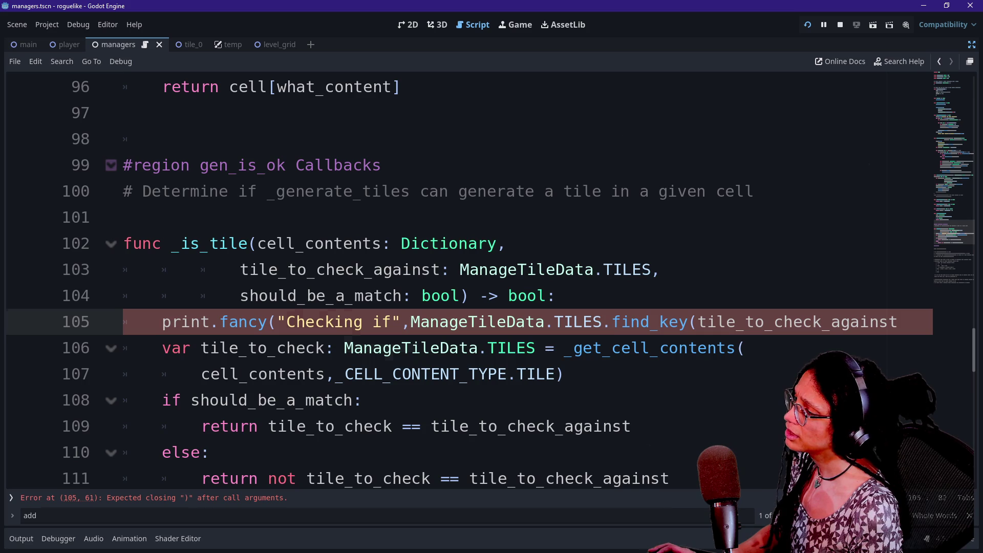
- Point out ManageTileData.TILES on line 106 and the _get_cell_contents call on line 107
key(Down)
key(Down)
key(Down)
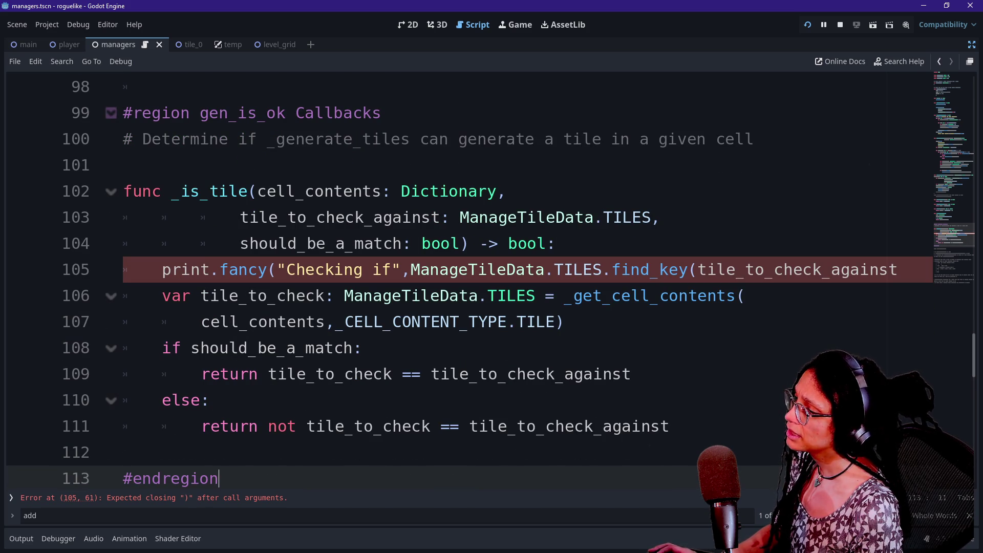
click(460, 217)
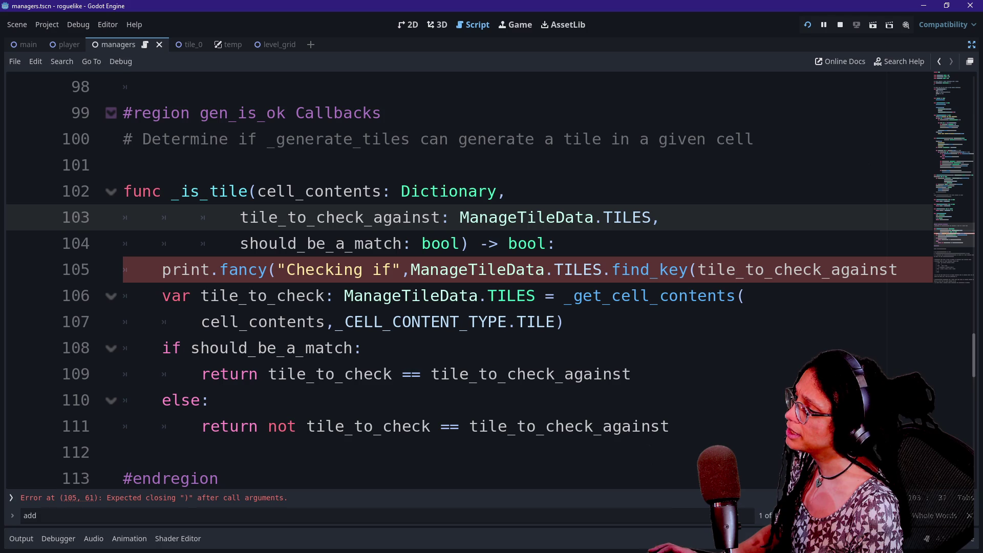
drag(419, 295, 210, 322)
click(488, 296)
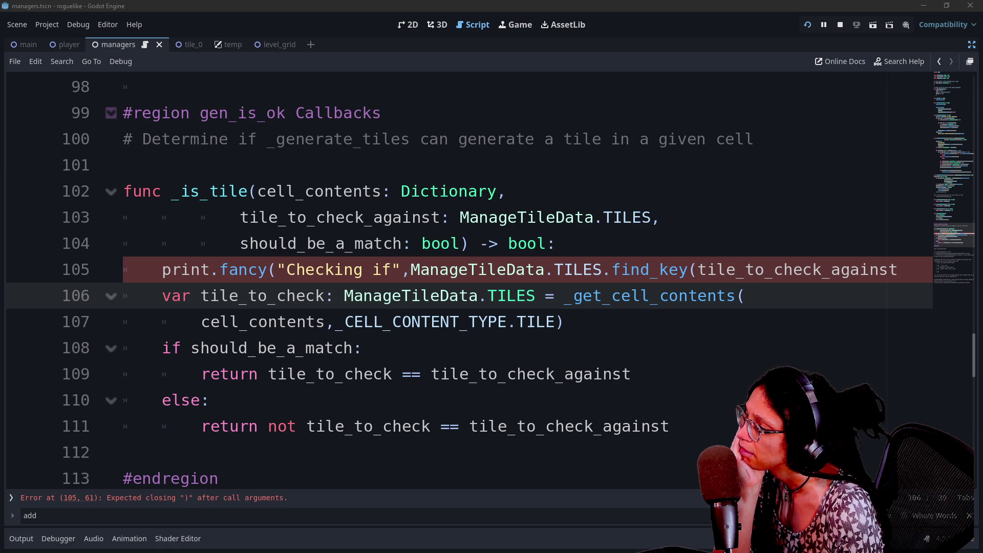
drag(410, 295, 544, 295)
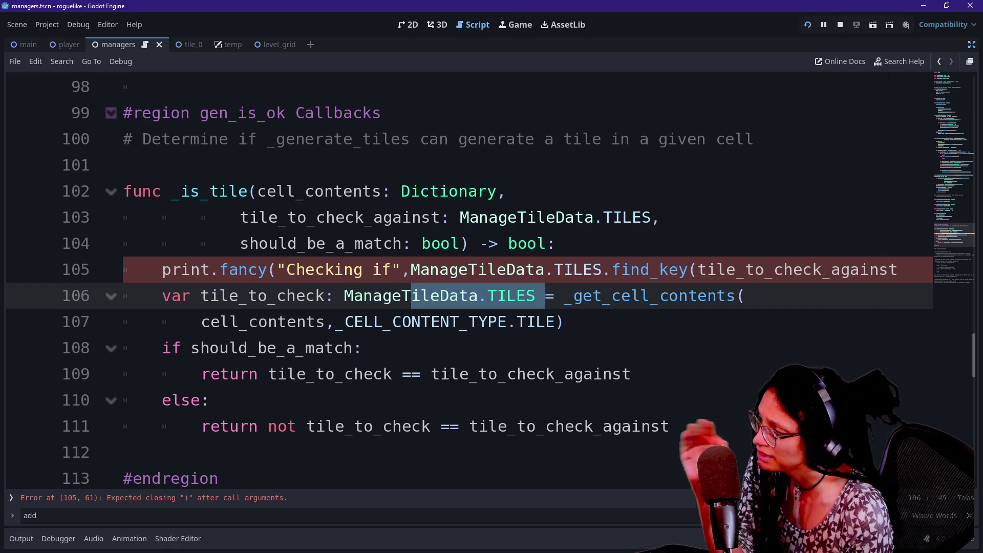
click(544, 295)
drag(344, 296, 536, 295)
click(536, 296)
click(374, 321)
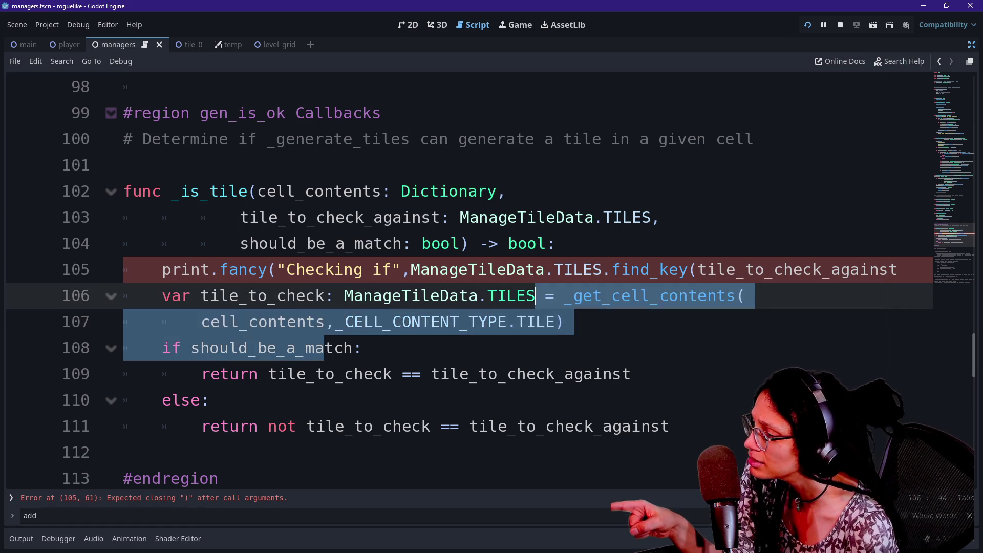
drag(345, 321, 506, 321)
click(526, 322)
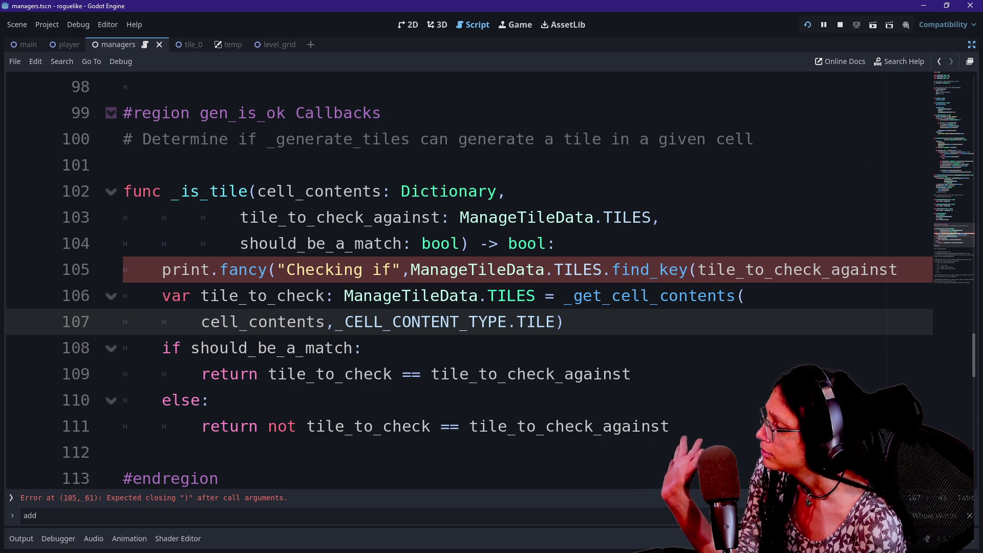
- Remove the unfinished print line from the top of the _is_tile function
mouse_move(642, 268)
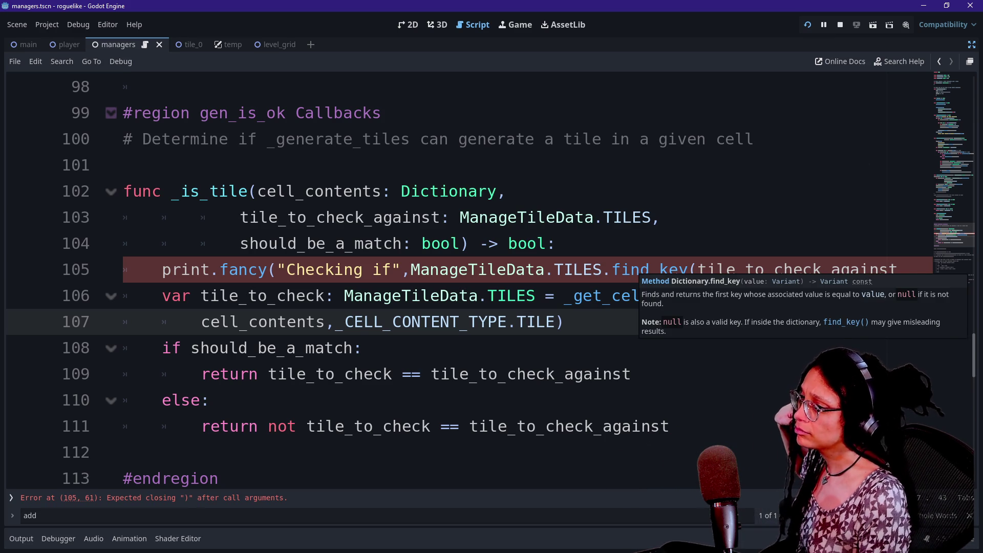
click(556, 243)
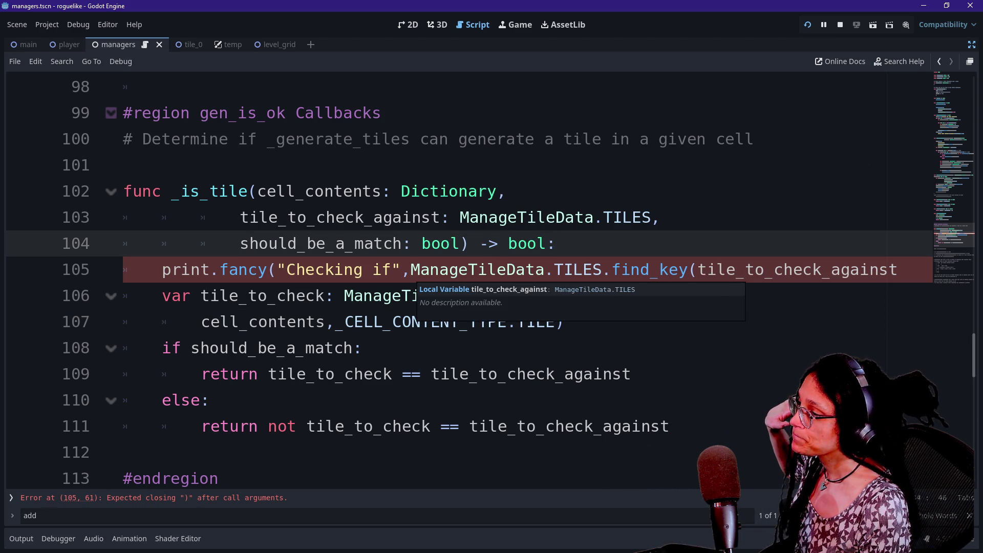
click(565, 374)
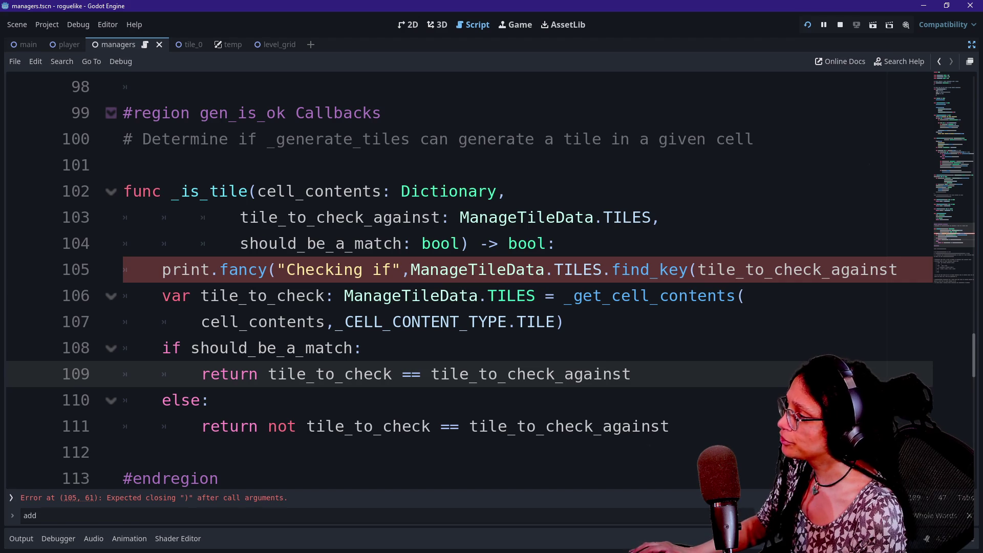
key(Up)
key(Up)
key(Up)
key(Down)
key(Home)
key(shift+End)
key(ctrl+c)
key(BackSpace)
click(565, 321)
- Paste the print line below the tile_to_check assignment and break its arguments onto separate lines
key(Return)
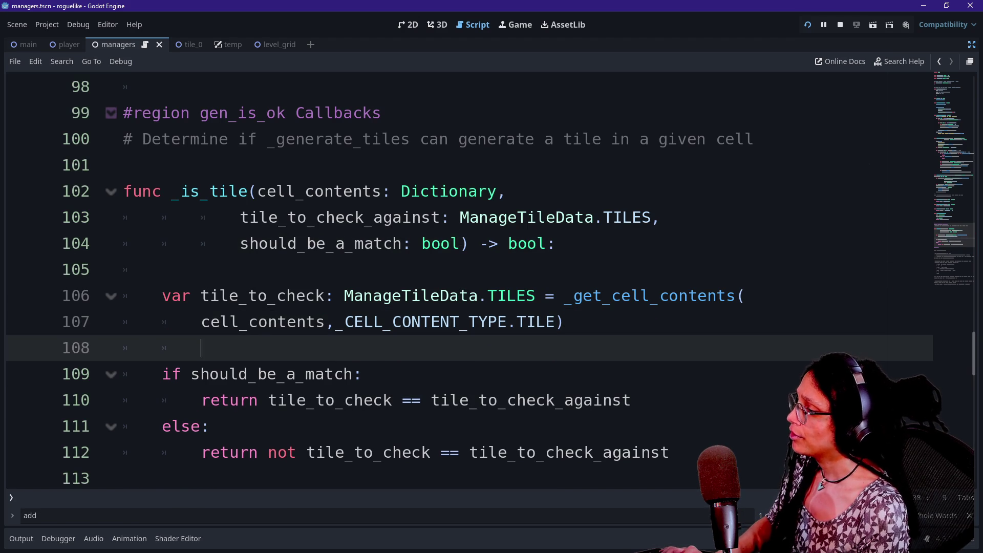
key(BackSpace)
key(ctrl+v)
key(Up)
key(Return)
click(736, 374)
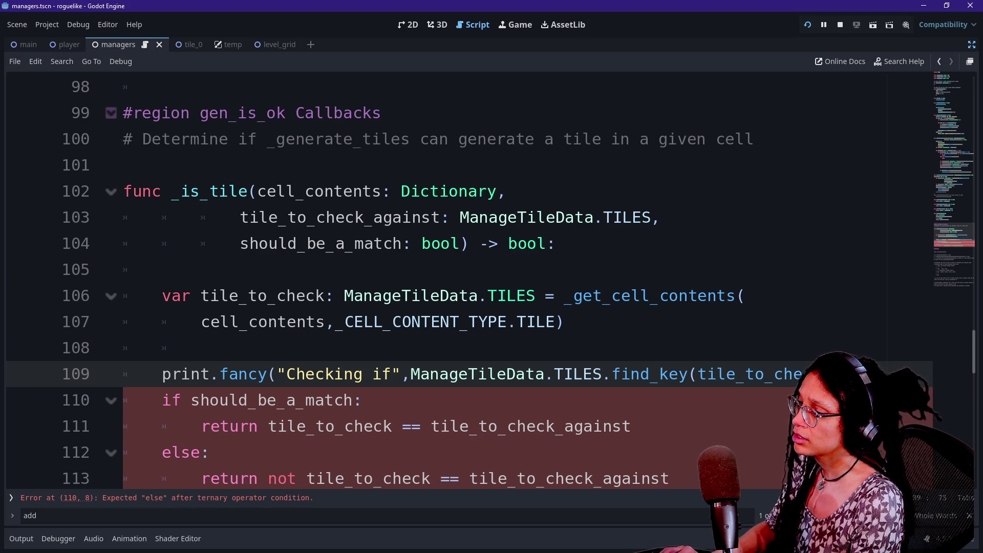
click(124, 399)
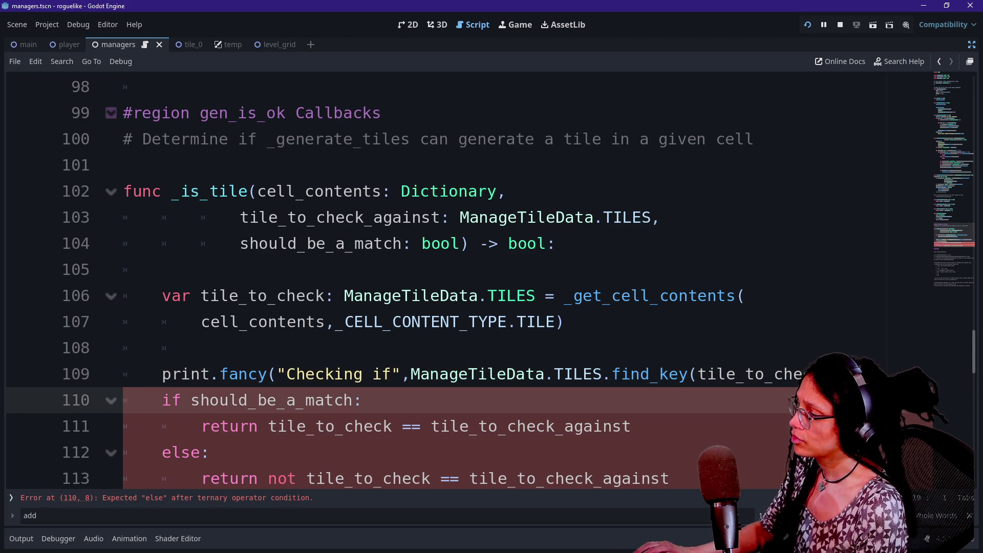
click(268, 374)
key(Return)
scroll(461, 282, down, 2)
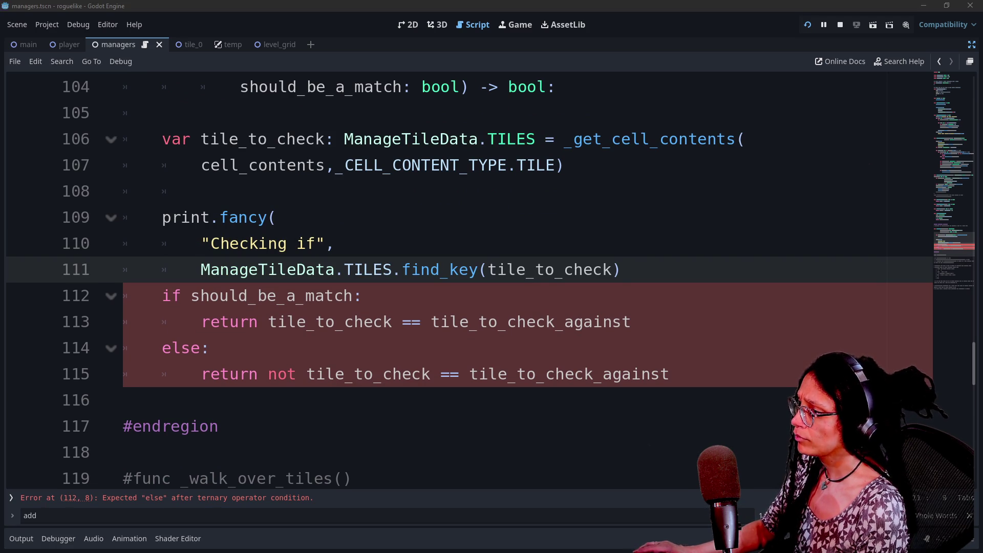
- Add an "is" argument and a ManageTileData.TILES.find_key(tile_to_check_against) argument to the print call
text(,)
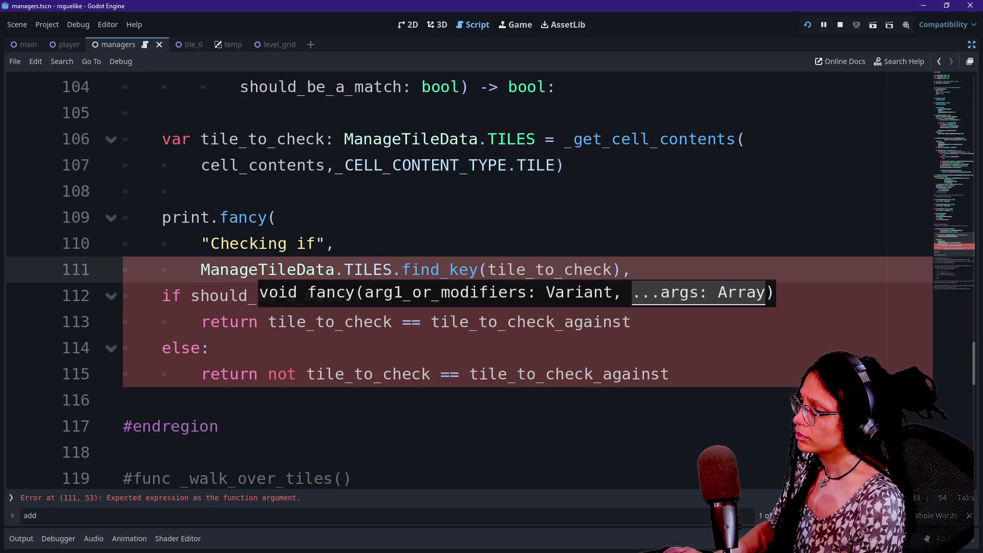
key(Return)
text("is)
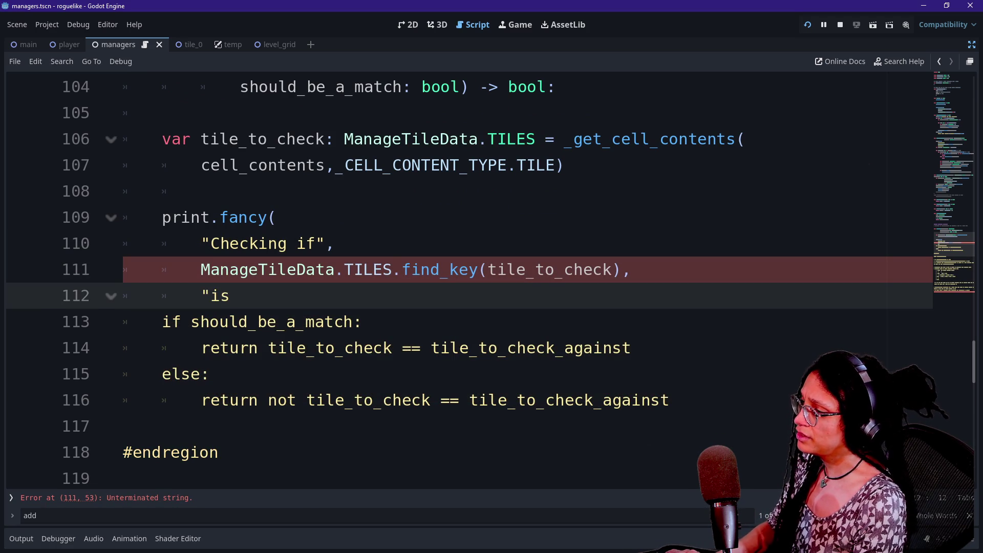
text(")
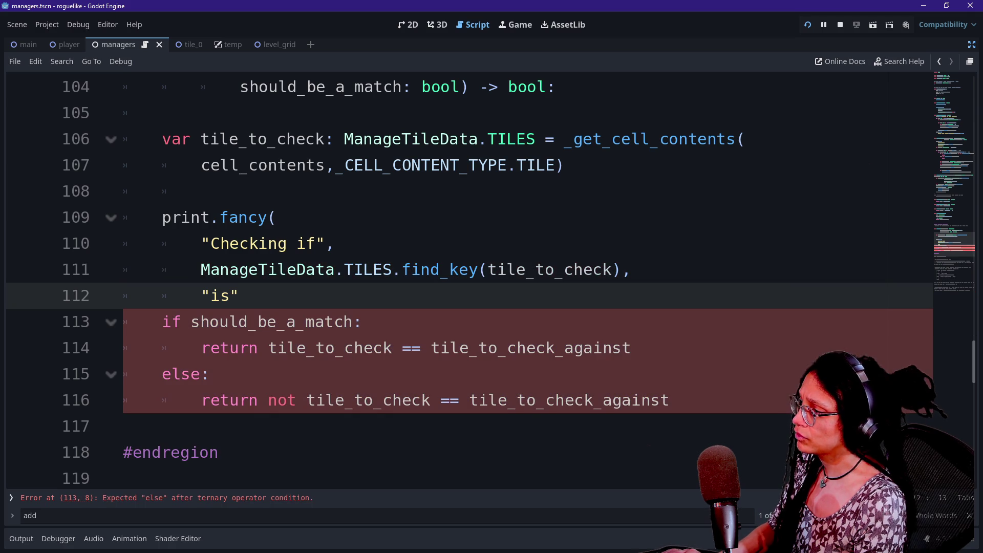
text(,)
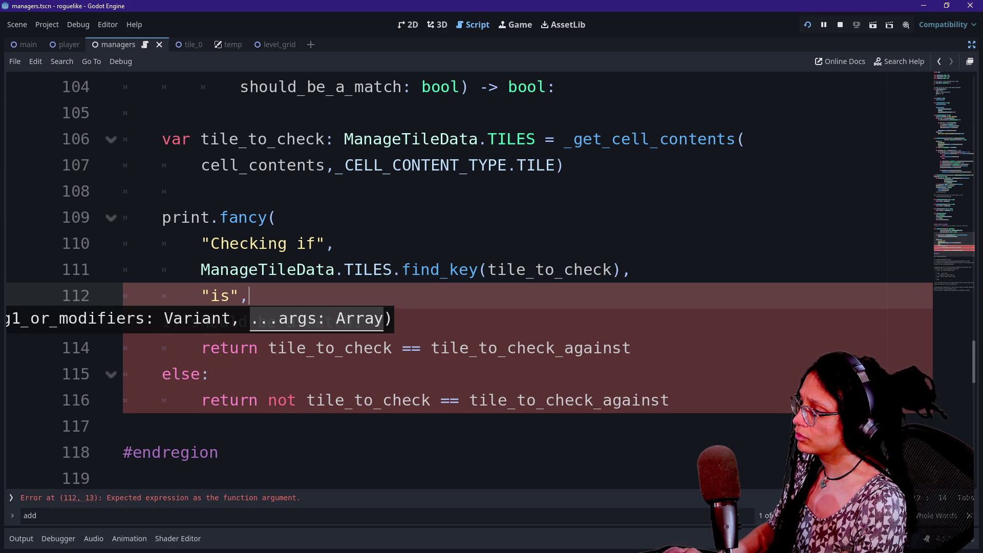
key(Return)
text(Manag)
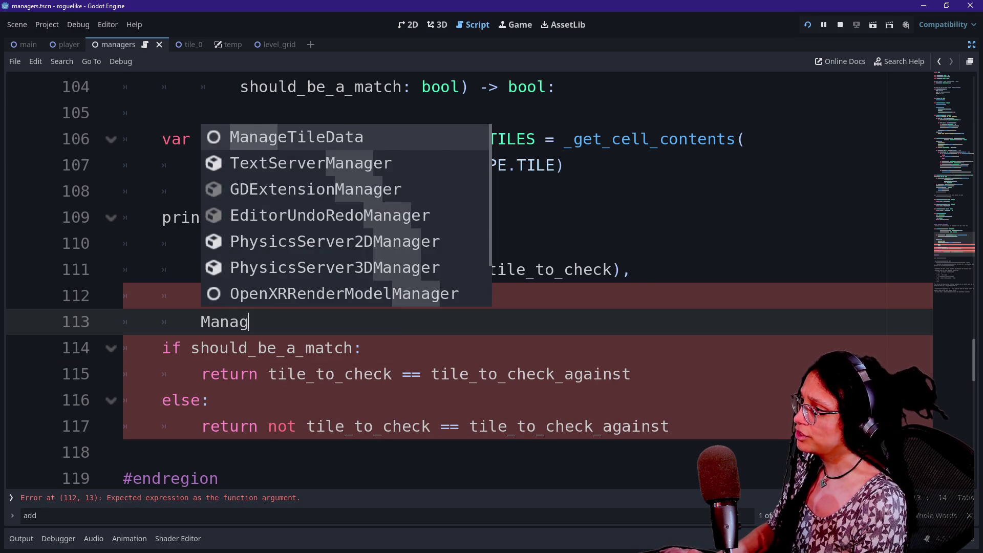
key(Return)
text(.TIL)
key(Return)
text(.find)
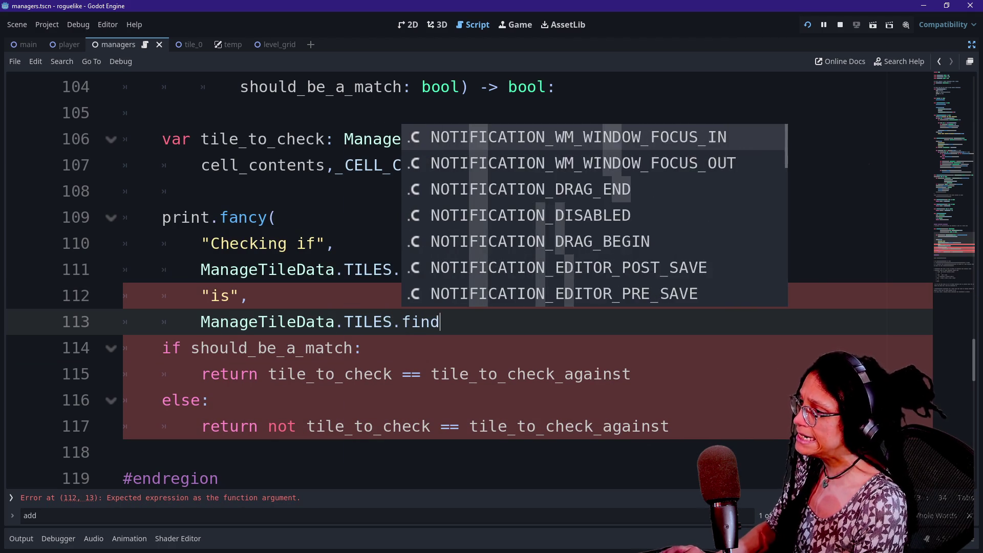
text(_k)
key(Return)
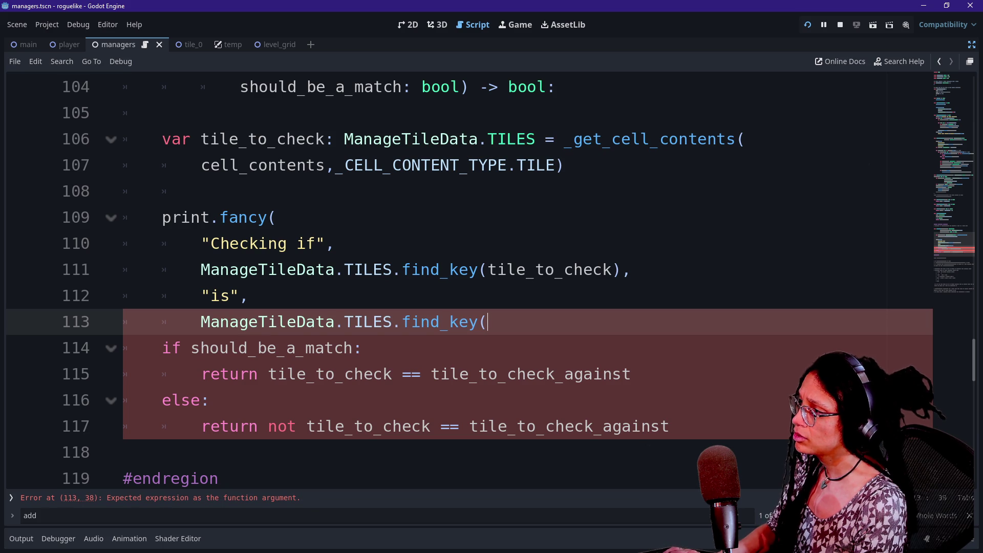
key(Left)
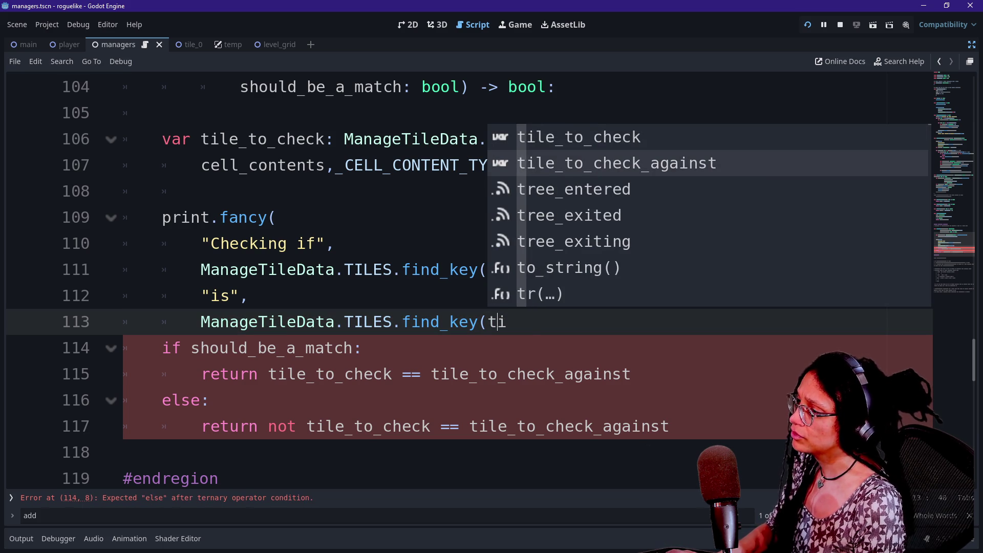
key(Return)
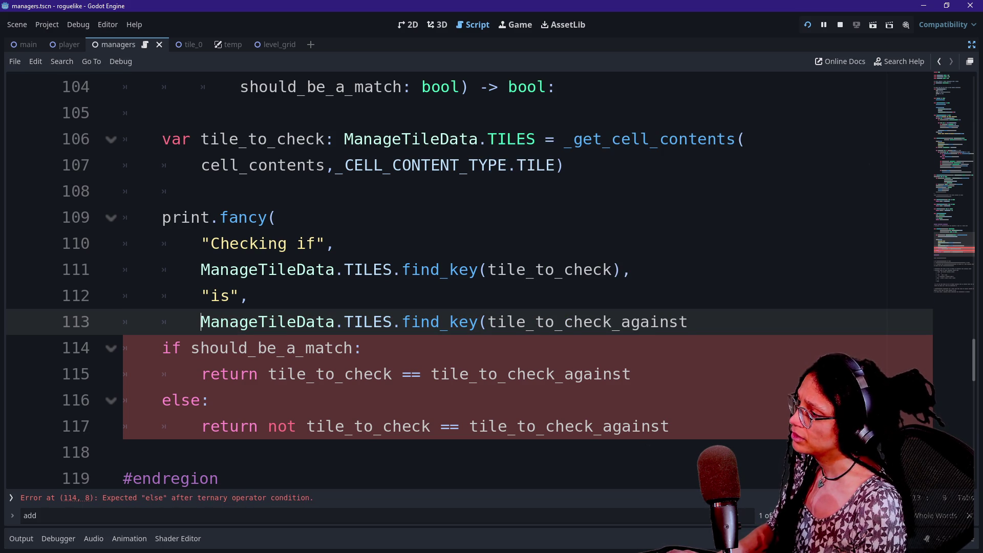
- Replace "is" with "==", close the call with should_be_a_match, and run the project with F5
click(230, 295)
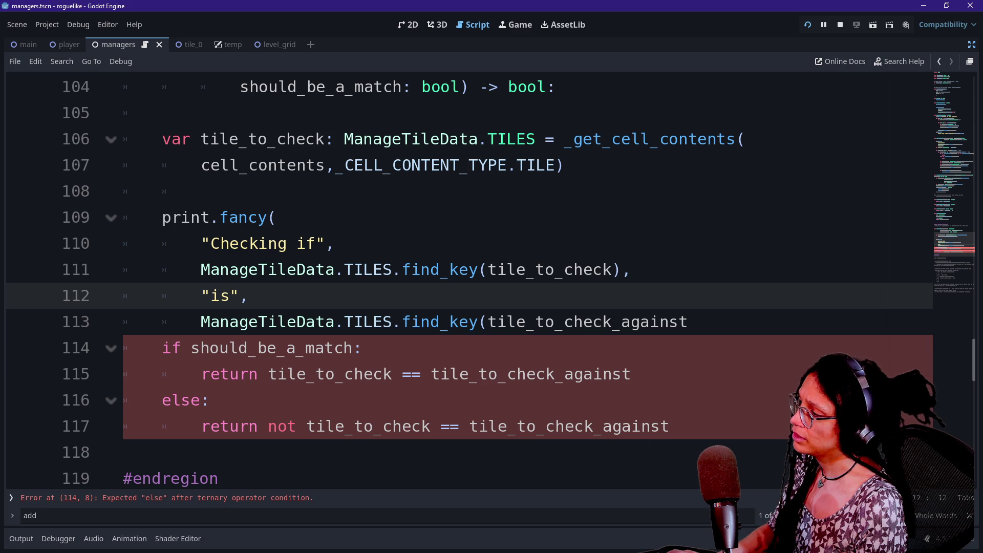
click(689, 321)
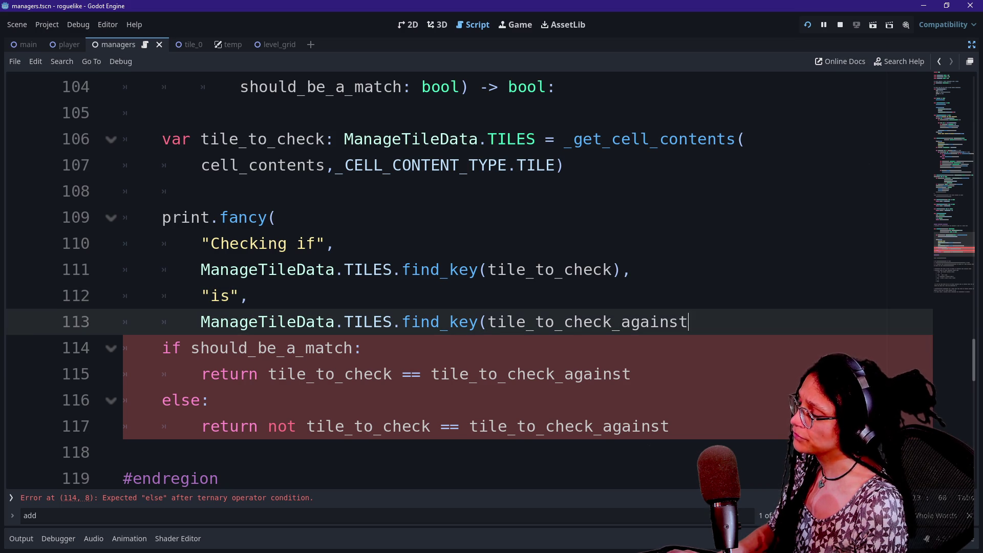
text((=)
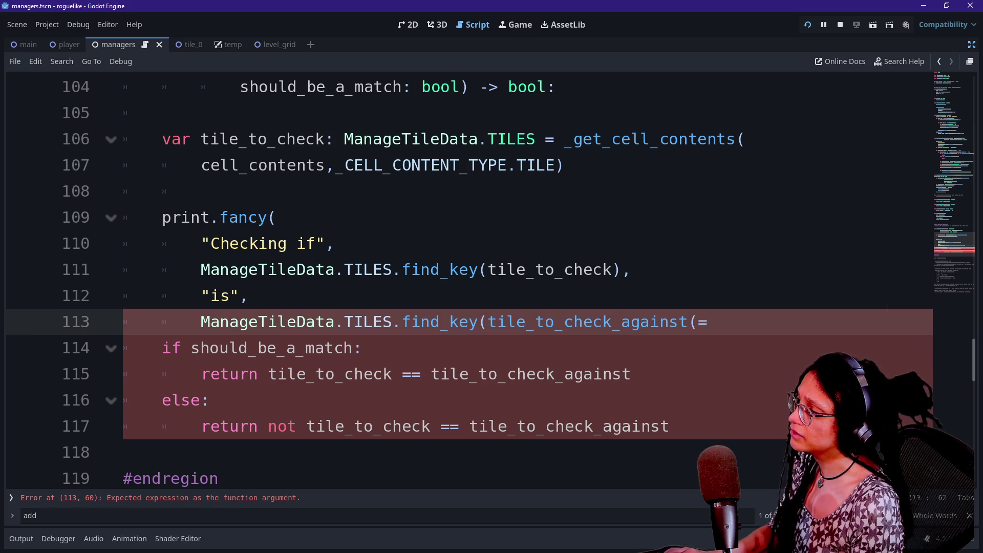
click(220, 296)
key(BackSpace)
key(BackSpace)
text(==)
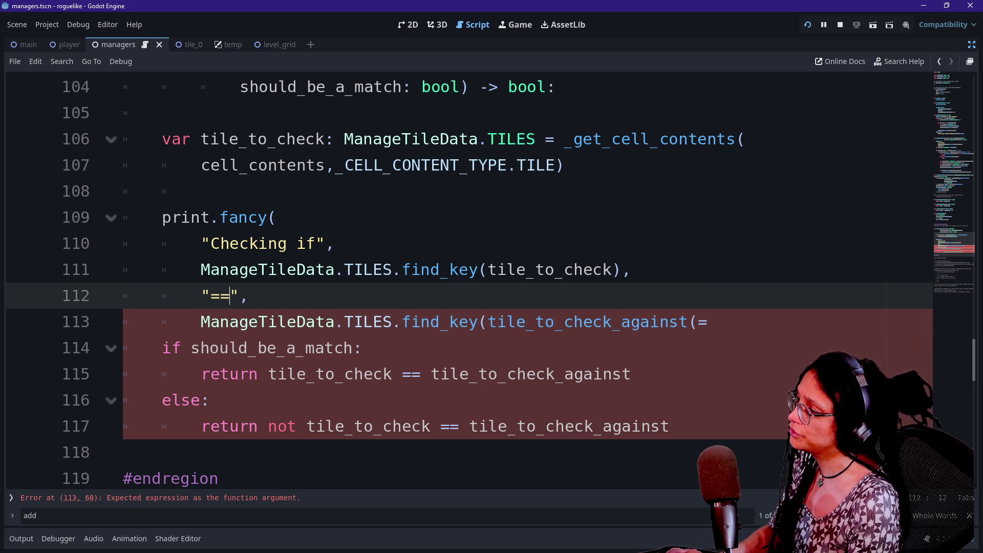
click(707, 321)
key(BackSpace)
text())
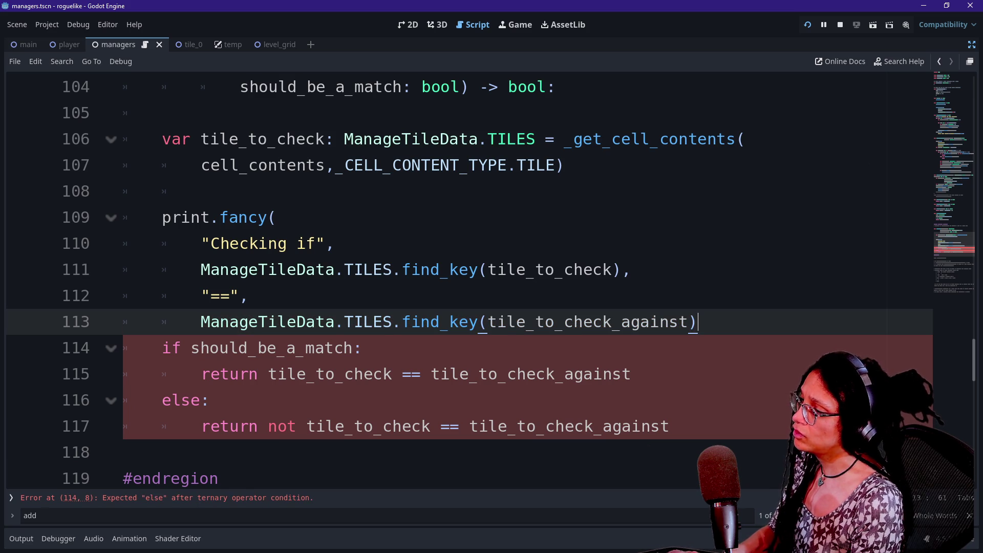
text(,")
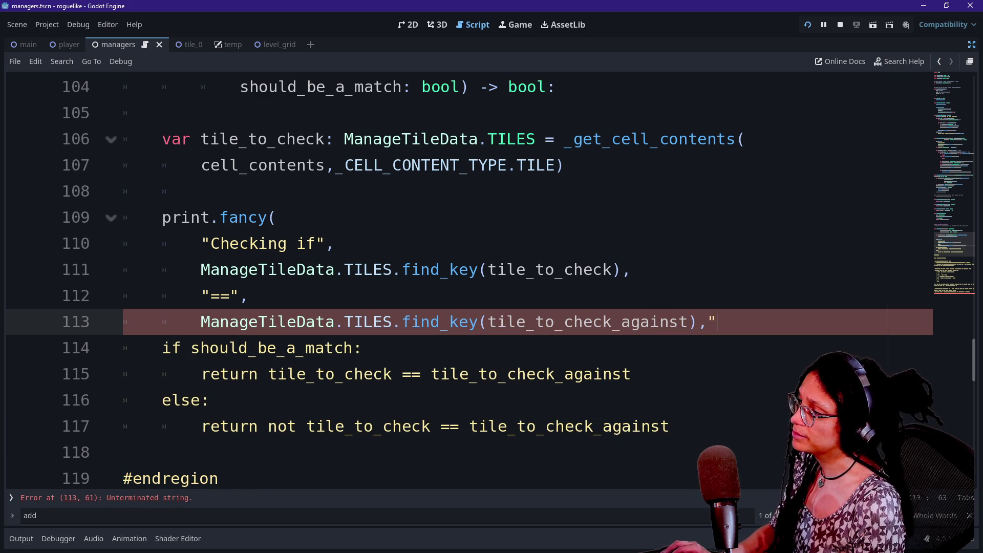
text(should_be_match)
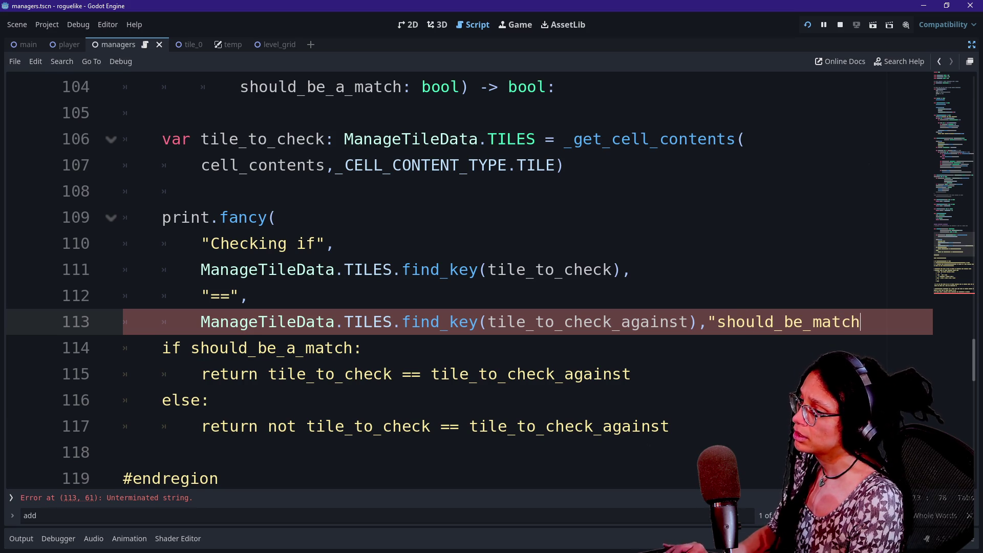
key(BackSpace)
key(BackSpace)
key(BackSpace)
text(sh)
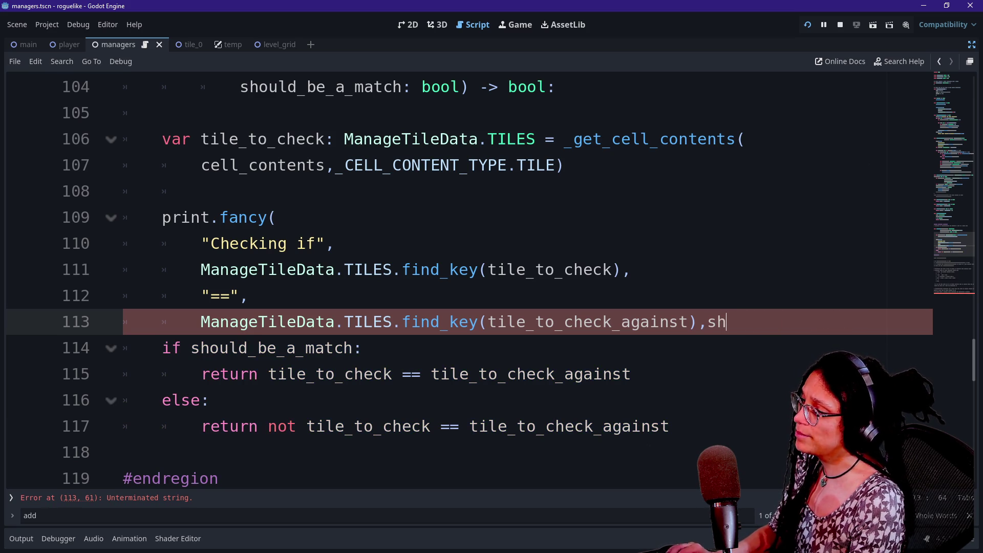
text(ould_b)
key(Return)
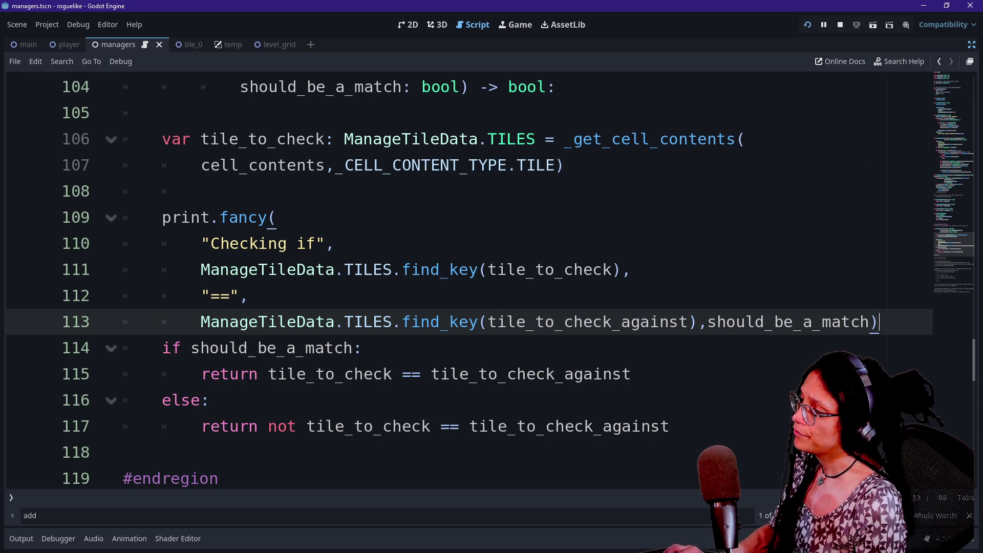
key(F5)
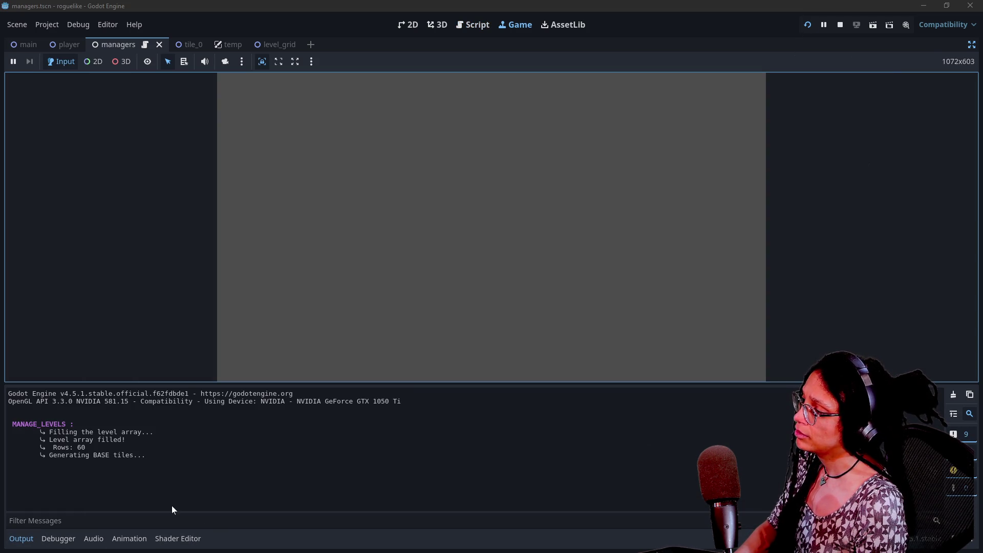
- Return to the script editor, collapse the output log and scroll up in managers.gd
drag(82, 455, 200, 460)
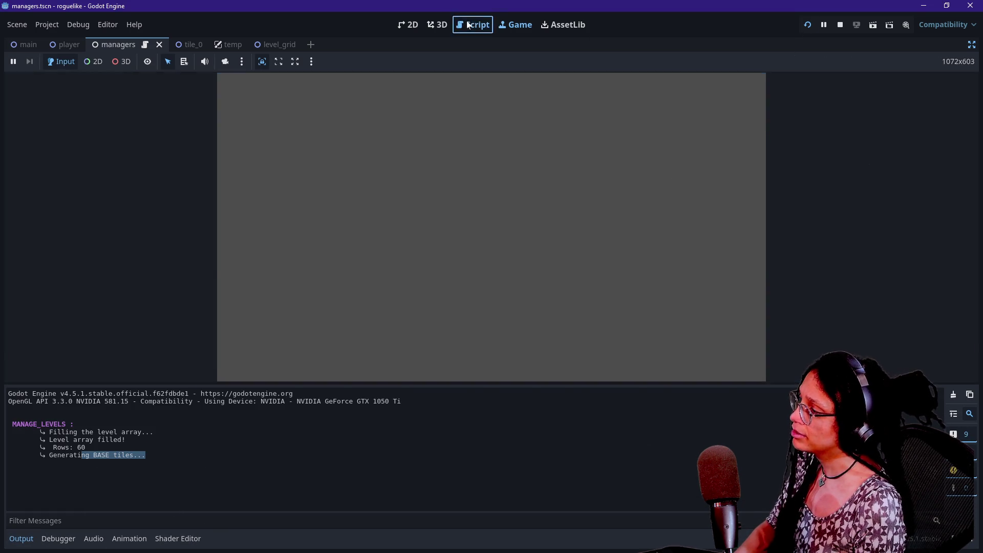
click(468, 25)
click(20, 538)
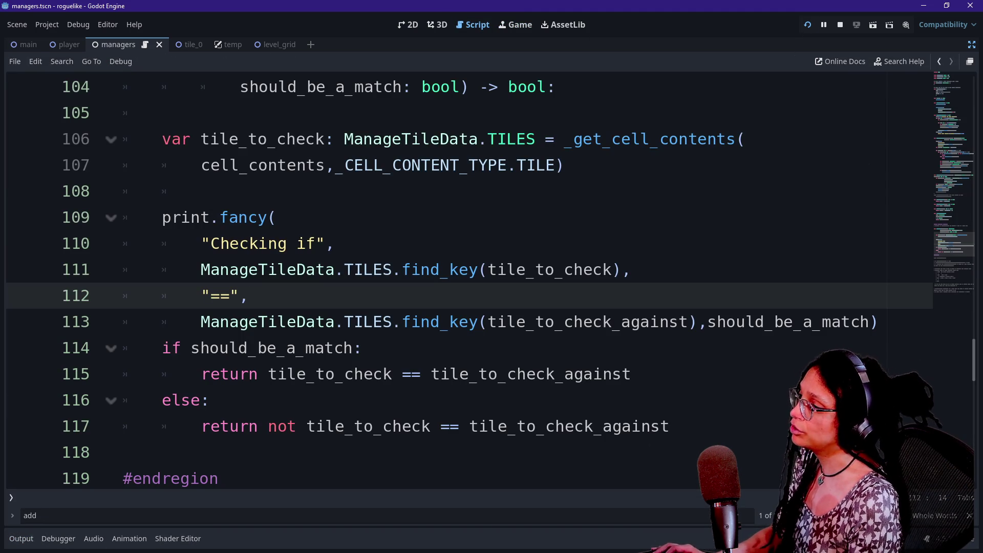
scroll(461, 282, up, 2)
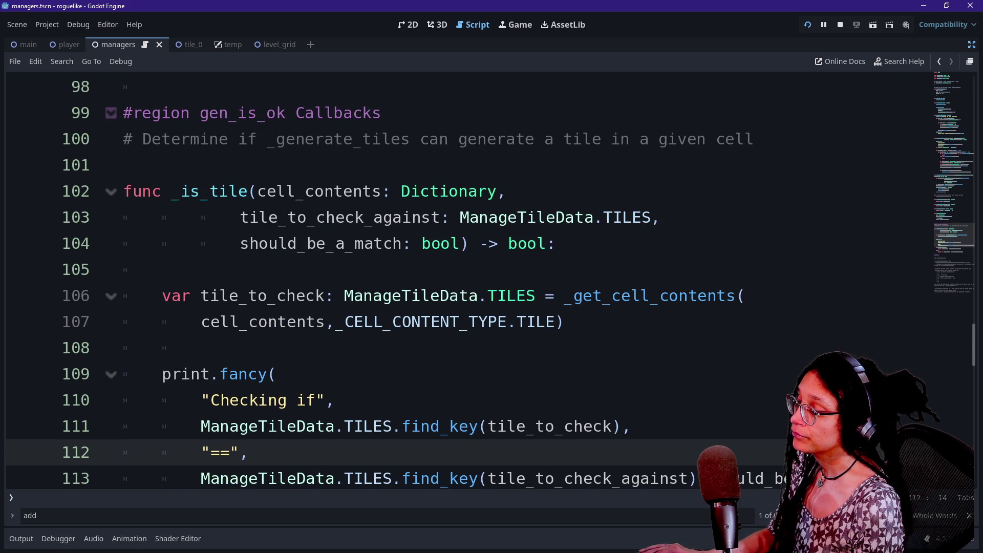
scroll(460, 282, up, 5)
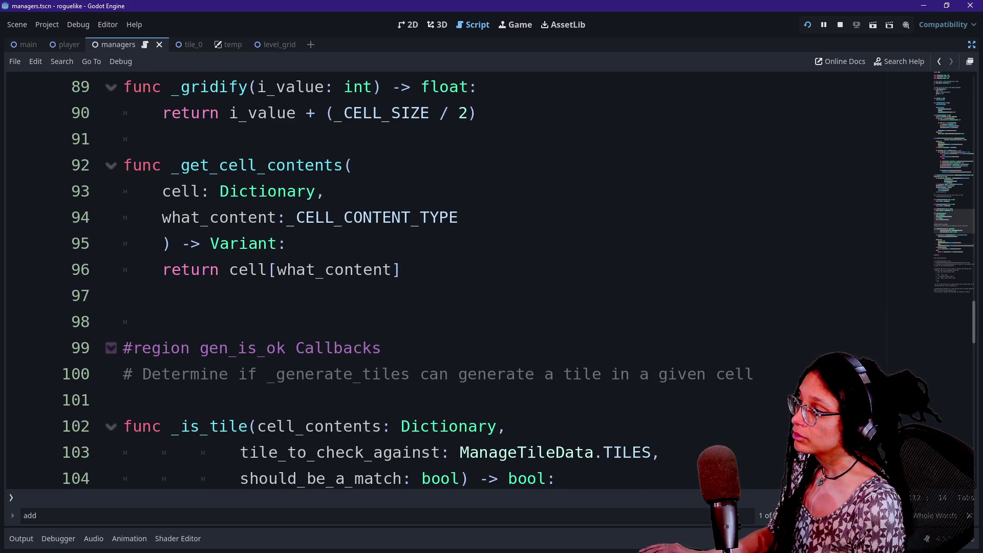
scroll(461, 282, up, 11)
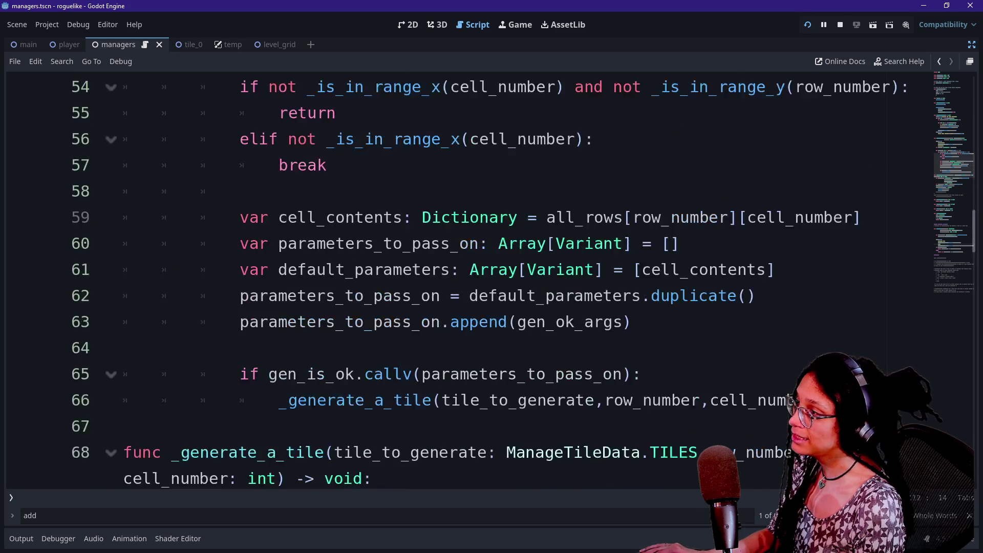
scroll(460, 281, up, 4)
- Inspect the gen_is_ok: Callable parameter of _generate_tiles on line 45
click(337, 321)
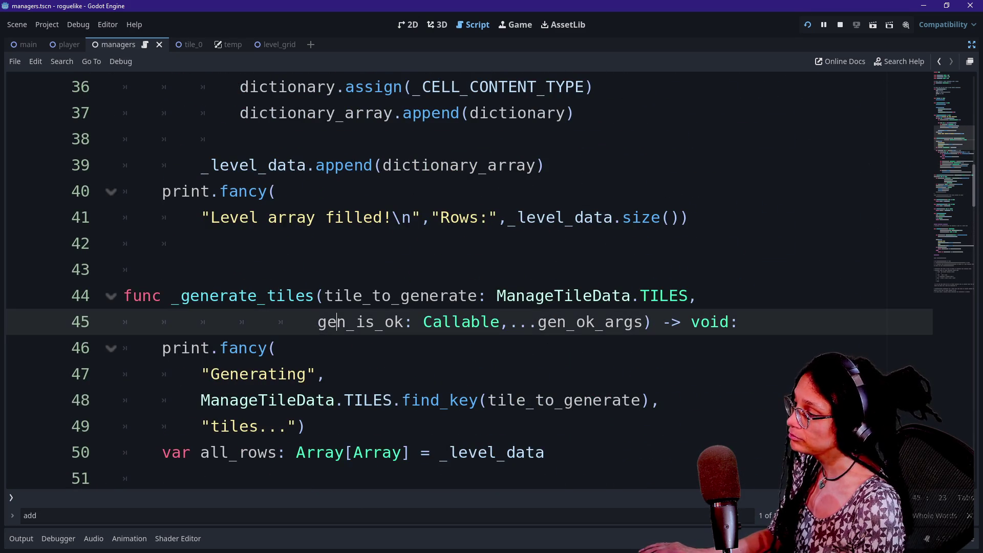
drag(318, 321, 471, 321)
click(509, 322)
drag(318, 322, 499, 321)
click(499, 322)
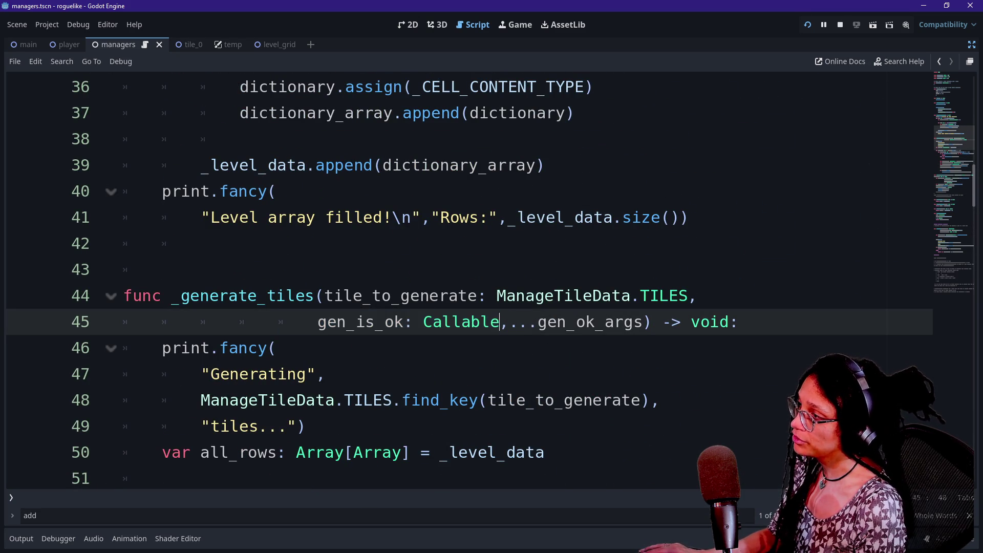
scroll(499, 322, up, 6)
- Follow the _is_tile callback passed to _generate_tiles and review its definition
double_click(240, 244)
double_click(239, 296)
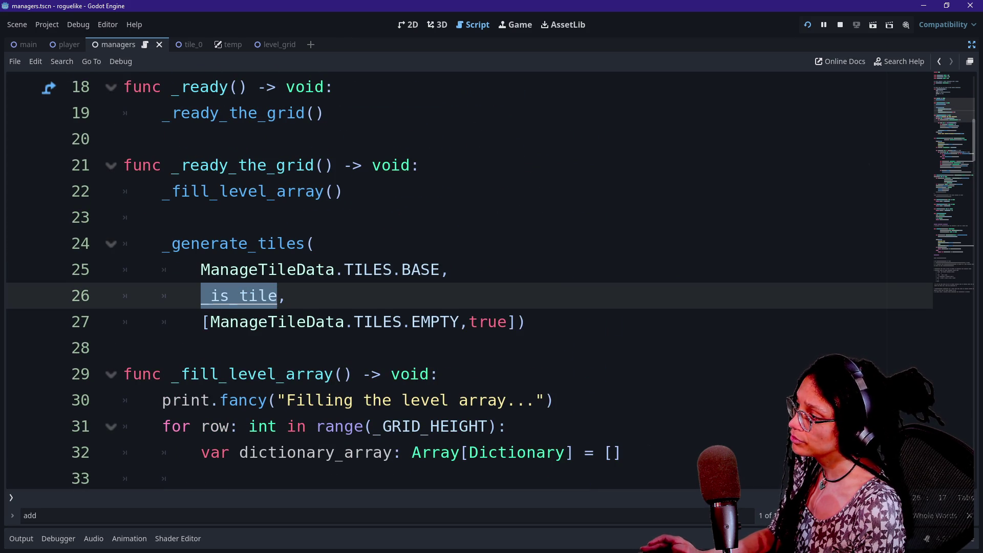
ctrl+click(212, 302)
drag(151, 269, 393, 295)
scroll(393, 296, up, 13)
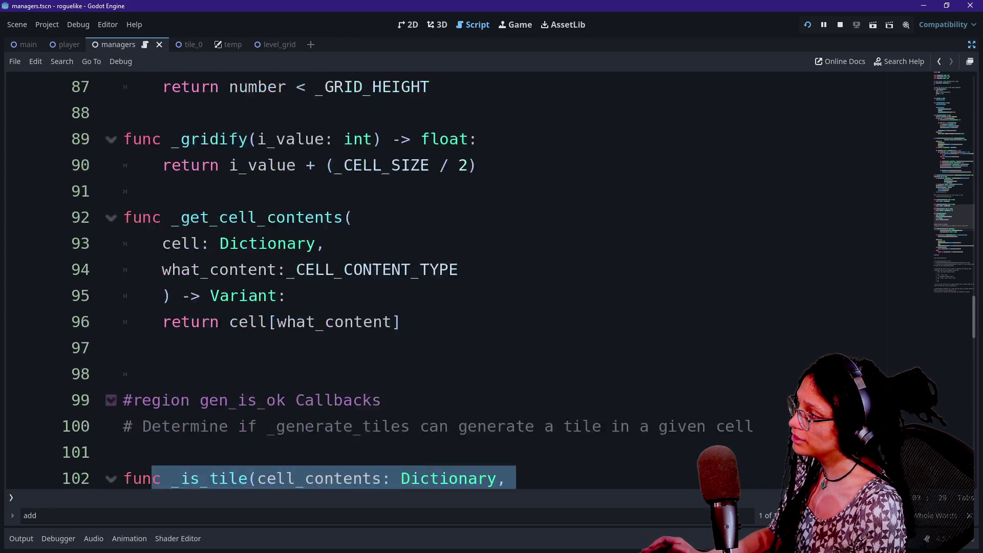
scroll(392, 295, up, 2)
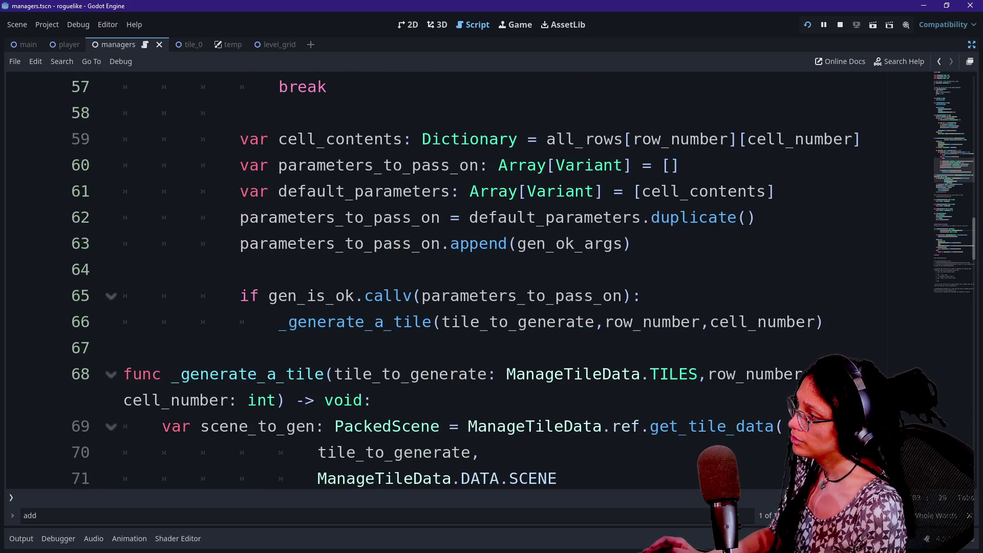
drag(249, 296, 613, 296)
click(123, 269)
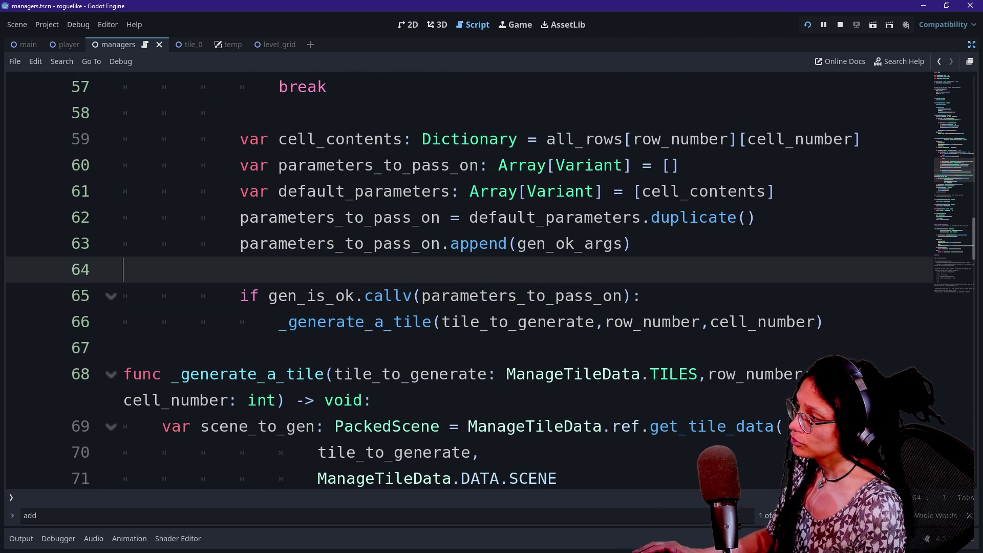
scroll(393, 295, up, 2)
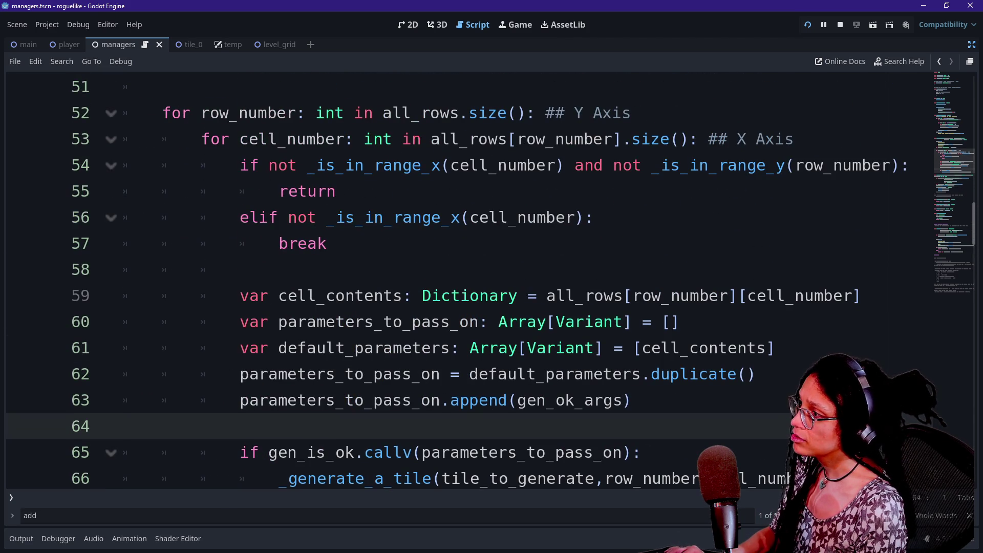
- Review the x/y range-check lines 54–57 and the elif condition
mouse_move(326, 243)
mouse_down()
mouse_move(123, 164)
mouse_move(326, 243)
mouse_move(336, 191)
mouse_move(240, 165)
mouse_up()
click(240, 165)
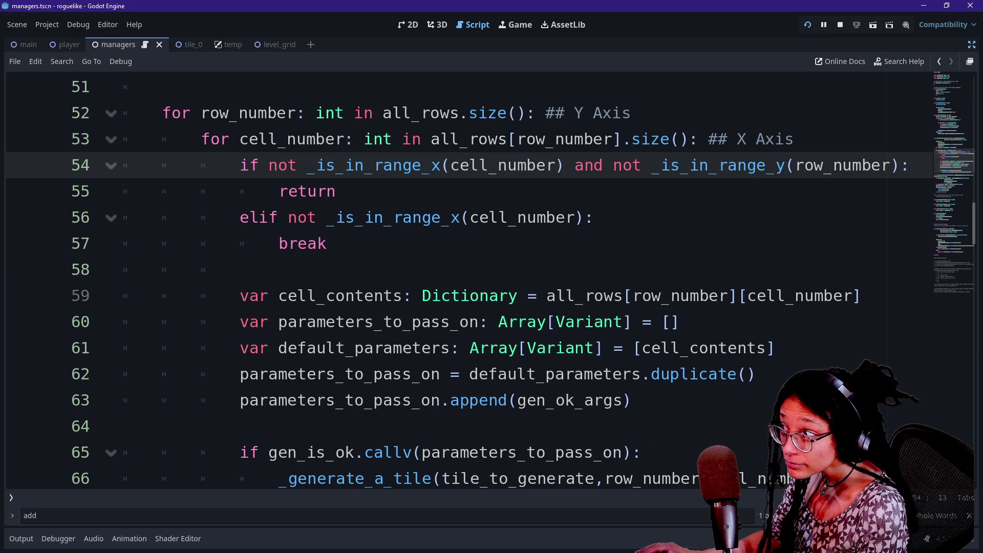
drag(326, 243, 344, 217)
click(326, 243)
scroll(326, 243, down, 1)
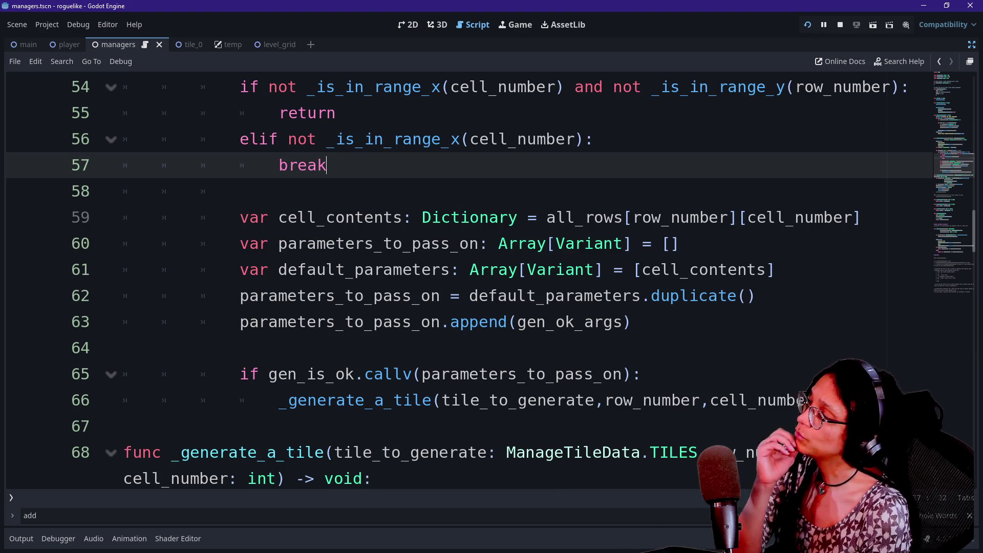
scroll(326, 243, up, 1)
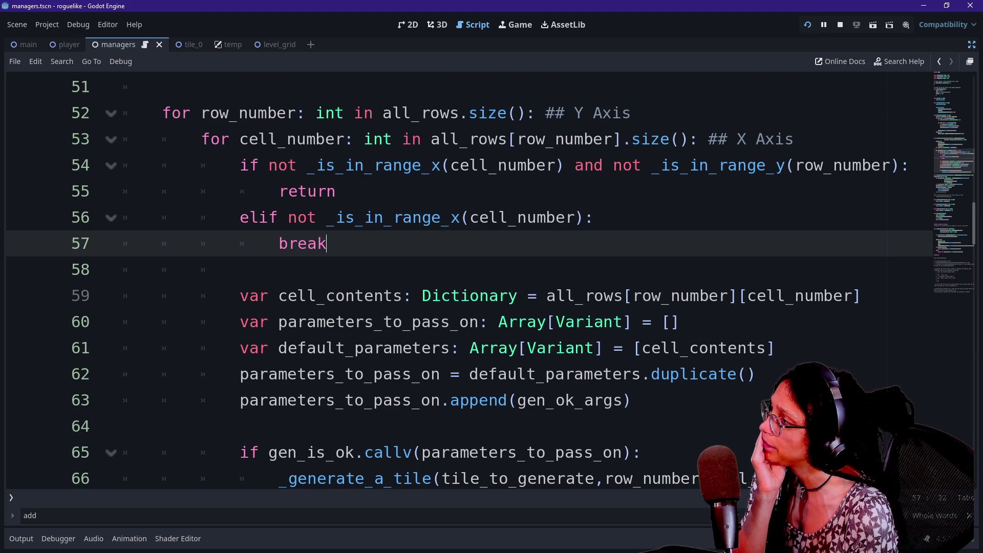
scroll(326, 243, up, 1)
drag(162, 165, 328, 296)
click(344, 295)
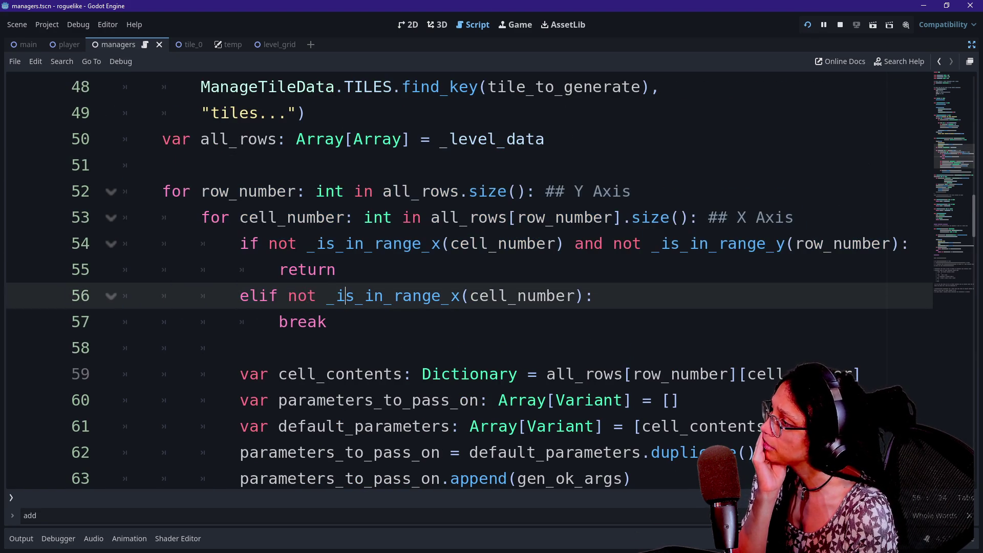
scroll(344, 296, up, 2)
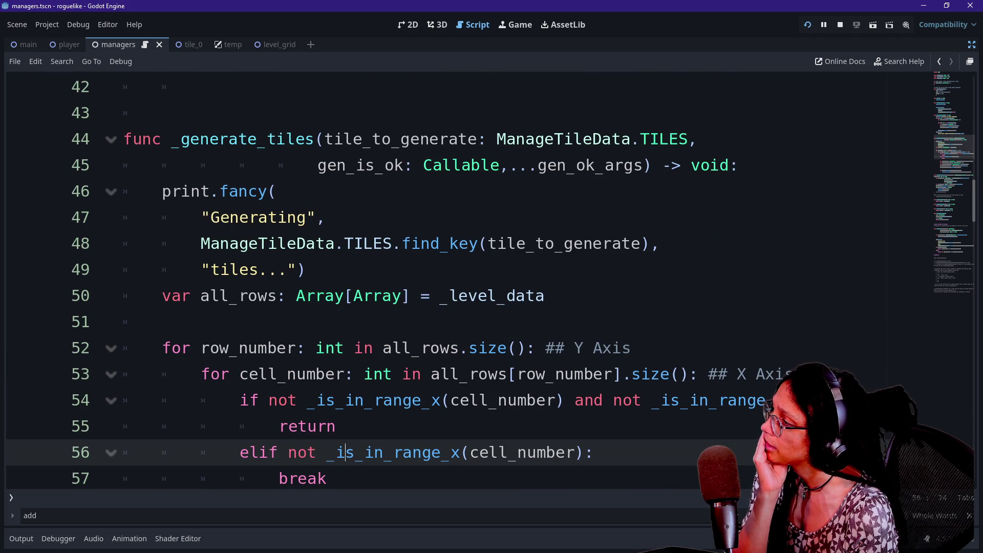
- Insert a blank line above the all_rows declaration, undoing an accidental deletion
click(268, 374)
click(257, 348)
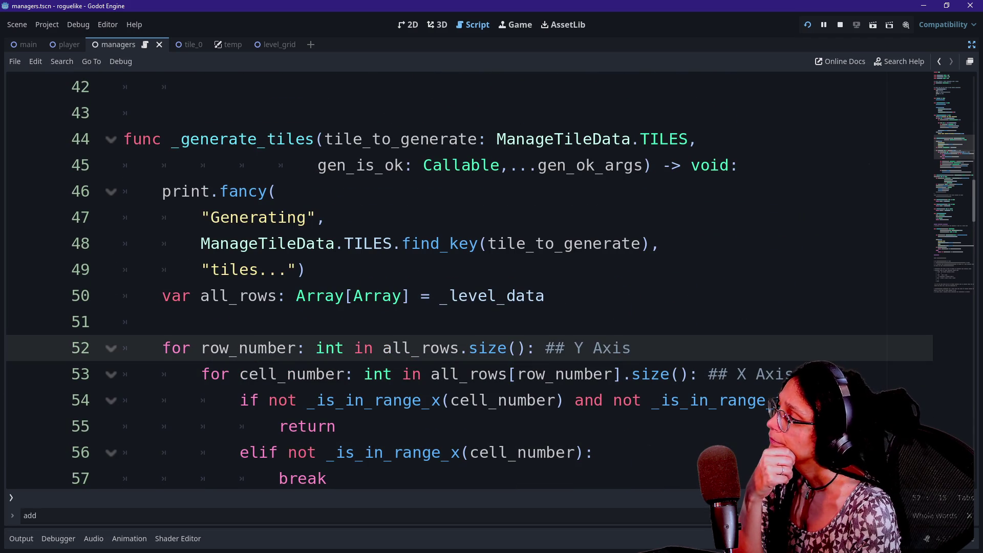
click(248, 400)
click(241, 426)
click(231, 295)
click(411, 296)
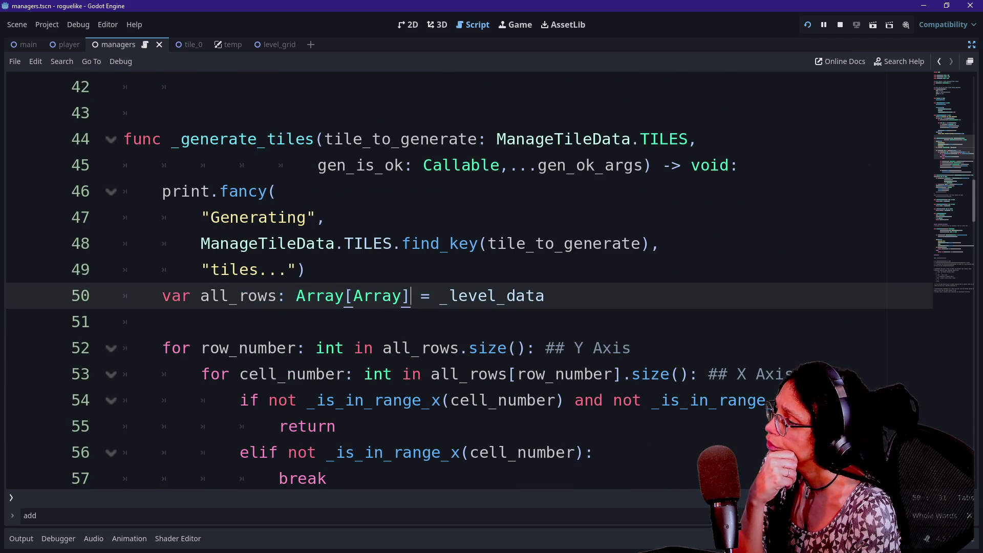
key(shift+Home)
key(BackSpace)
key(ctrl+z)
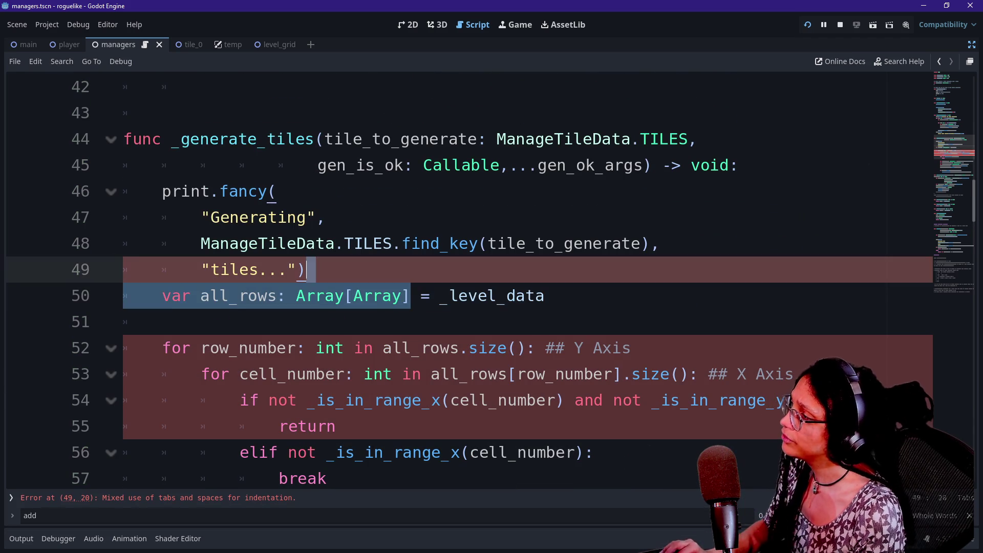
key(Return)
- Place the caret at the end of the out-of-range if condition, leaving the return line unchanged
scroll(461, 282, down, 1)
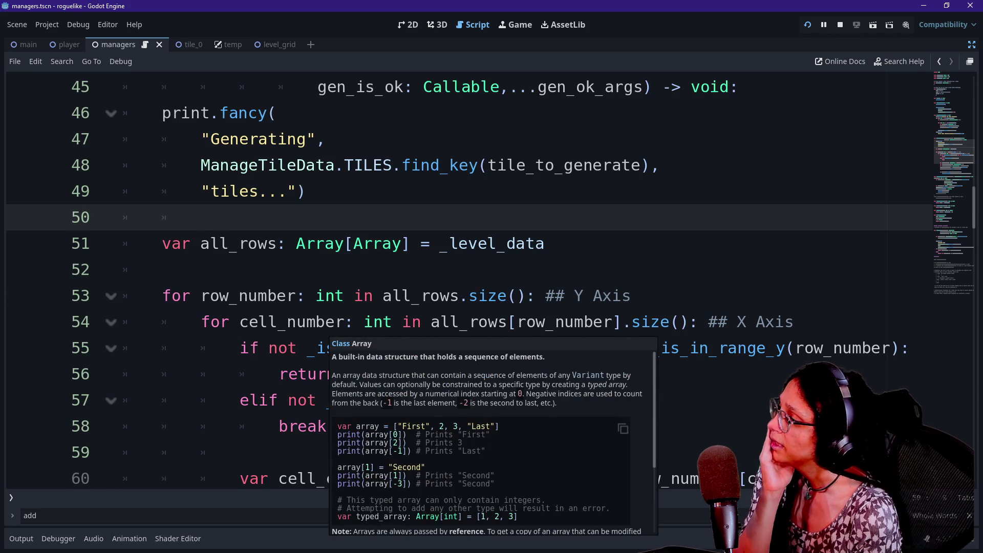
drag(180, 295, 382, 295)
click(429, 296)
click(163, 270)
click(635, 295)
scroll(461, 282, down, 1)
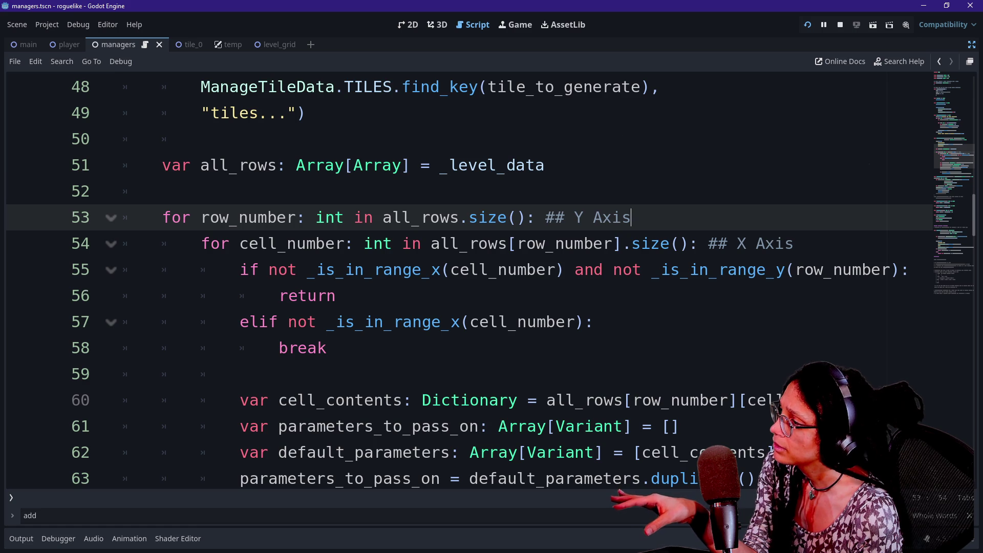
mouse_move(404, 322)
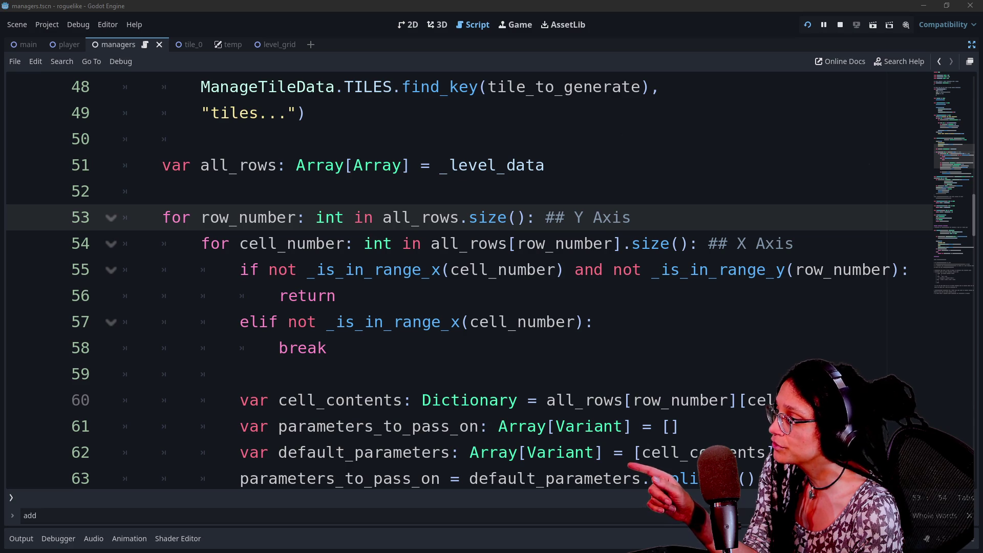
click(336, 295)
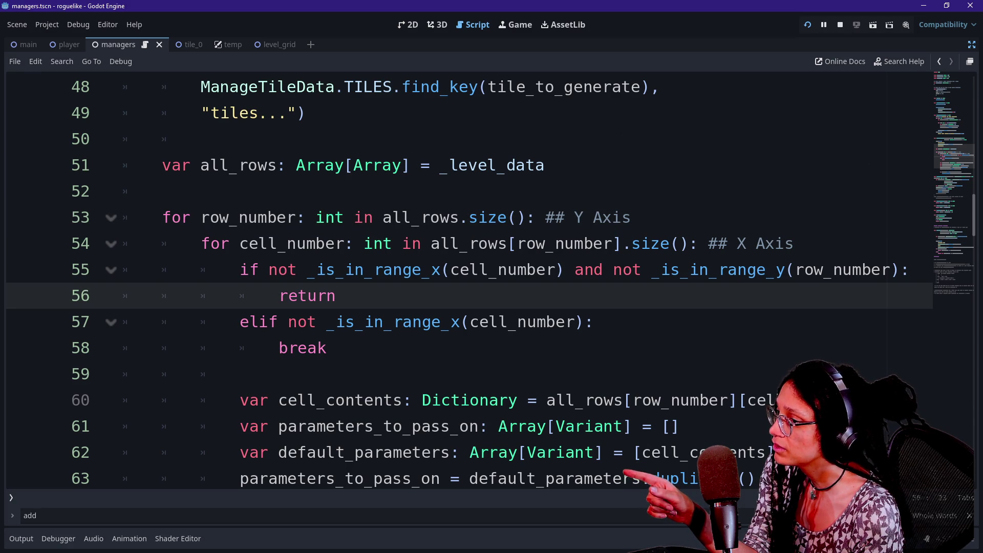
key(Return)
key(BackSpace)
key(BackSpace)
key(BackSpace)
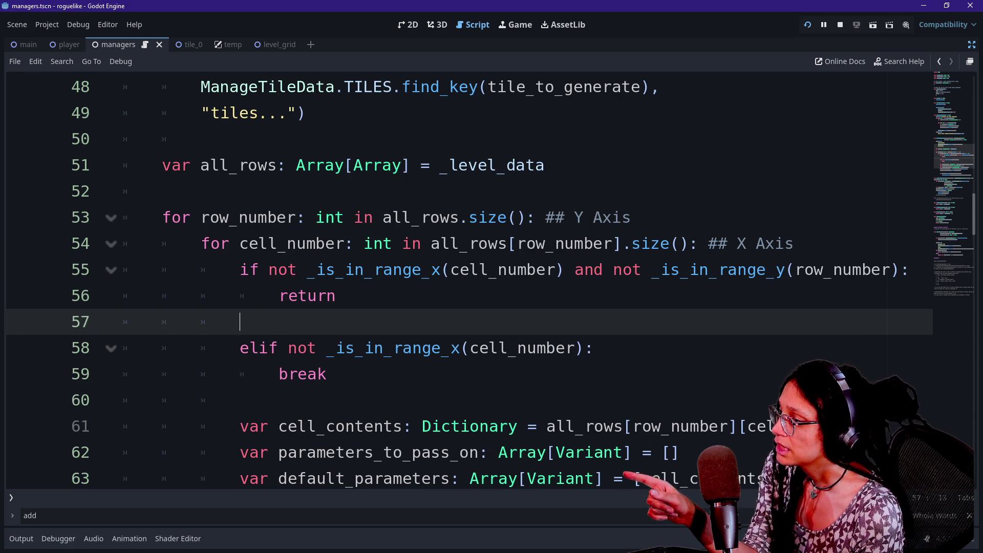
click(909, 270)
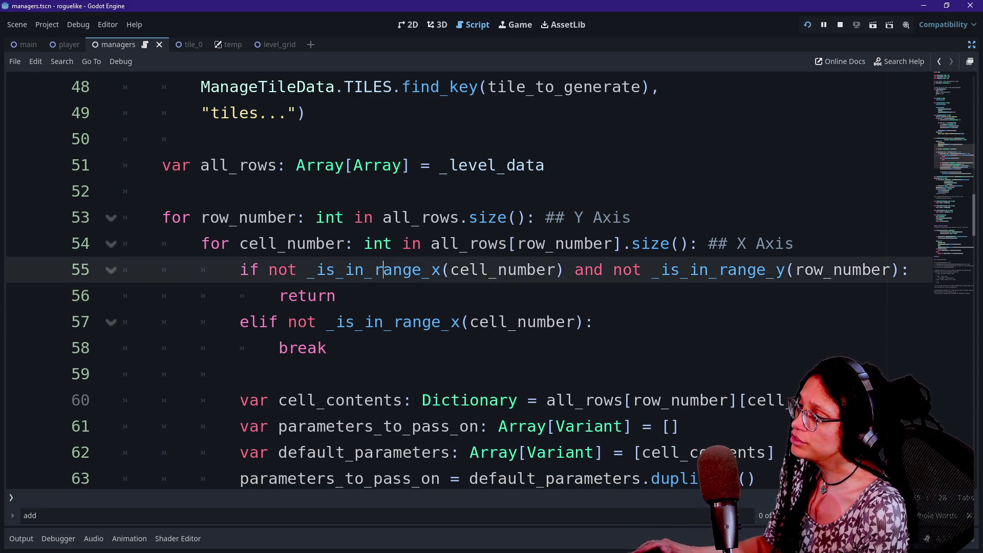
- Under the if condition, start a print.fancy call with a 'Row' label and row_number
key(Return)
text(print()
key(BackSpace)
text(.)
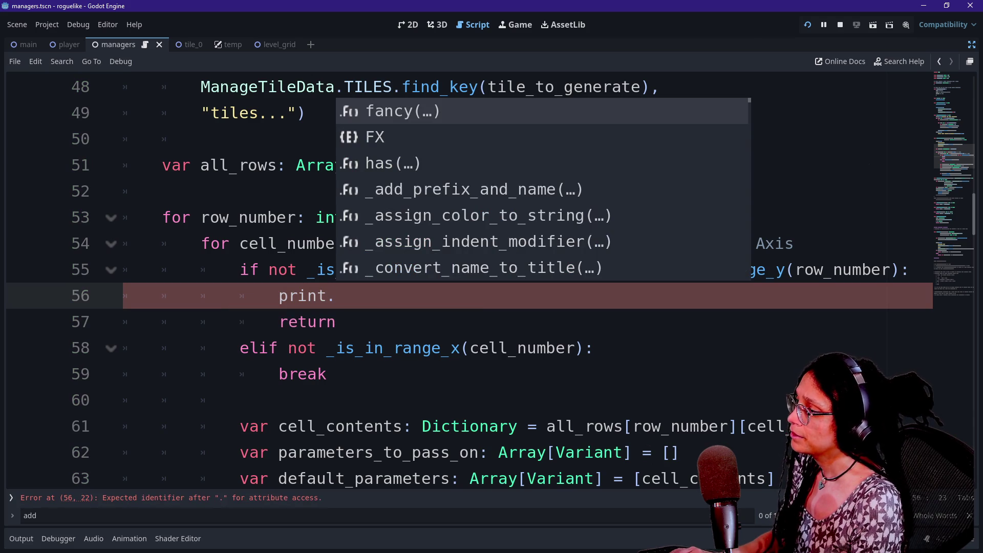
key(Return)
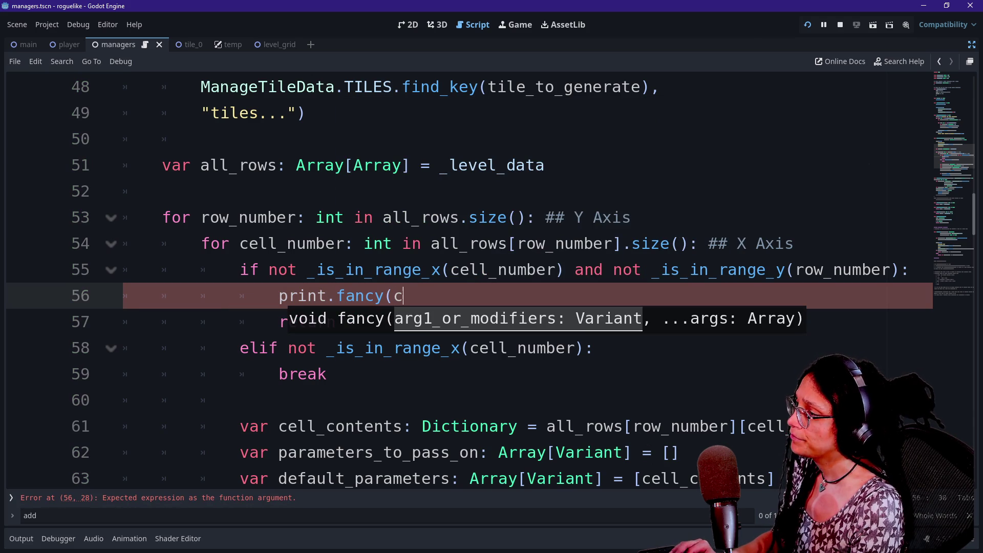
key(BackSpace)
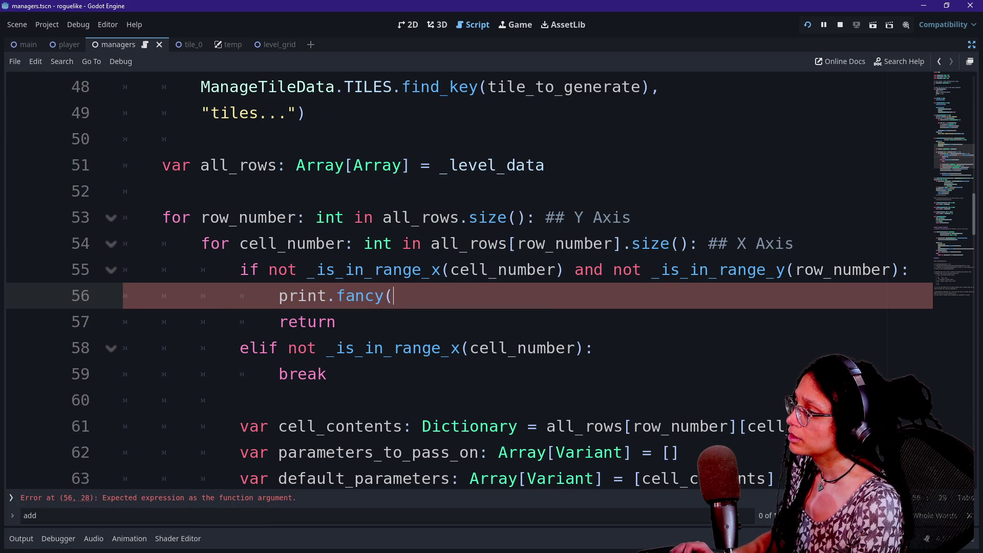
text(ell)
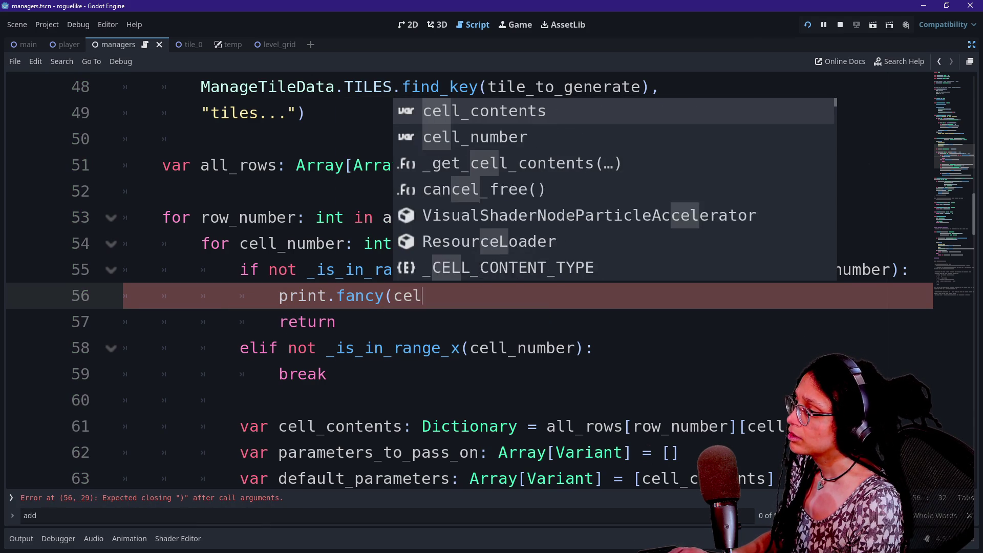
key(BackSpace)
key(BackSpace)
key(BackSpace)
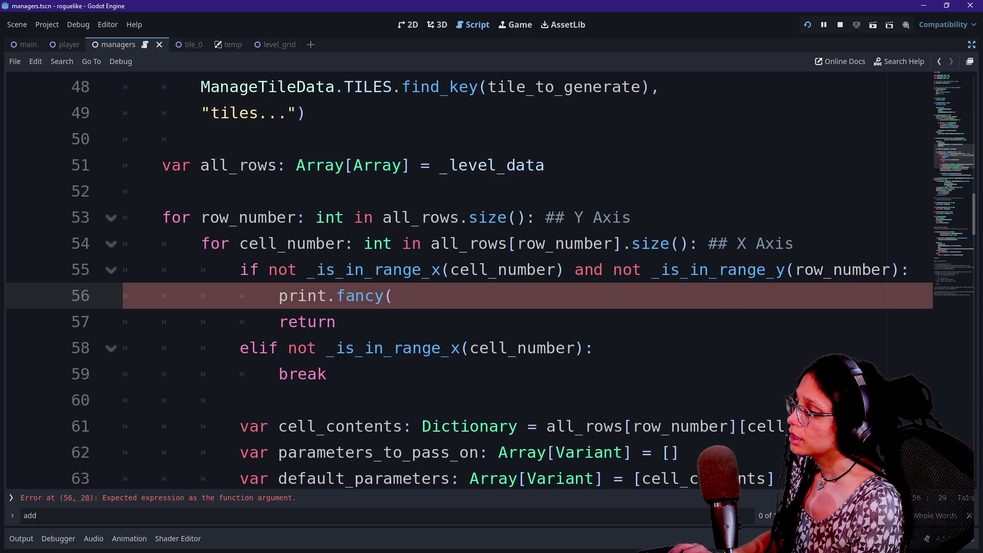
text("Cell)
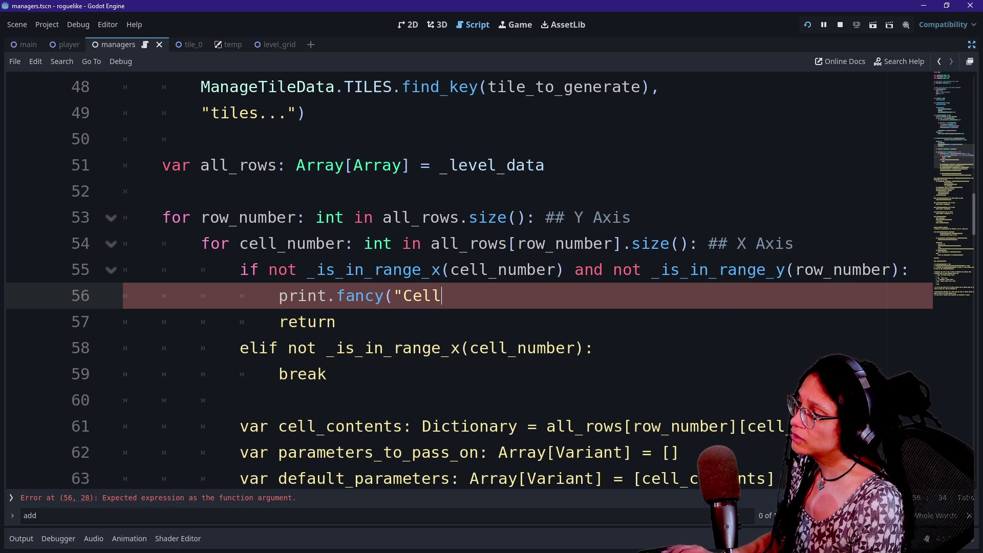
text(")
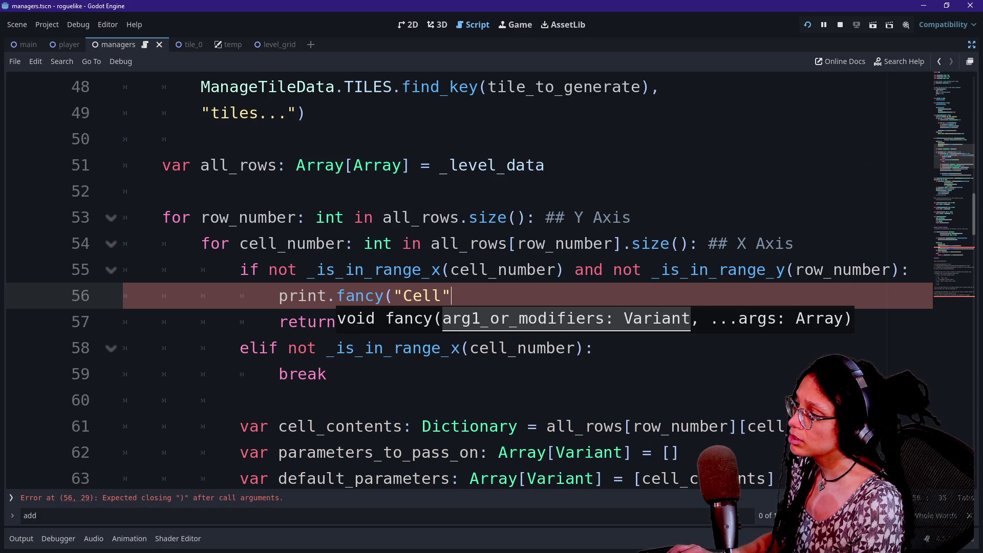
key(BackSpace)
key(BackSpace)
key(BackSpace)
key(BackSpace)
key(BackSpace)
text(Row")
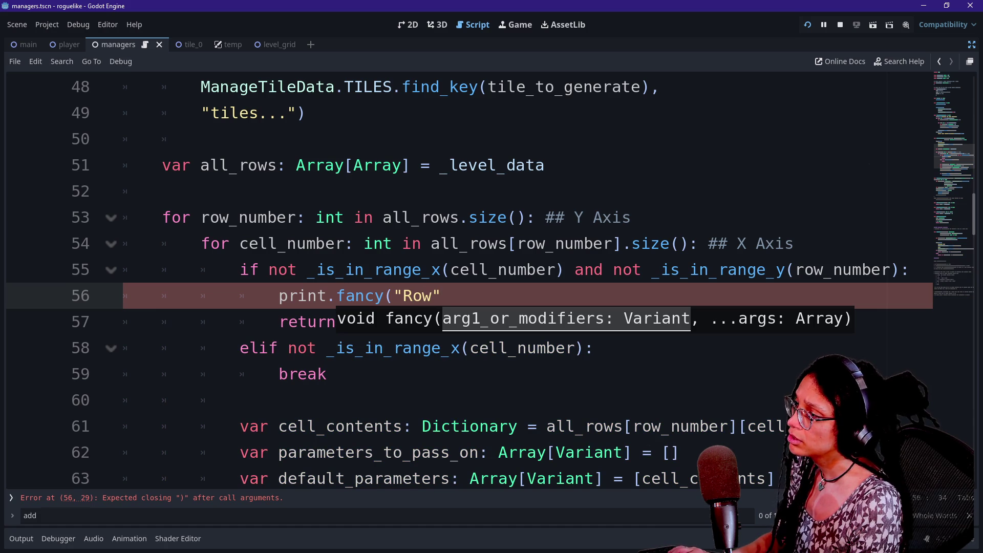
text(,row_num)
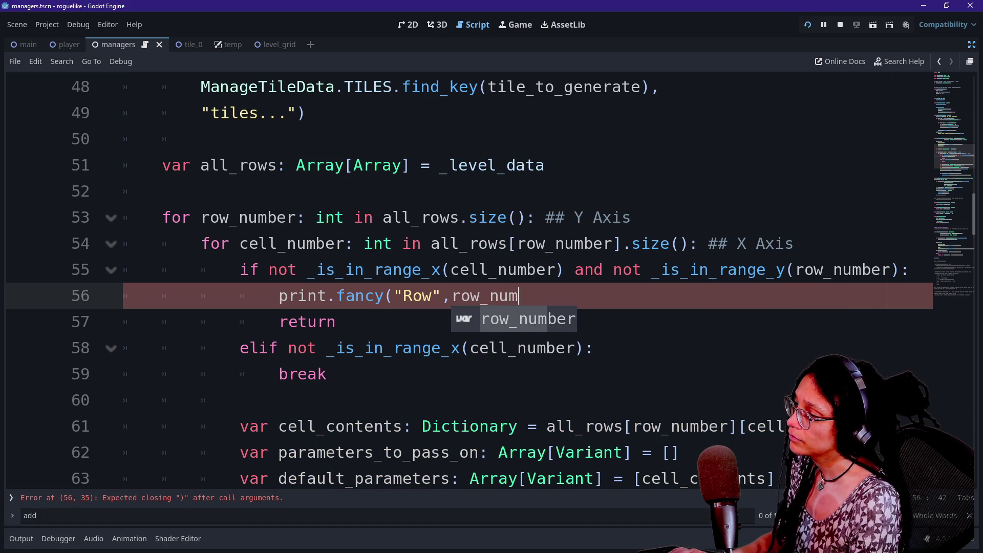
text(ber,"cell)
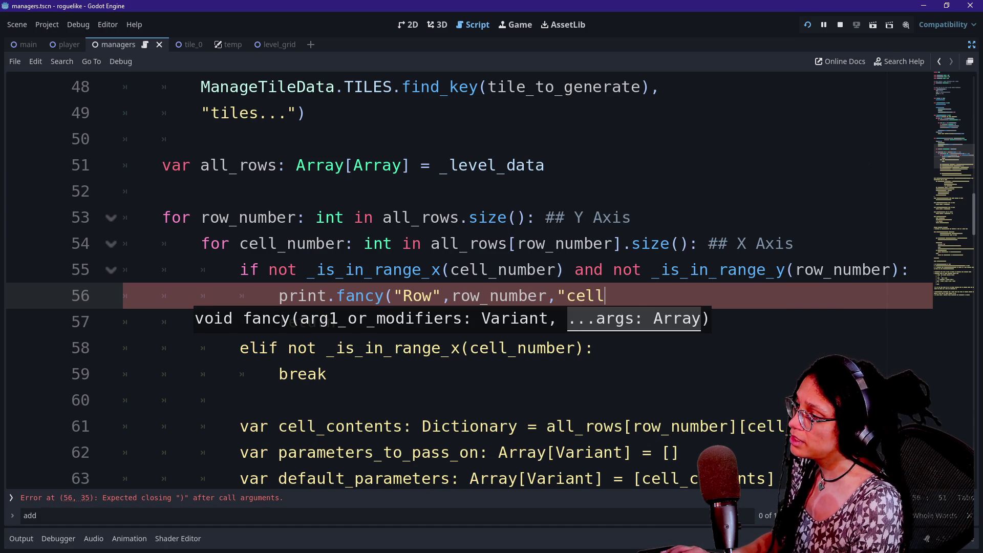
key(BackSpace)
key(BackSpace)
key(BackSpace)
key(BackSpace)
text(Cel)
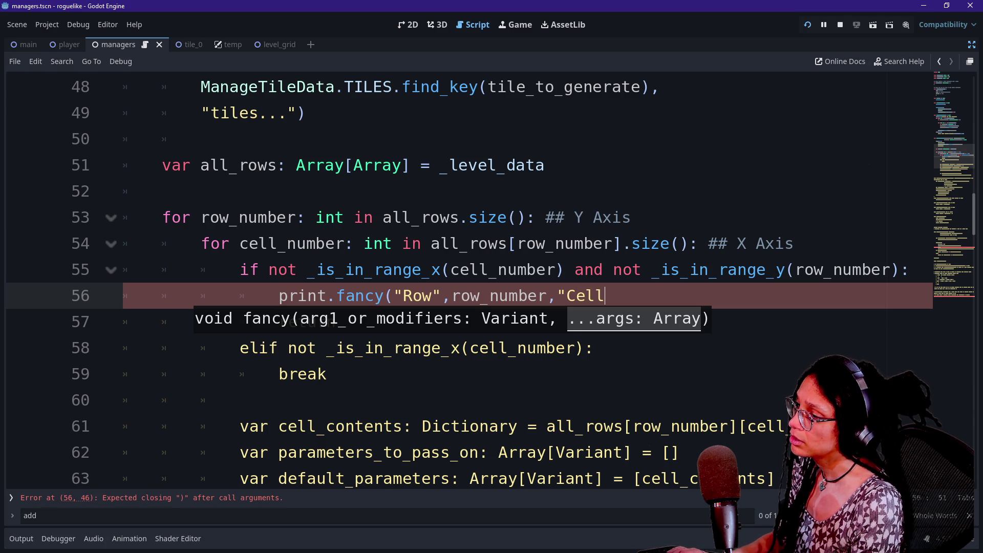
- Add the 'Cell' label, cell_number and a next-line message 'is neither in X or Y range'
click(566, 295)
text(; )
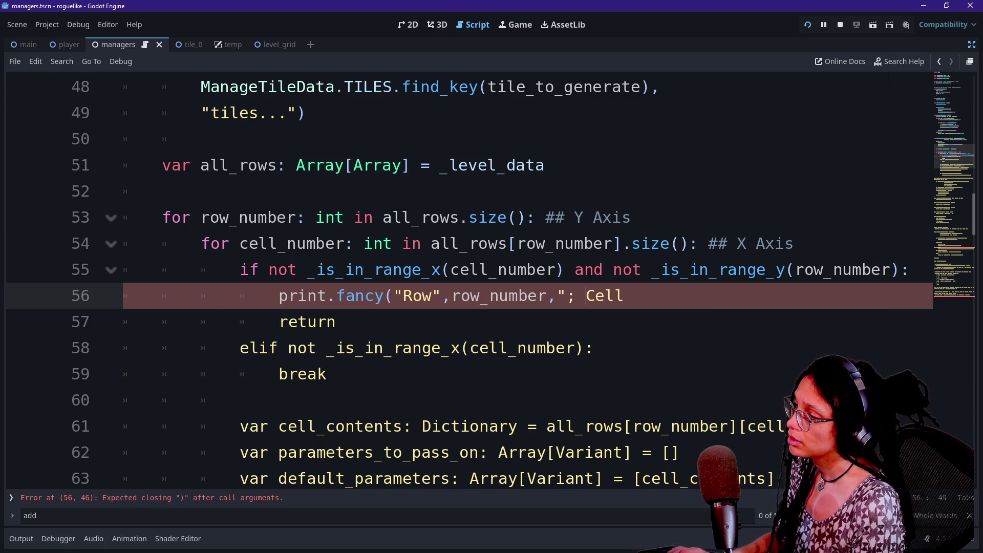
text(",)
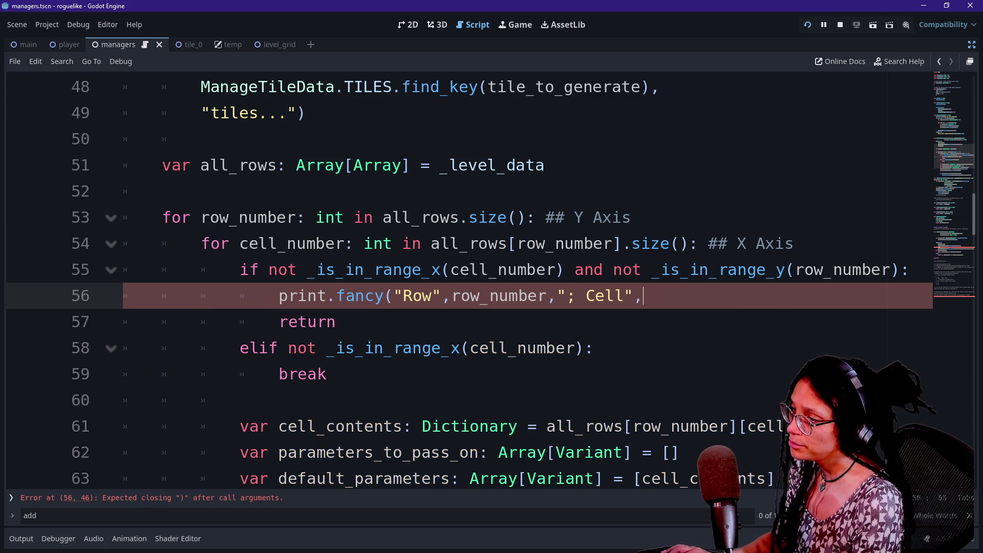
text(cell_number))
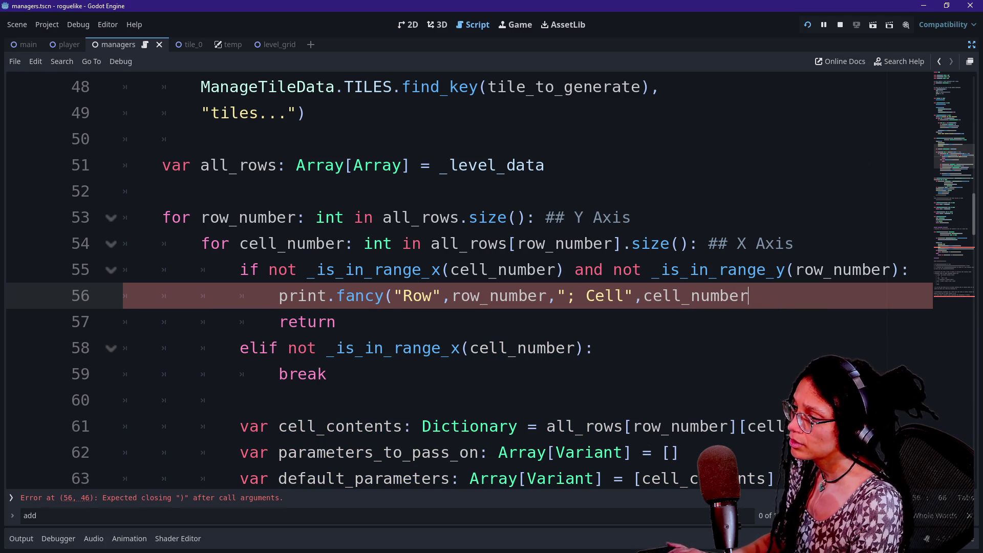
key(BackSpace)
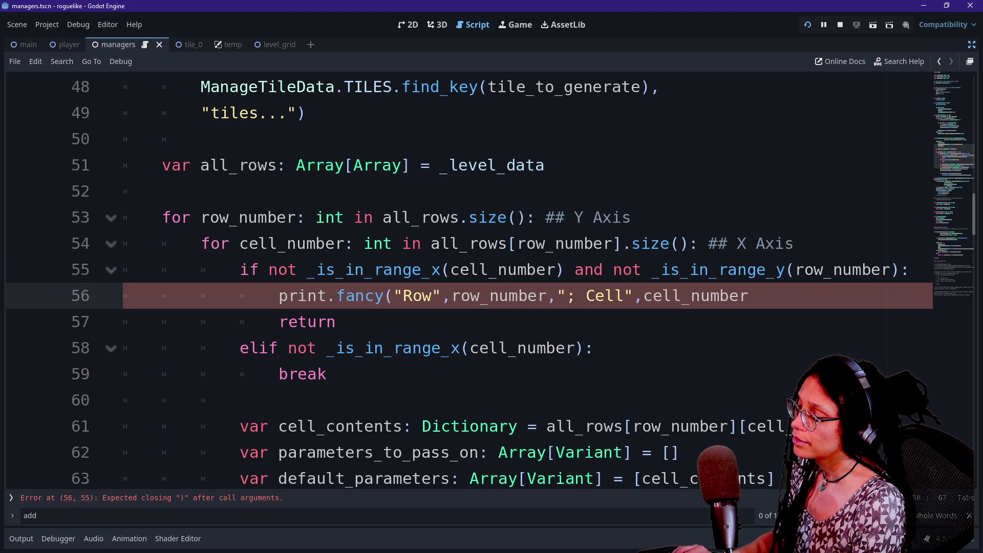
text( is not)
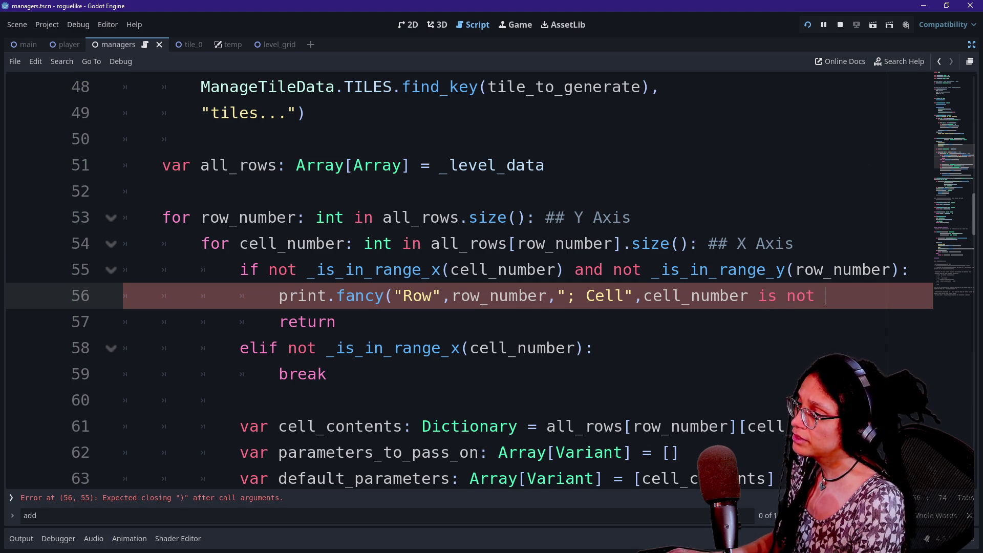
key(shift+Home)
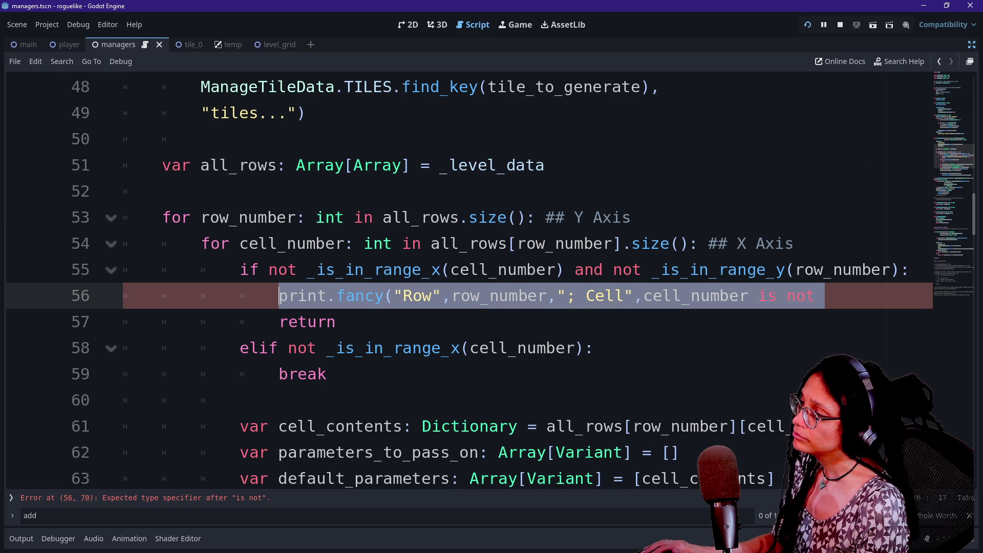
key(Down)
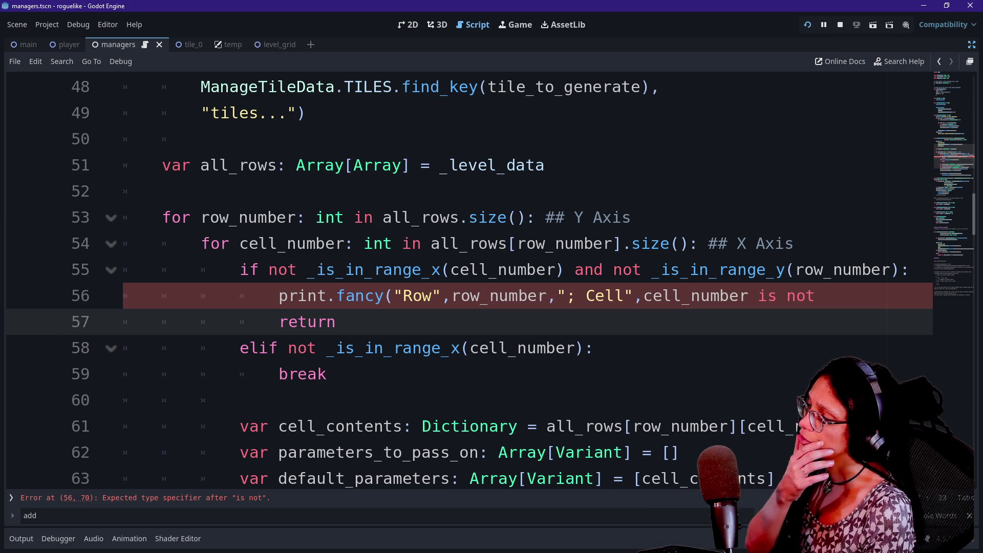
key(Up)
double_click(376, 269)
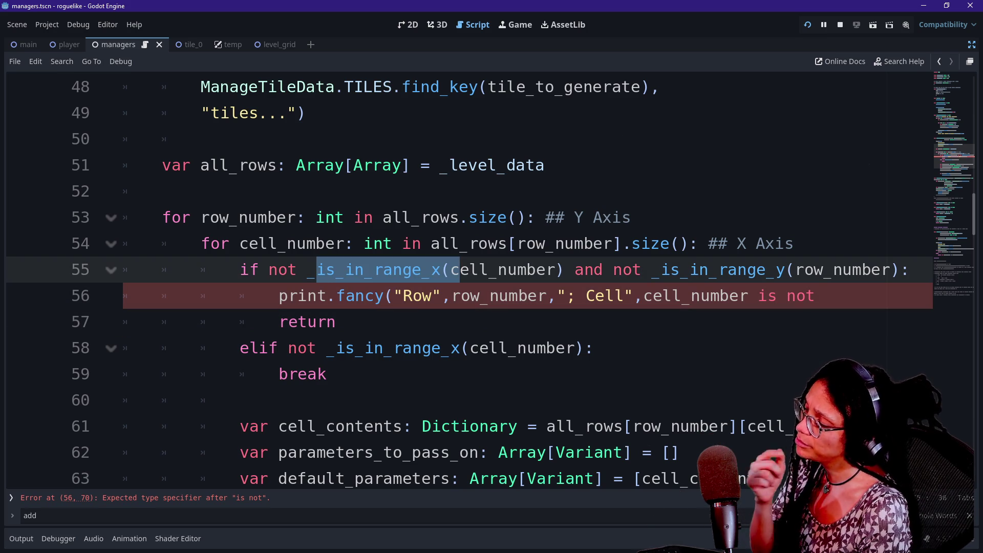
click(336, 322)
click(825, 295)
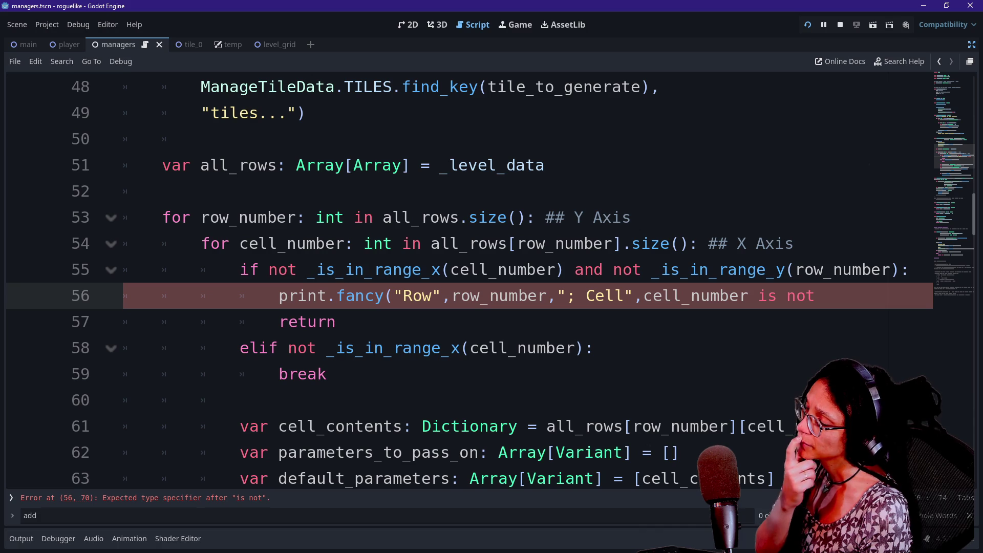
key(BackSpace)
key(BackSpace)
key(BackSpace)
text(")
key(BackSpace)
text(,)
key(Return)
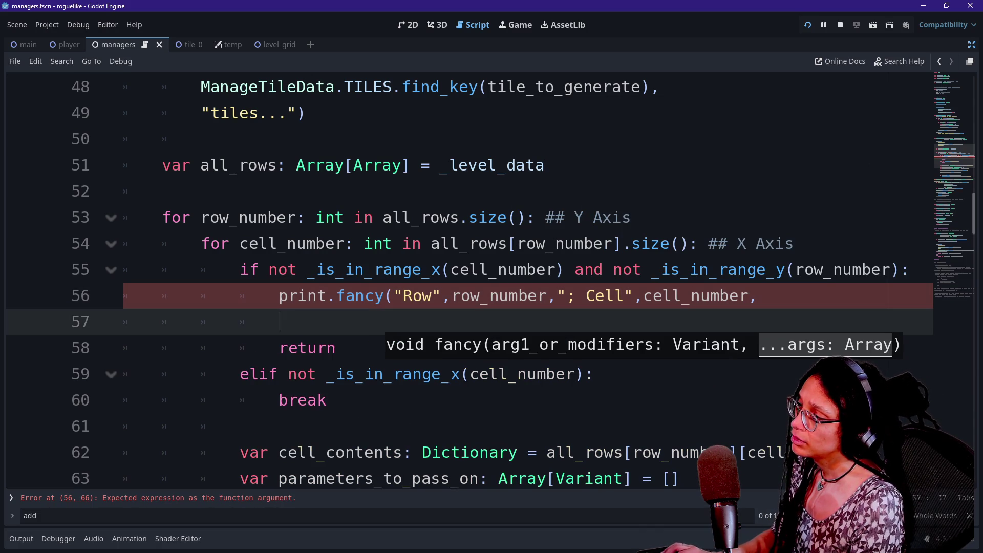
text("is neither)
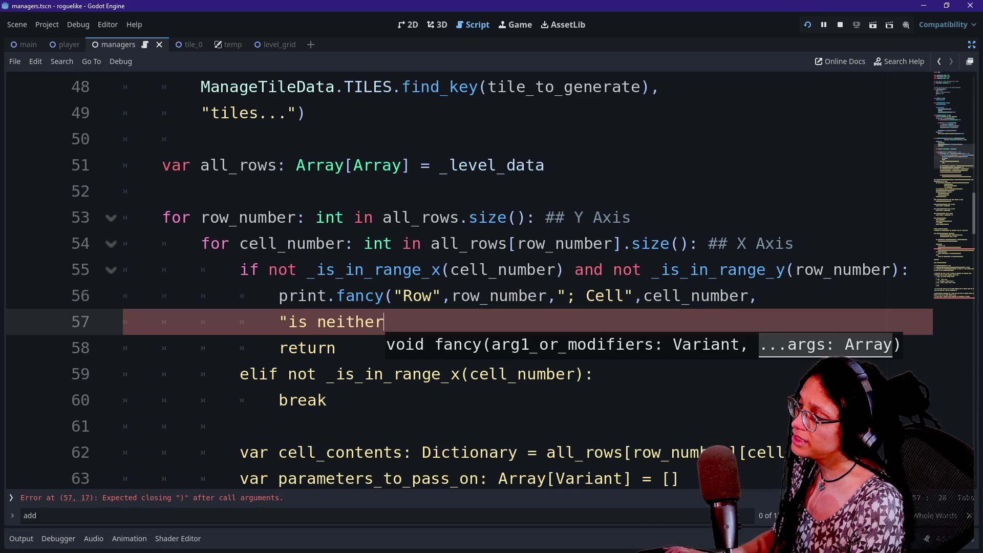
text( in X or Y)
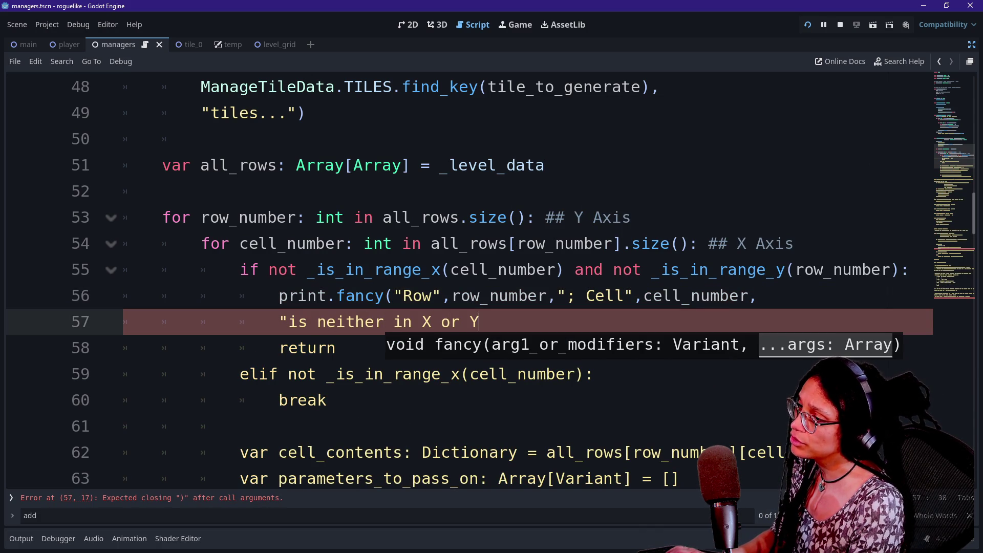
text( range)
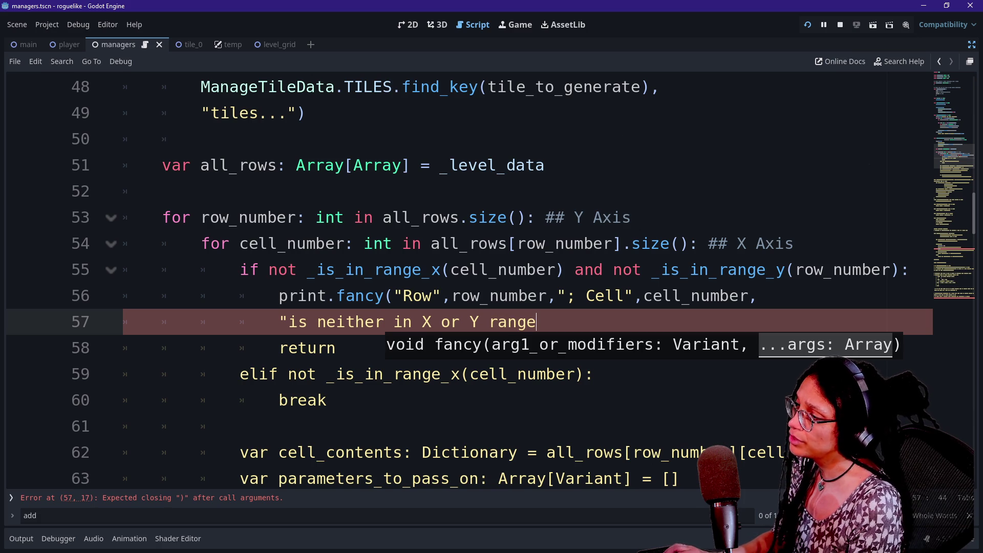
- Insert 'the level's' after 'in' and close the message with !")
click(413, 321)
text(the level's)
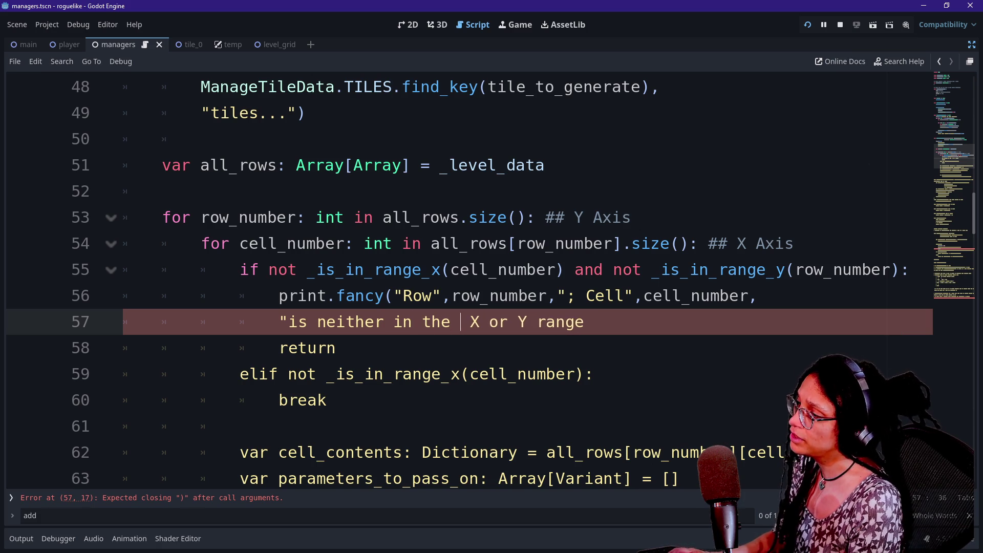
click(651, 321)
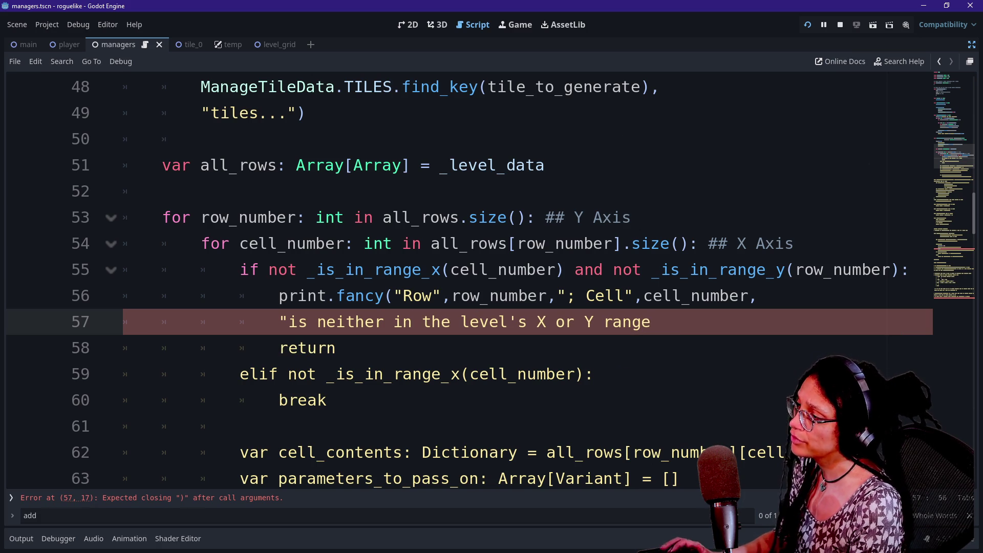
text(!"))
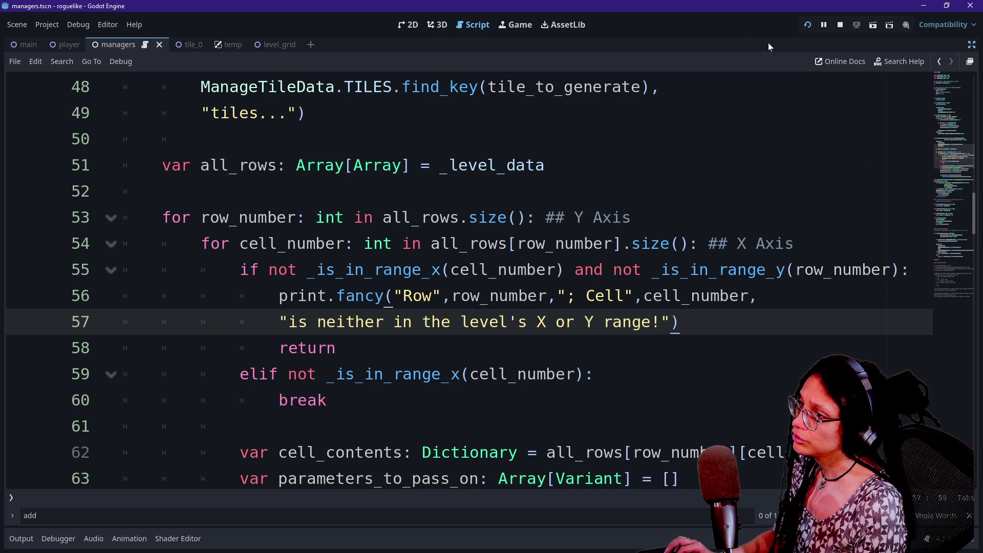
- Run the game with F5, then select the two-line out-of-range print on lines 56–57
key(F5)
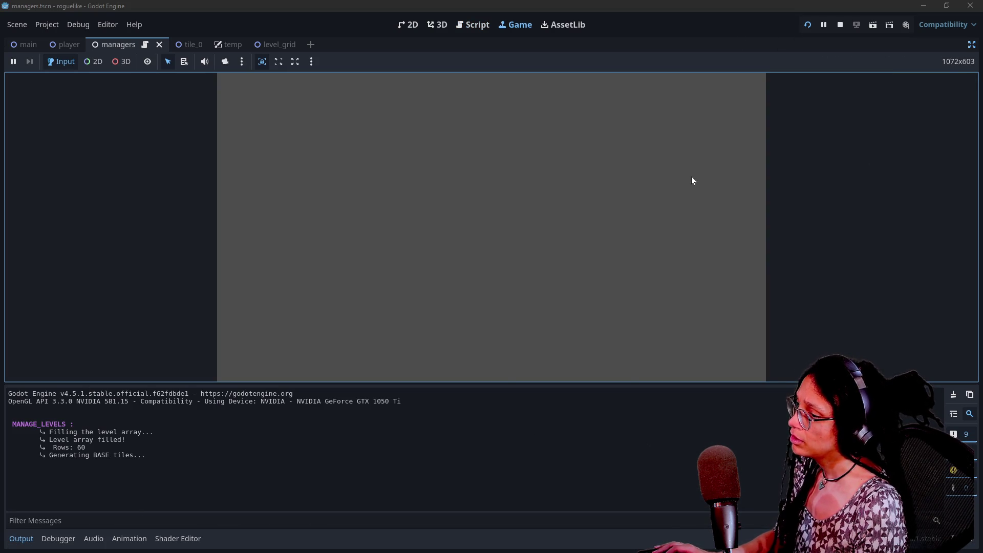
click(473, 25)
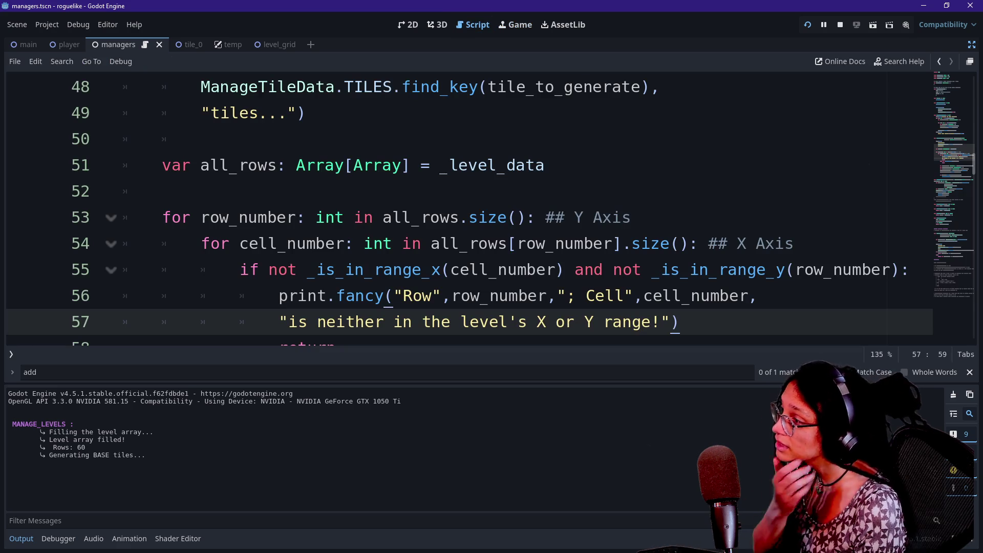
scroll(460, 205, down, 1)
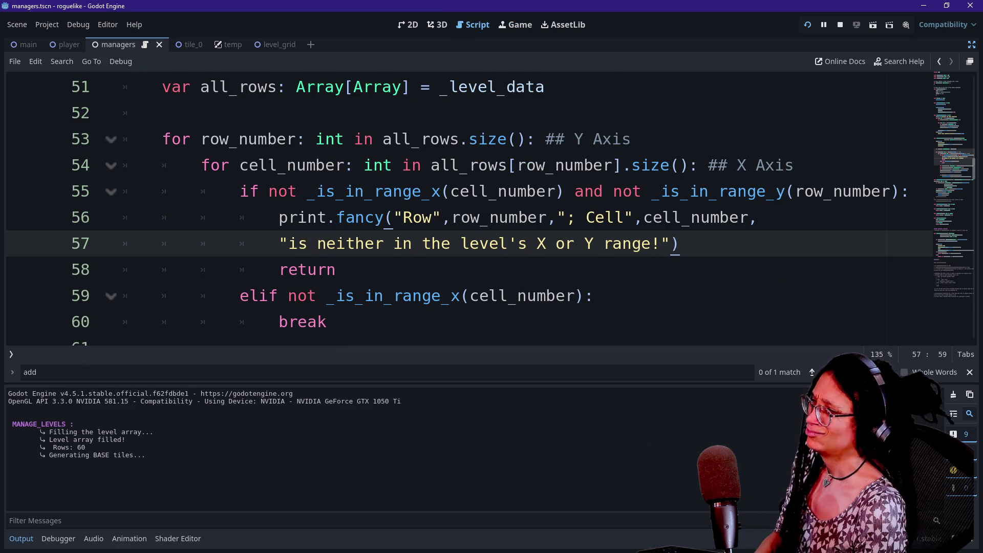
mouse_move(679, 243)
mouse_down()
mouse_move(281, 243)
mouse_move(327, 217)
mouse_move(279, 218)
mouse_up()
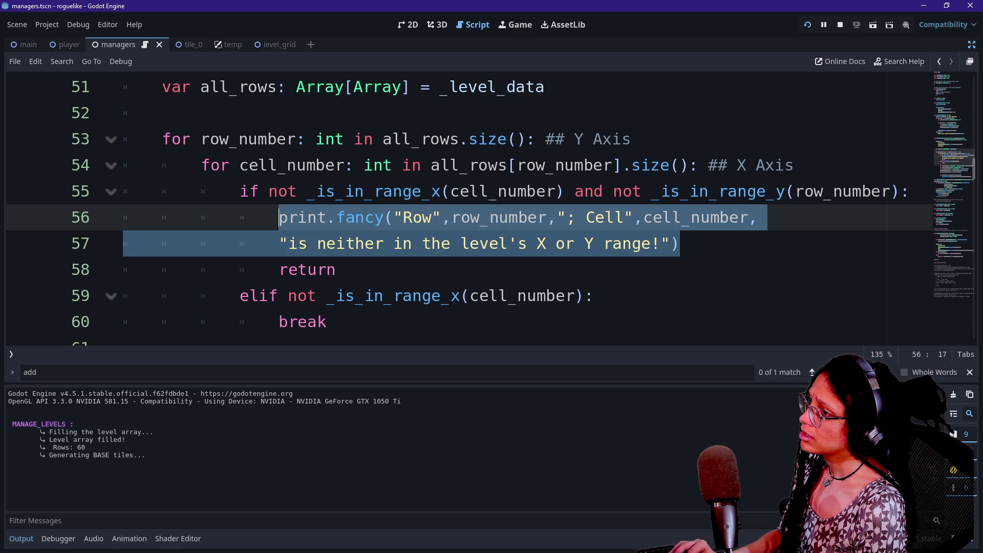
- Paste the copied print statement on a new line inside the elif branch
click(335, 270)
click(593, 296)
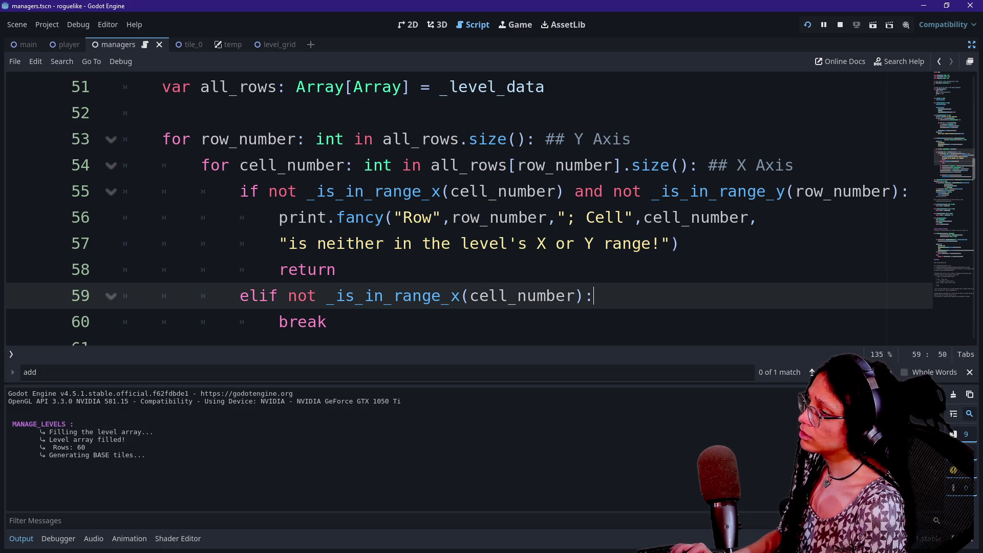
key(Return)
text(print.fancy("Row",row_number,"; Cell",cell_number, 				"is neither in the level's X or Y range!"))
scroll(500, 300, down, 1)
drag(307, 86, 518, 191)
click(518, 243)
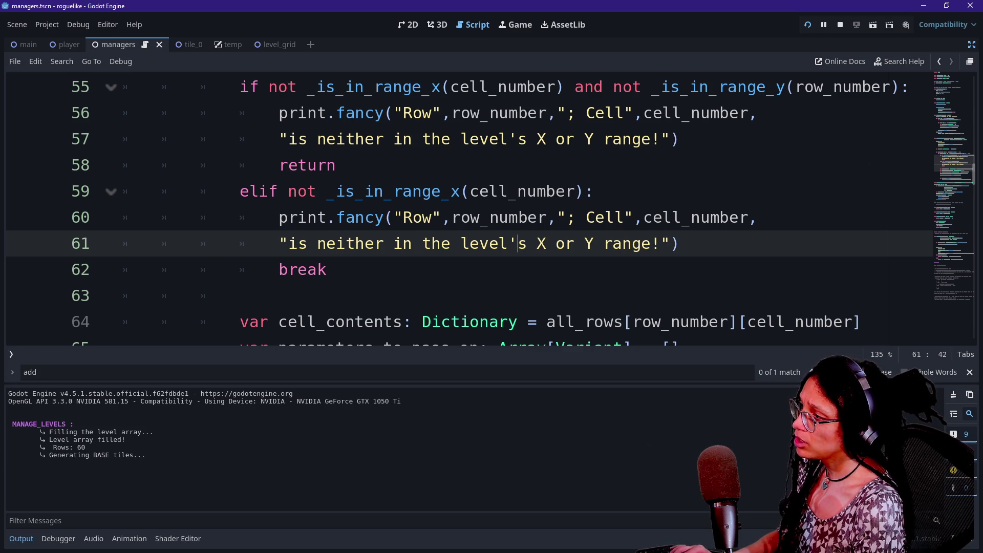
- Replace 'neither in the level's' with 'not in the level's' and begin removing 'or'
drag(326, 243, 537, 243)
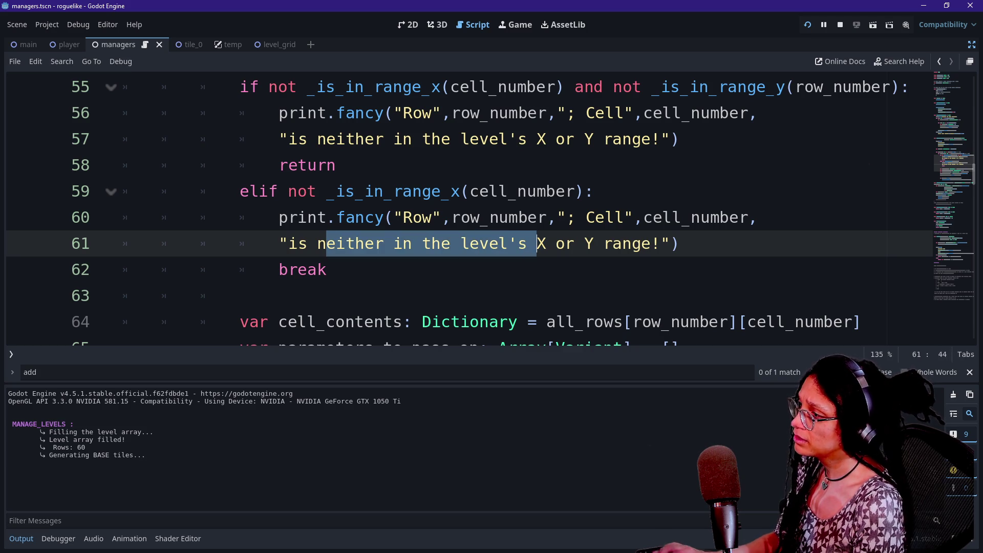
key(BackSpace)
text(not in)
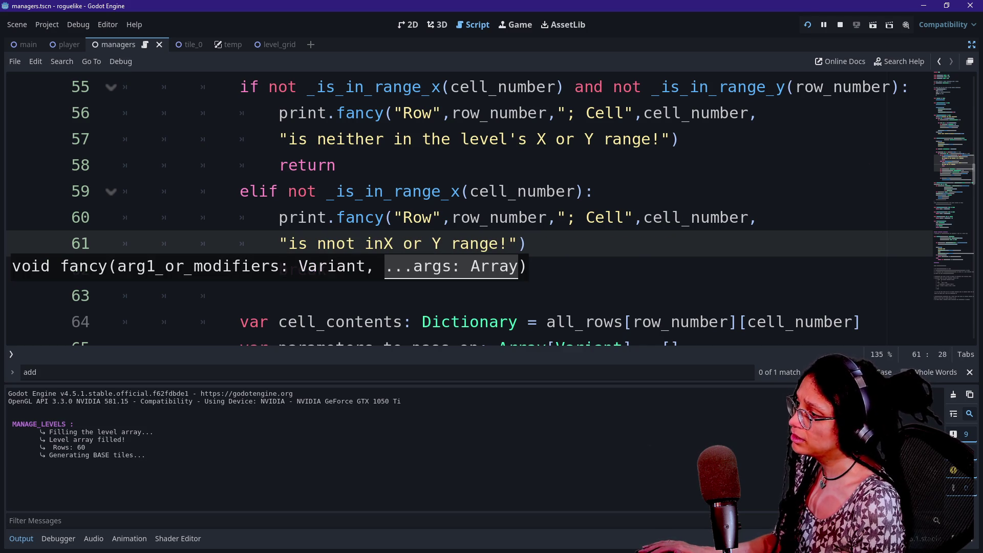
text( the level's)
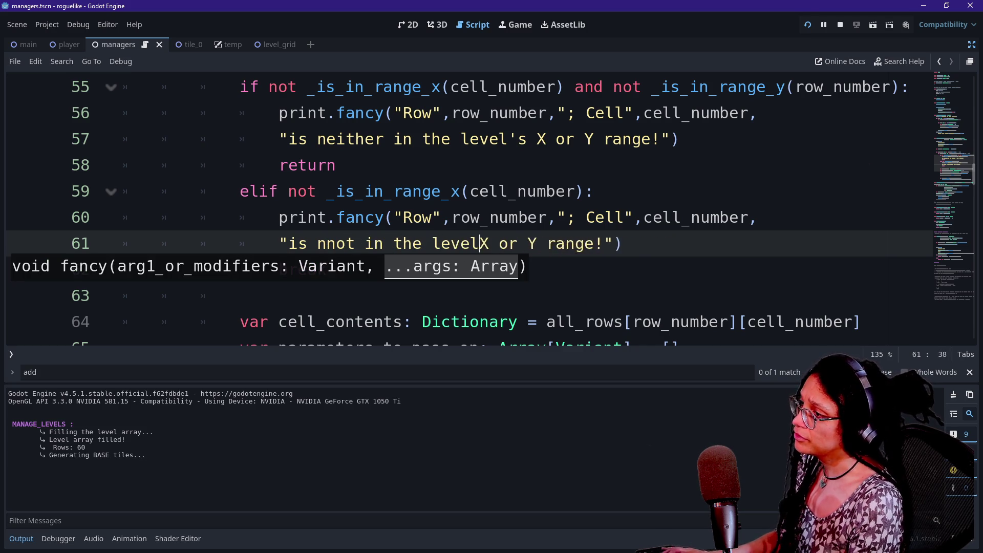
key(Right)
key(Delete)
key(Delete)
key(Delete)
- Delete the 'or Y range' wording so the elif message mentions only X
key(Right)
key(shift+Right)
key(shift+Right)
key(shift+Right)
key(Delete)
key(Delete)
key(BackSpace)
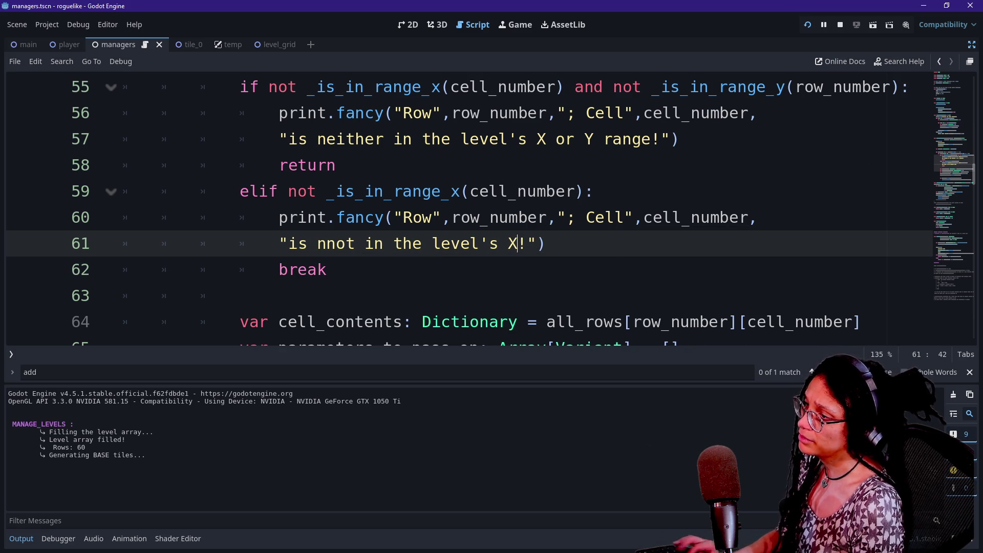
- Rerun the game, return to the script and hide the Output panel
click(804, 29)
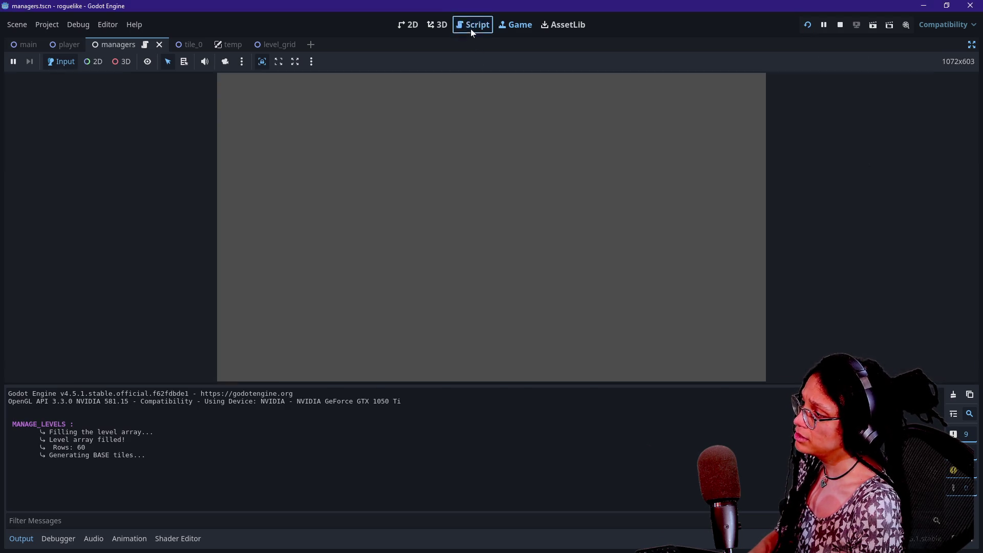
click(471, 26)
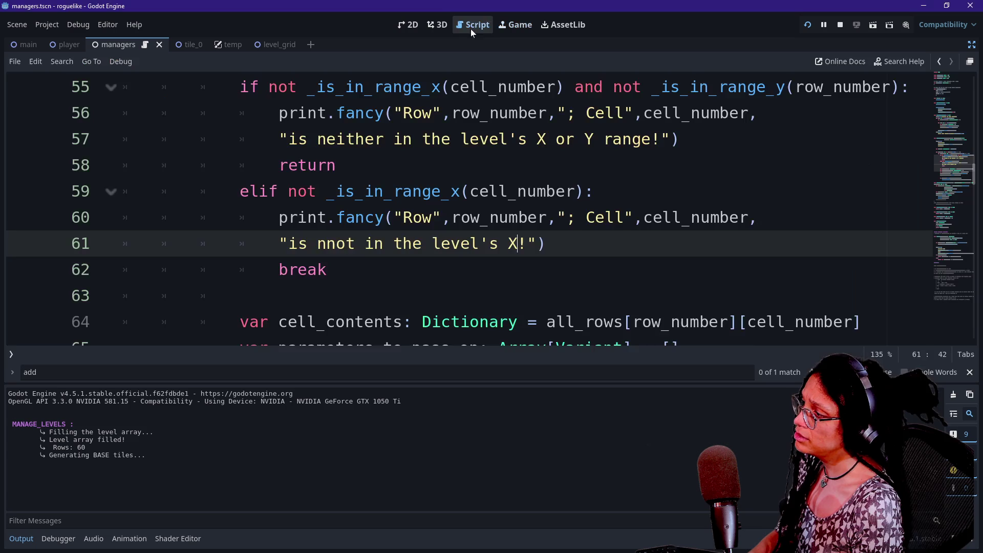
scroll(490, 209, up, 2)
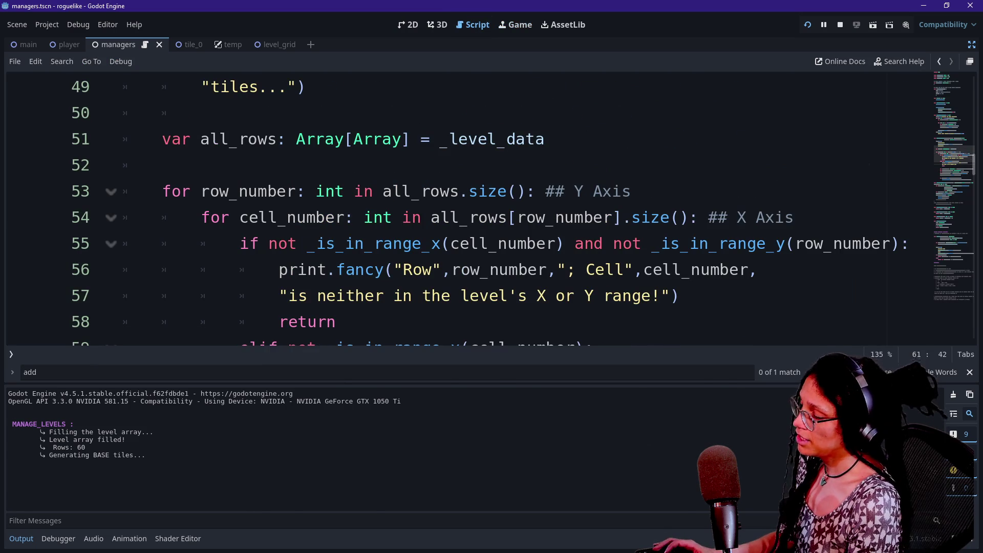
key(ctrl+j)
scroll(461, 282, up, 2)
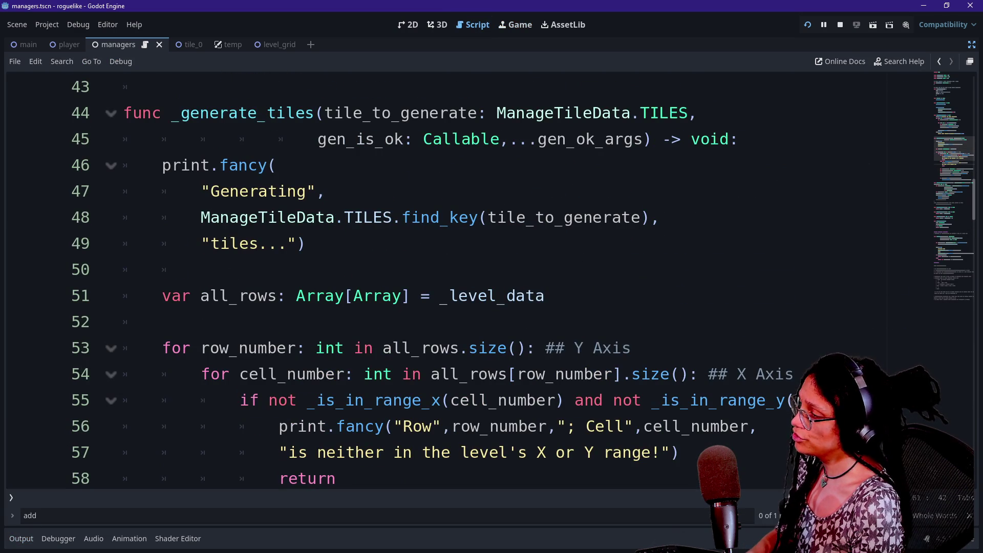
- Open a new empty line after the row loop line 53, above the cell loop
click(353, 295)
key(shift+Up)
key(shift+Up)
key(shift+Up)
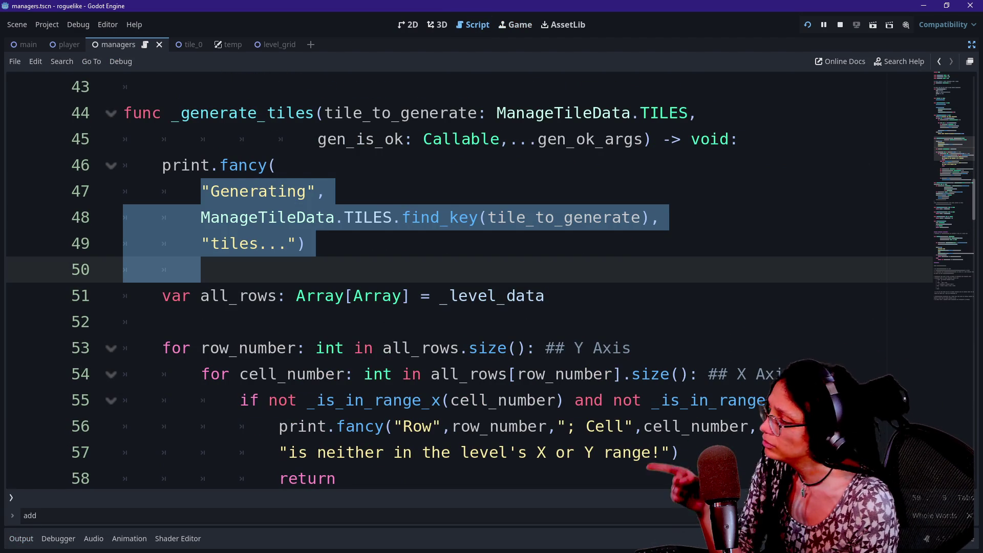
click(383, 348)
key(Home)
key(shift+End)
key(End)
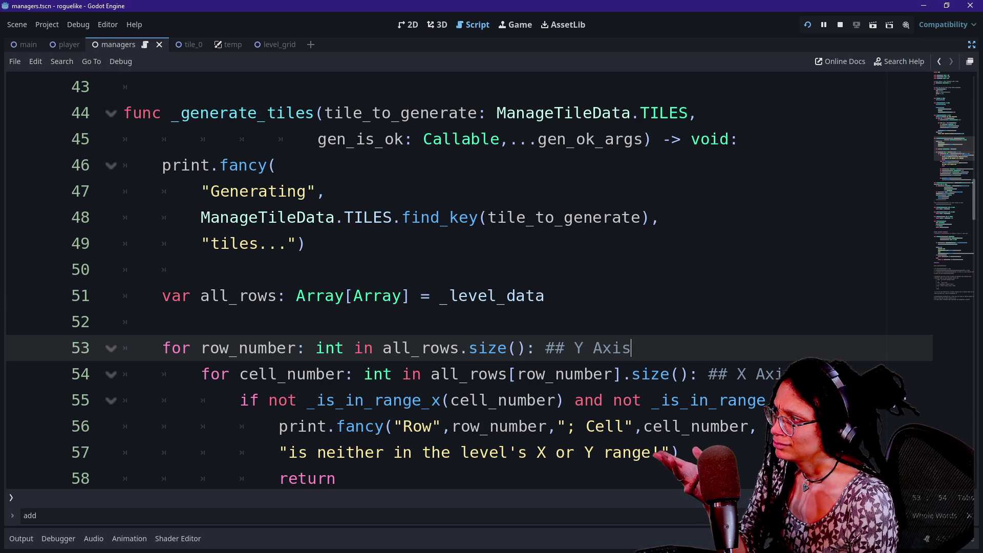
key(Return)
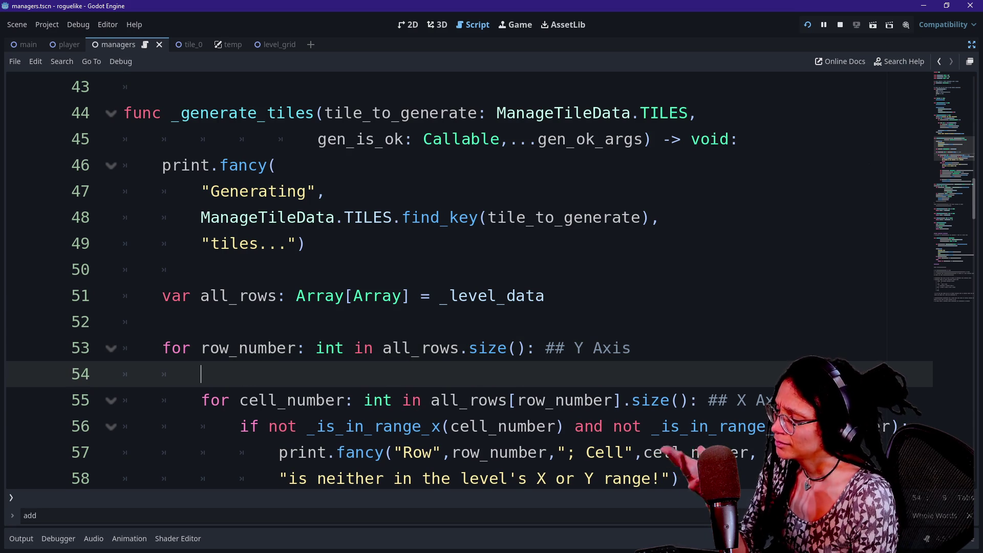
- On line 54 add print.fancy("Walking through Row", row_number, "...") and run the game
text(print.f)
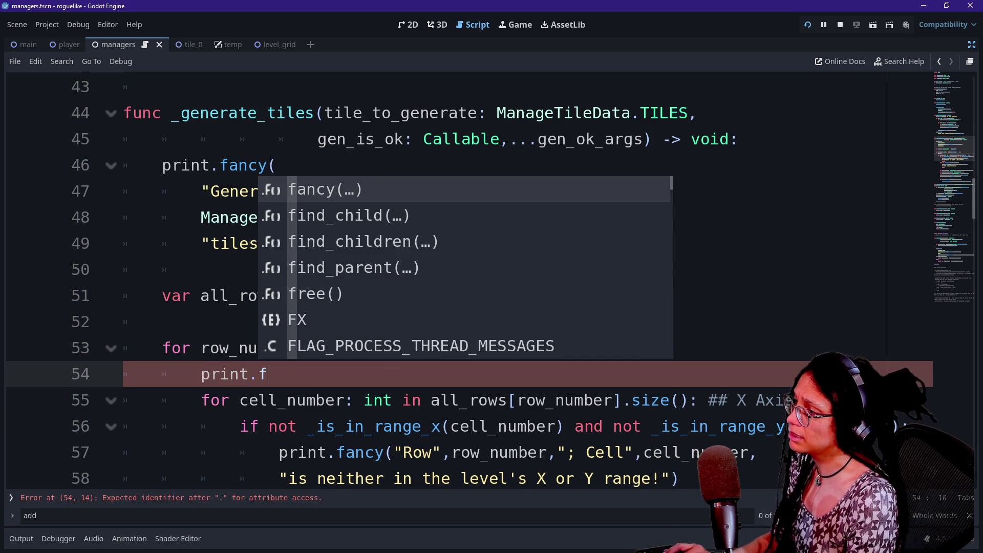
text(ancy()
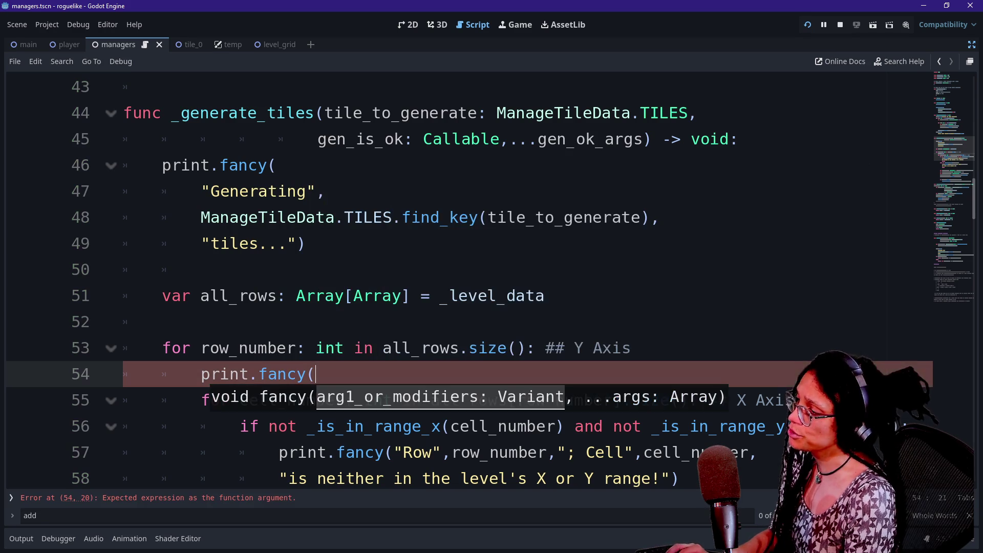
scroll(460, 281, down, 2)
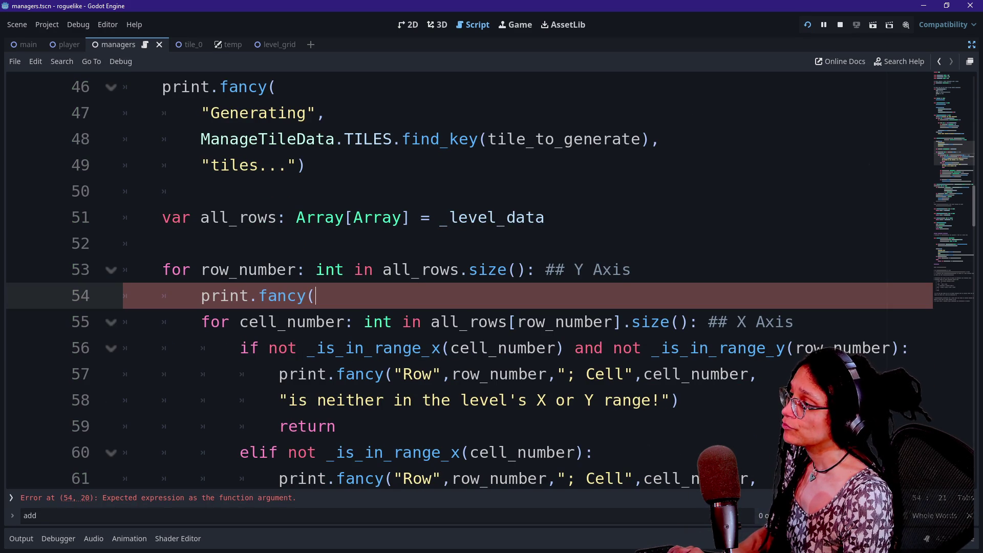
text("Iterating )
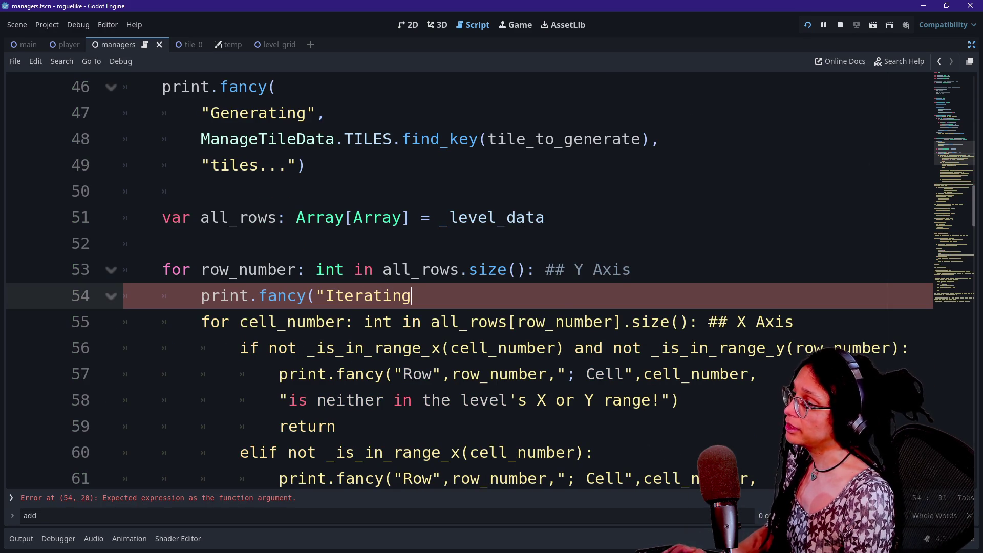
text(through row)
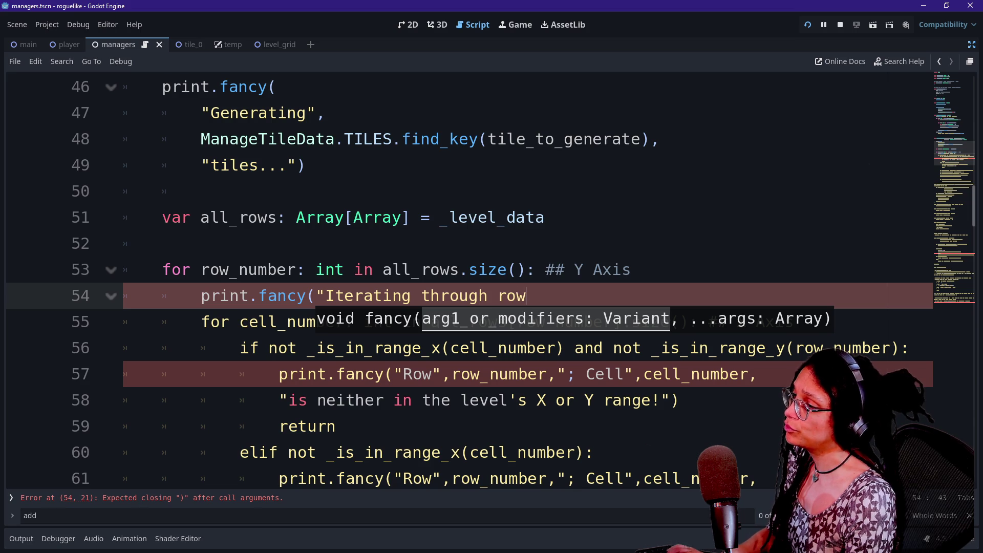
text( number)
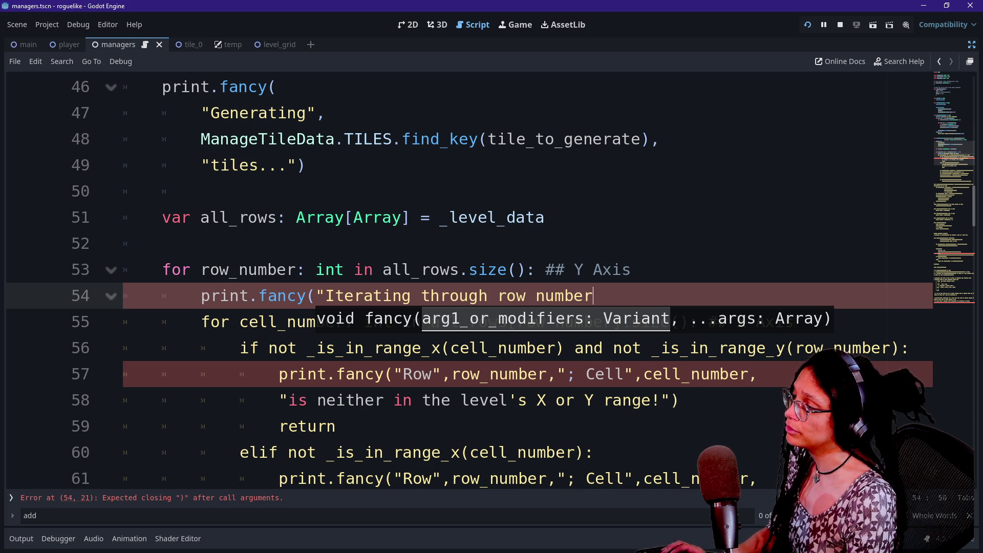
key(BackSpace)
key(BackSpace)
key(BackSpace)
text(Row)
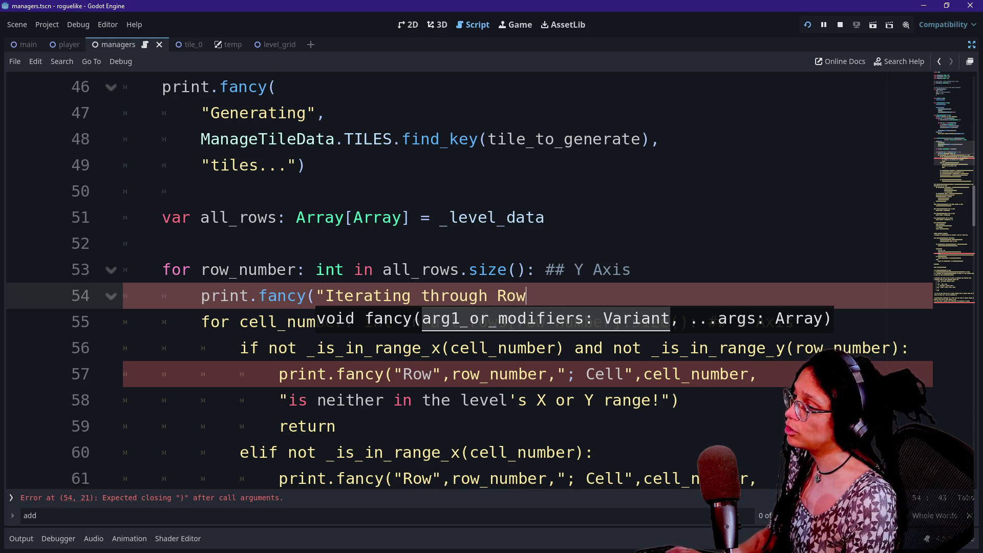
key(ctrl+shift+Left)
key(ctrl+shift+Left)
key(ctrl+shift+Left)
text(Walking through Row)
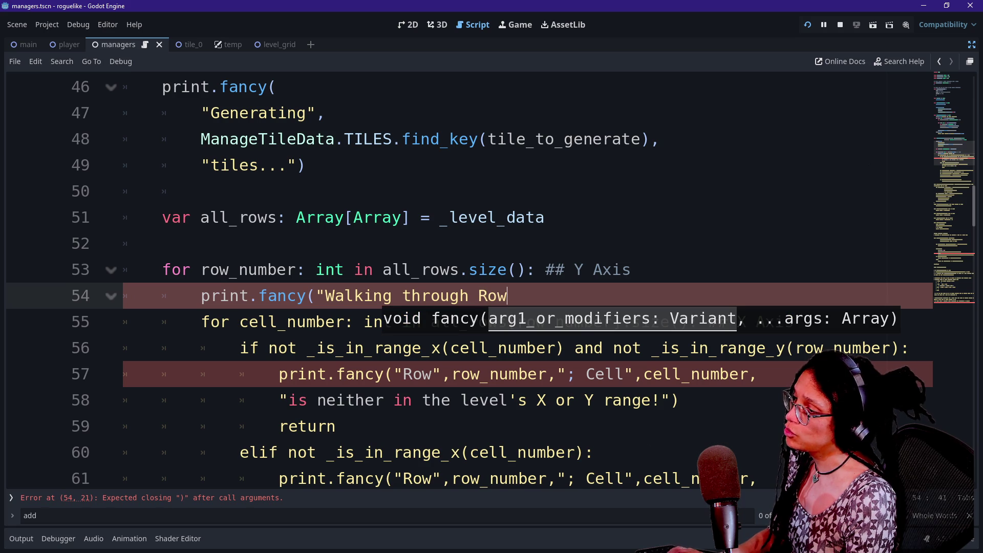
text(",)
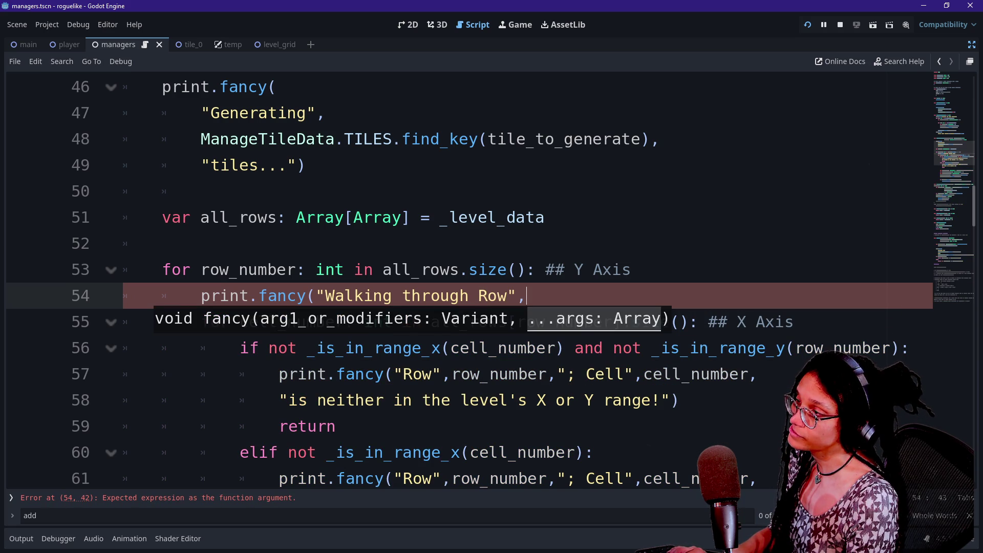
text(row_number)
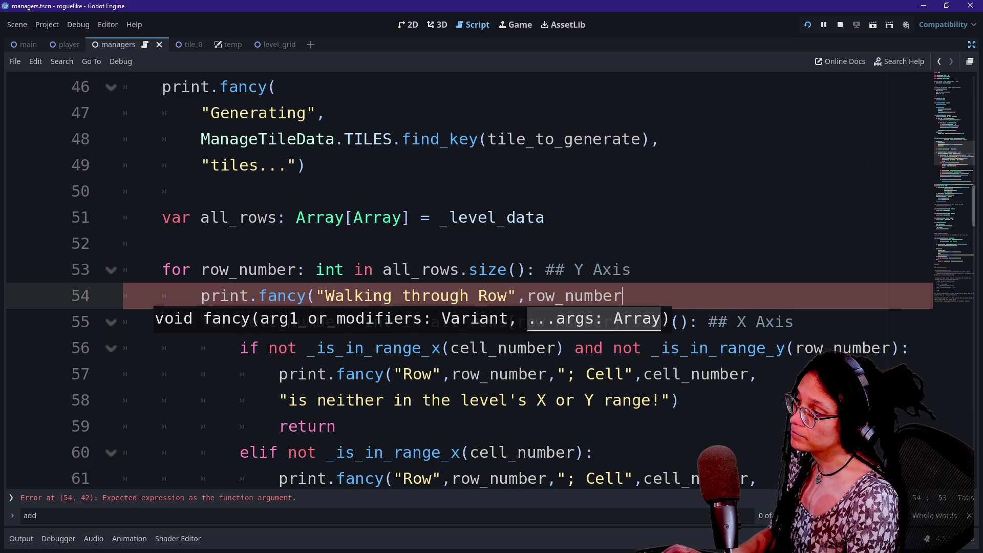
text(,"..."))
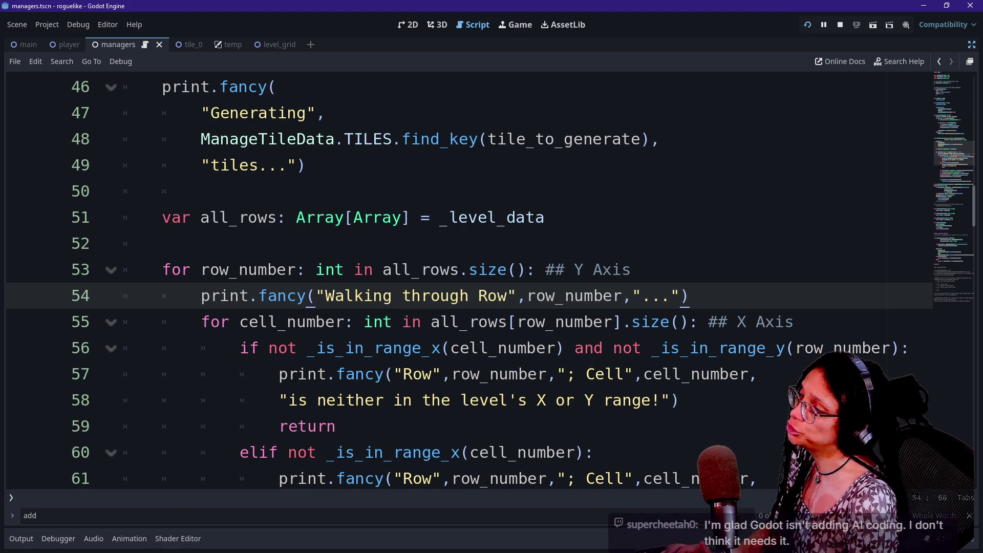
click(807, 24)
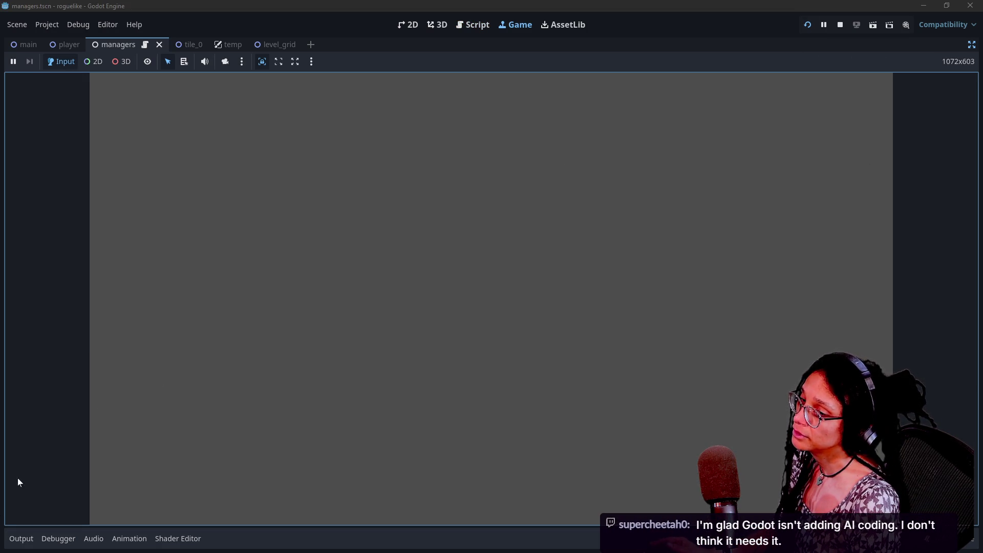
- Enlarge the Output log to check 'Walking through Row' for rows 0–59, then return to the script
click(17, 539)
scroll(255, 473, up, 15)
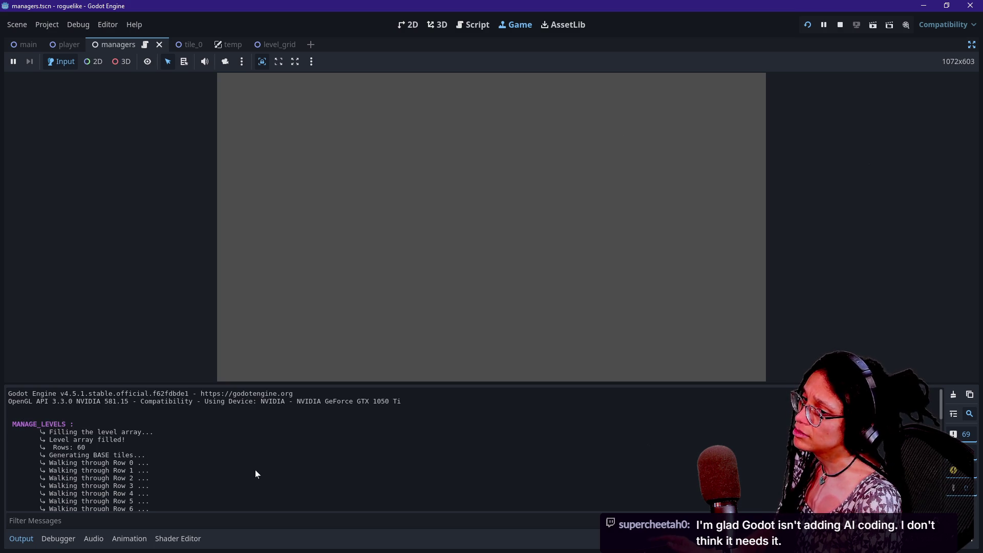
mouse_move(298, 382)
mouse_down()
mouse_move(278, 228)
mouse_move(278, 239)
mouse_up()
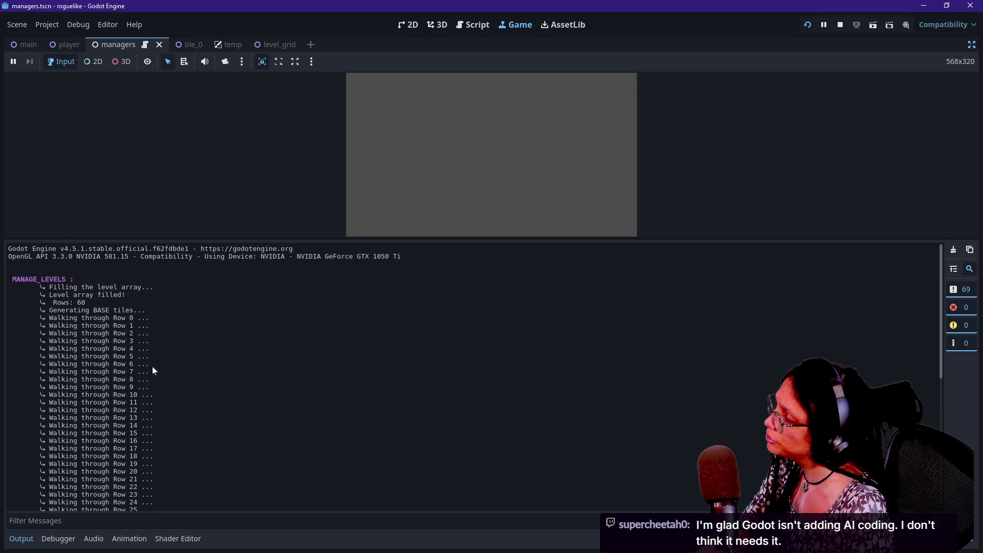
scroll(152, 366, down, 2)
scroll(152, 367, down, 10)
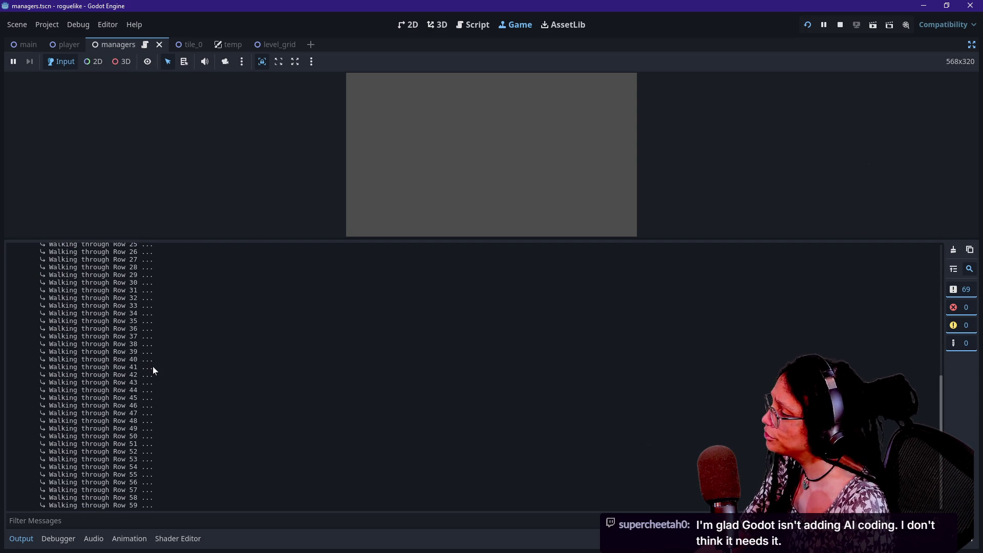
drag(167, 504, 86, 308)
scroll(86, 308, up, 2)
scroll(86, 308, up, 6)
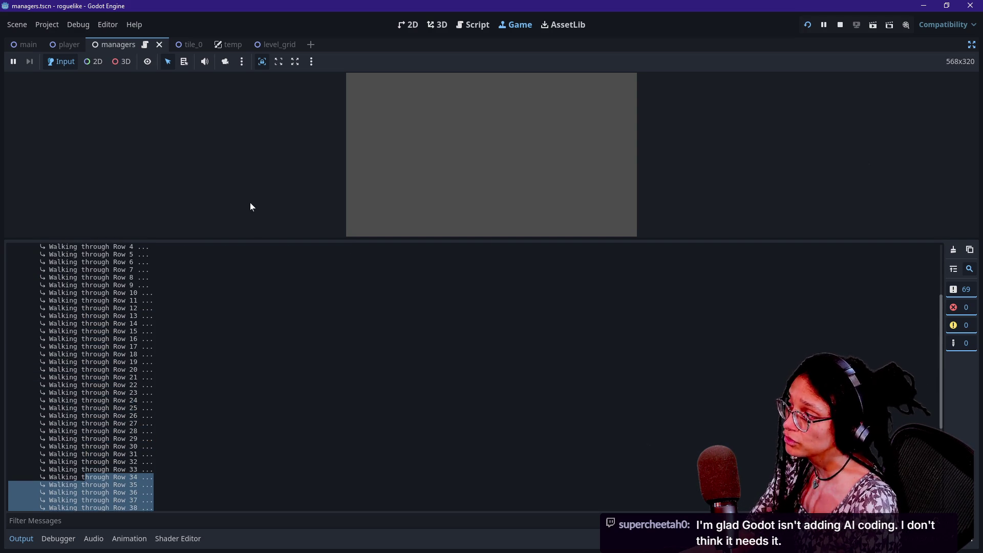
click(472, 25)
click(201, 190)
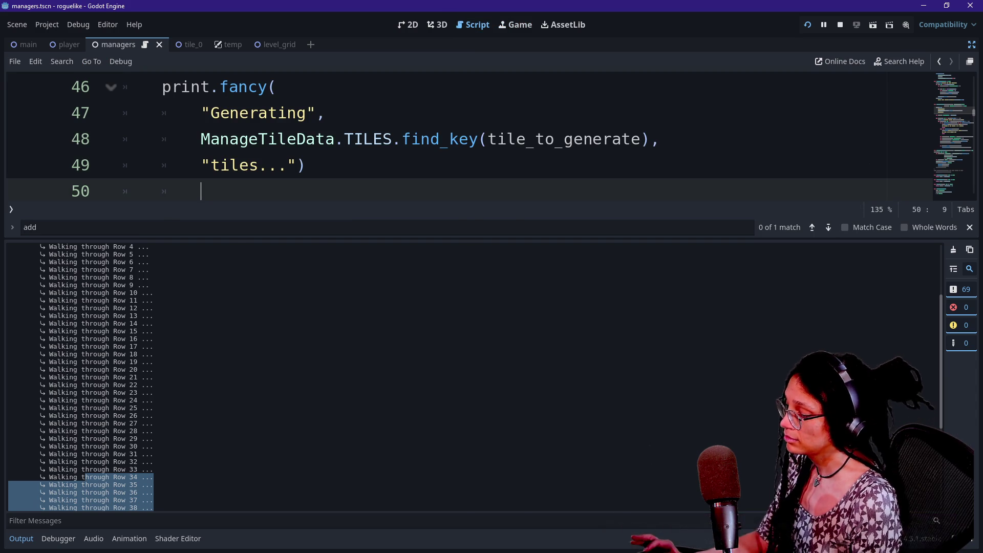
- Duplicate the 'Walking through Row' print line into the cell for-loop, indented one level
key(ctrl+j)
key(ctrl+j)
key(ctrl+j)
drag(690, 296, 632, 269)
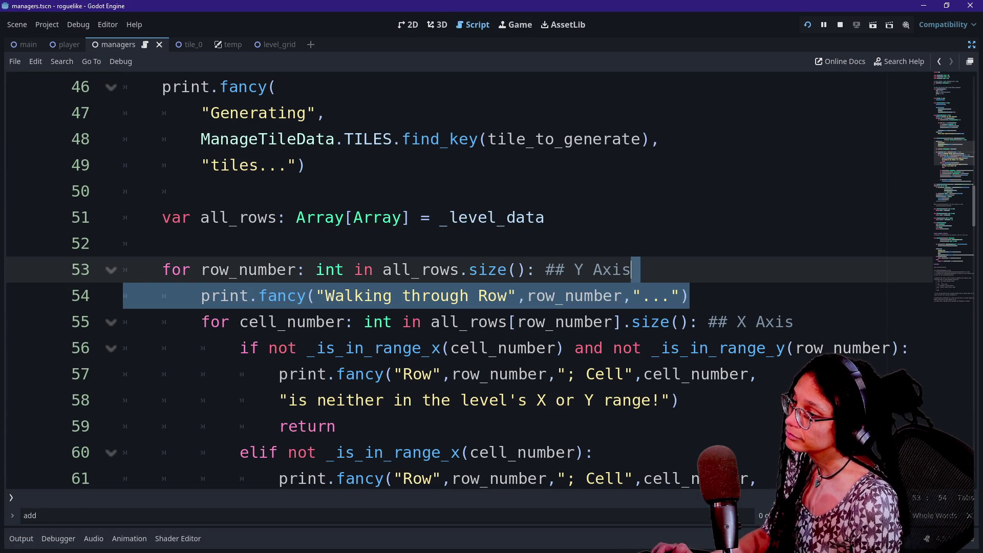
click(794, 321)
key(Return)
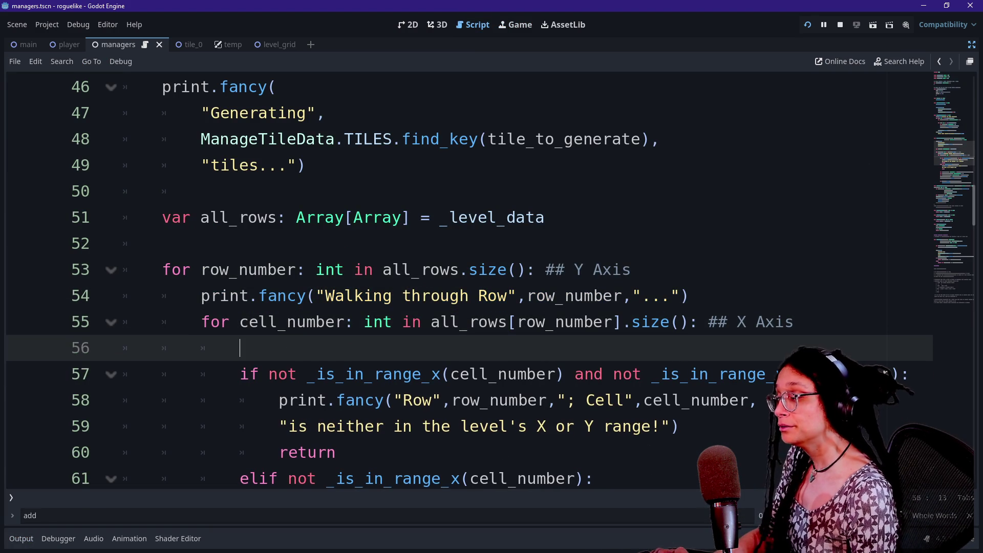
text(print.fancy("Walking through Row",row_number,"..."))
key(Home)
key(Tab)
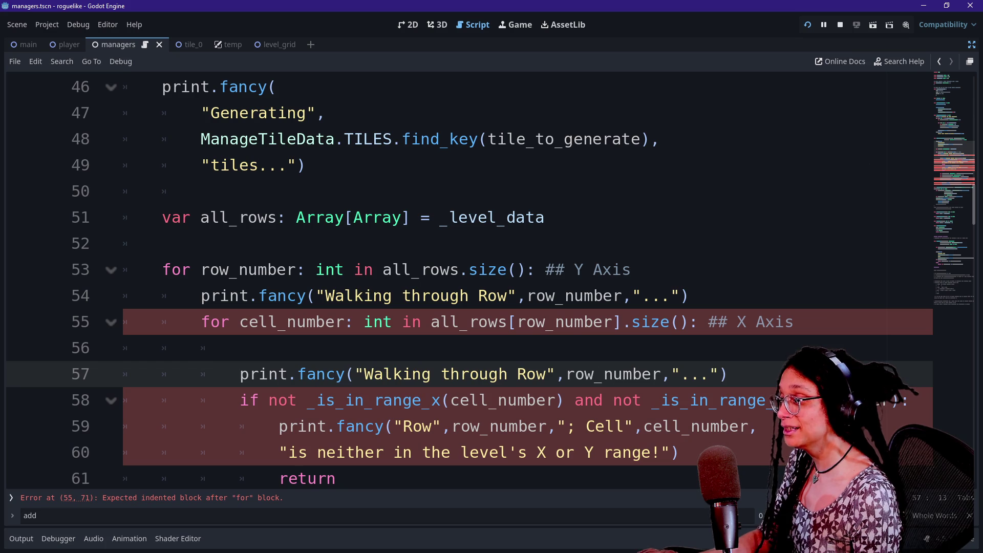
key(Up)
key(BackSpace)
key(BackSpace)
key(BackSpace)
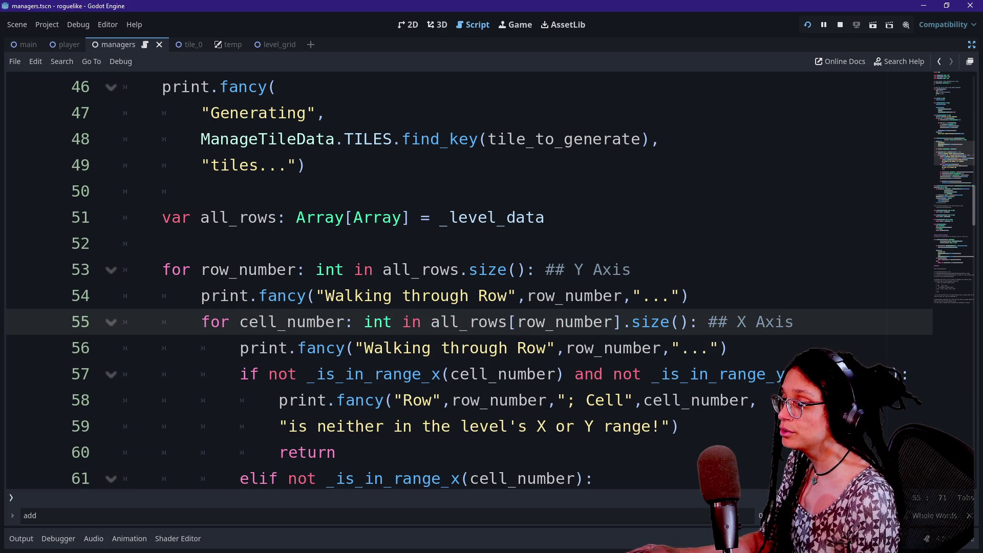
- Change the copied message to '\tWalking through Cell' printing cell_number, then rerun the game
click(442, 347)
text(Cell)
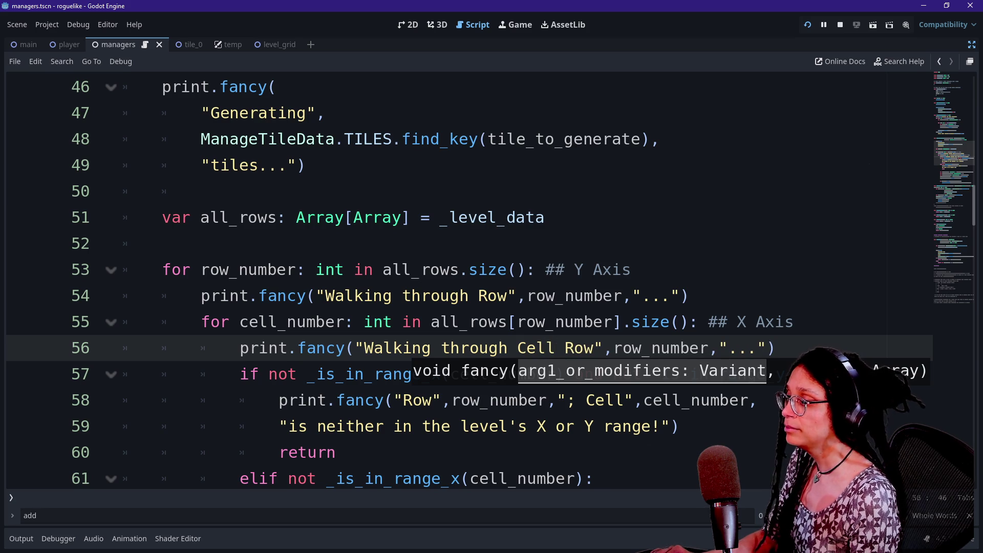
click(363, 348)
text(\t)
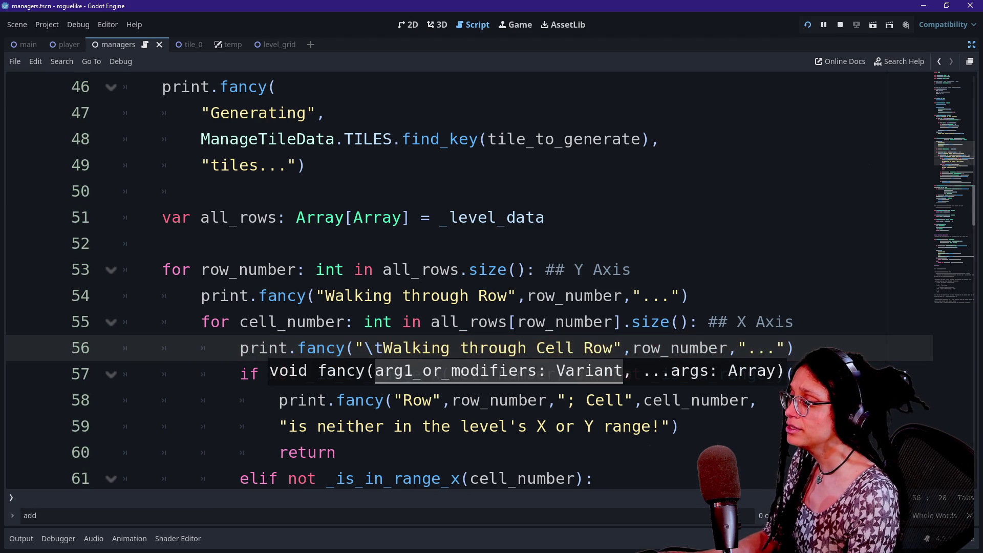
double_click(597, 348)
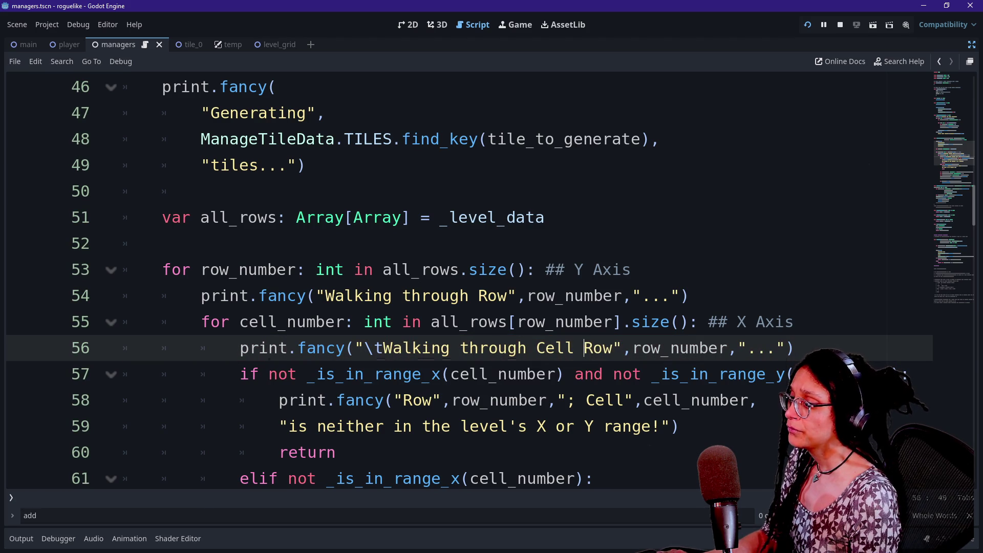
key(BackSpace)
key(BackSpace)
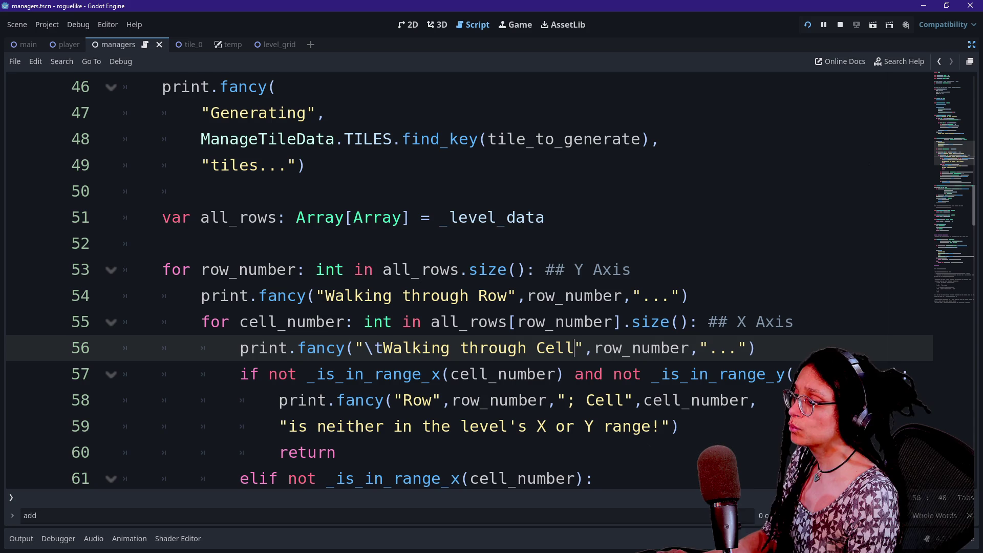
click(584, 347)
key(Right)
key(shift+Right)
key(shift+Right)
key(shift+Right)
text(cell)
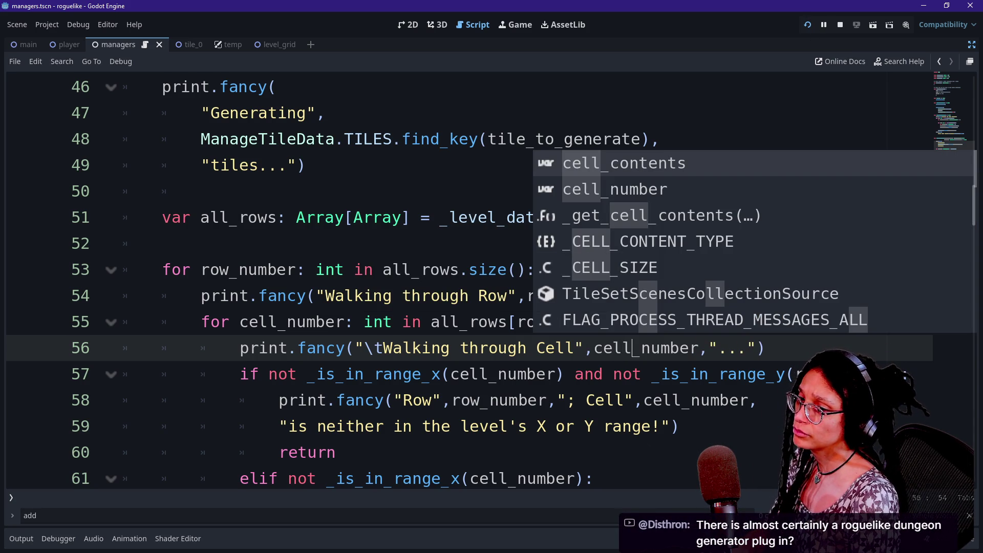
click(326, 113)
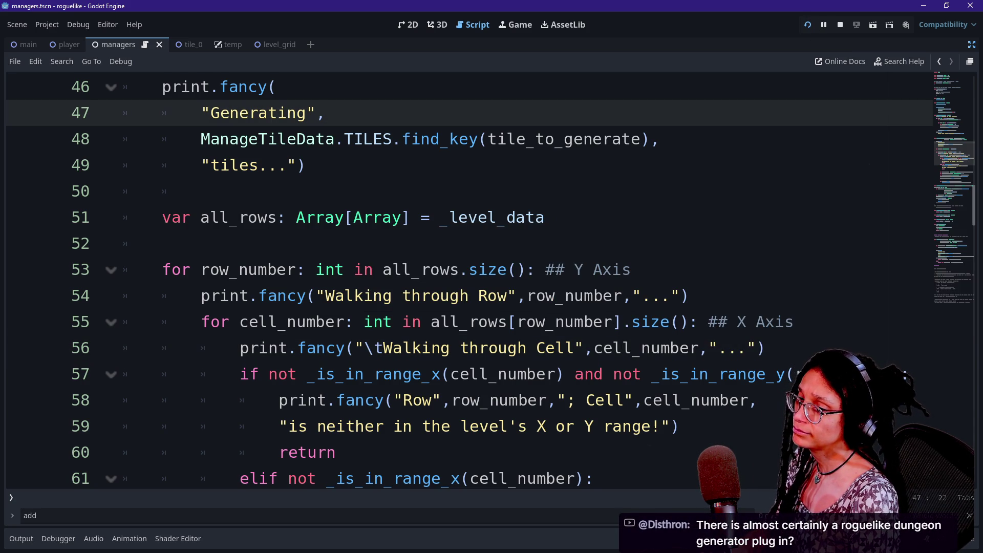
click(807, 24)
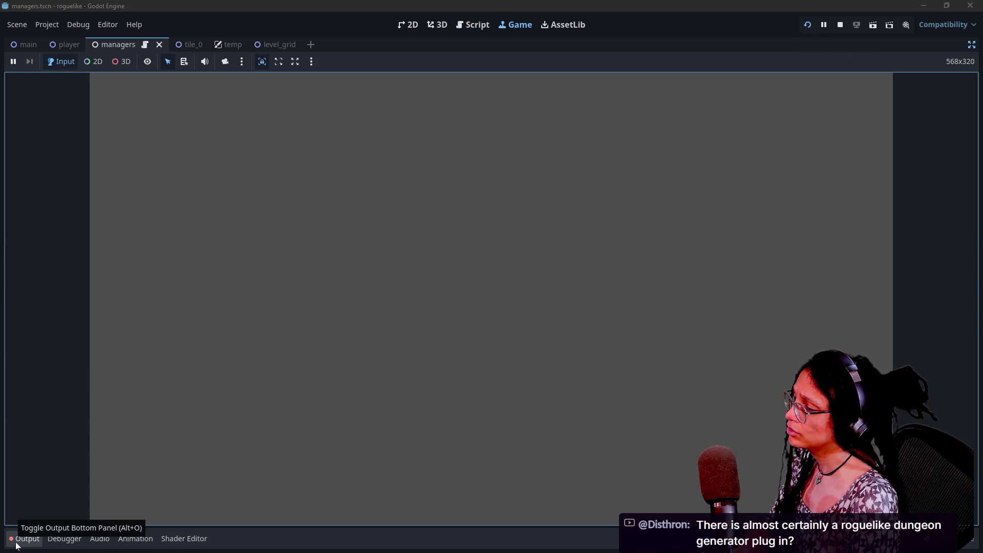
- Scroll the output log's 'Walking through Cell' 0–89 lines under each row, then return to the script
click(17, 544)
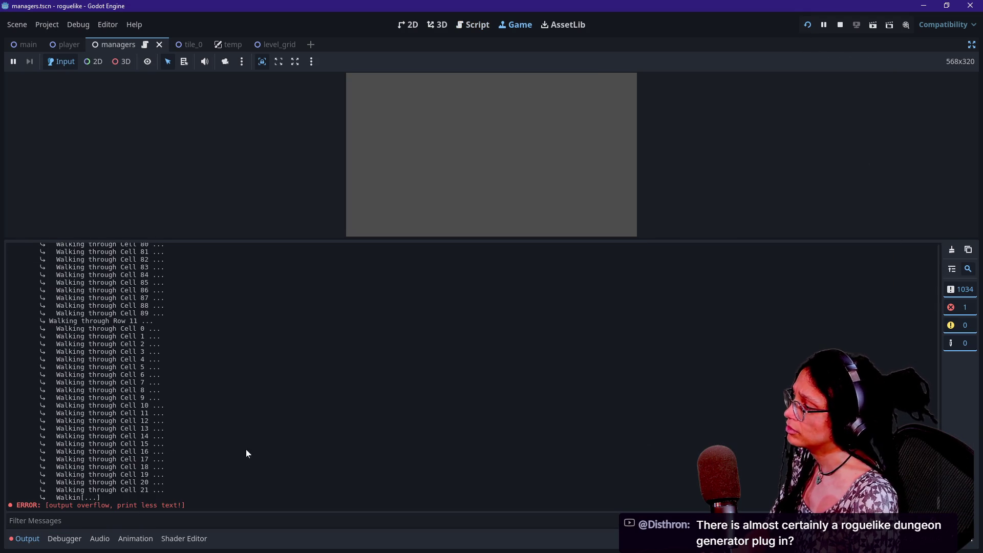
scroll(276, 444, up, 10)
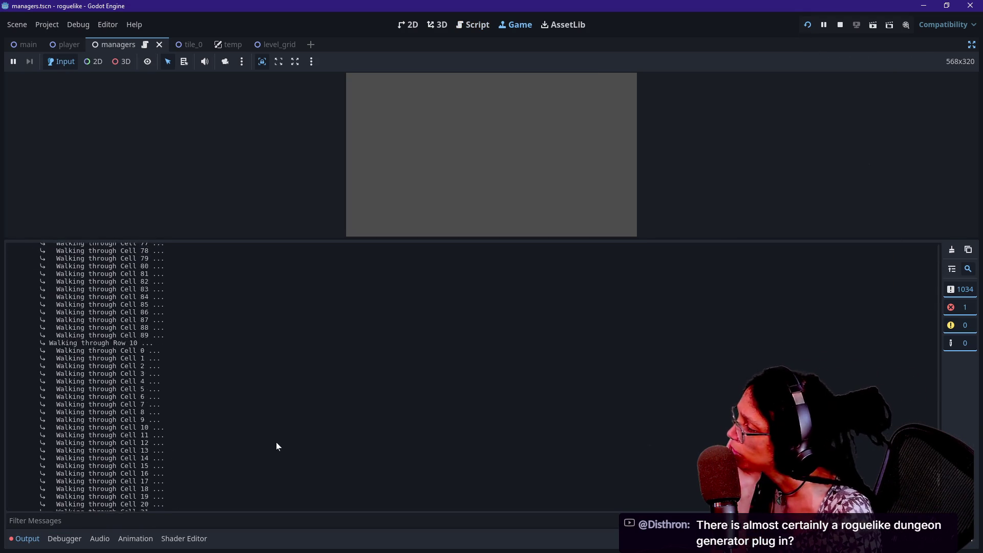
scroll(277, 442, down, 5)
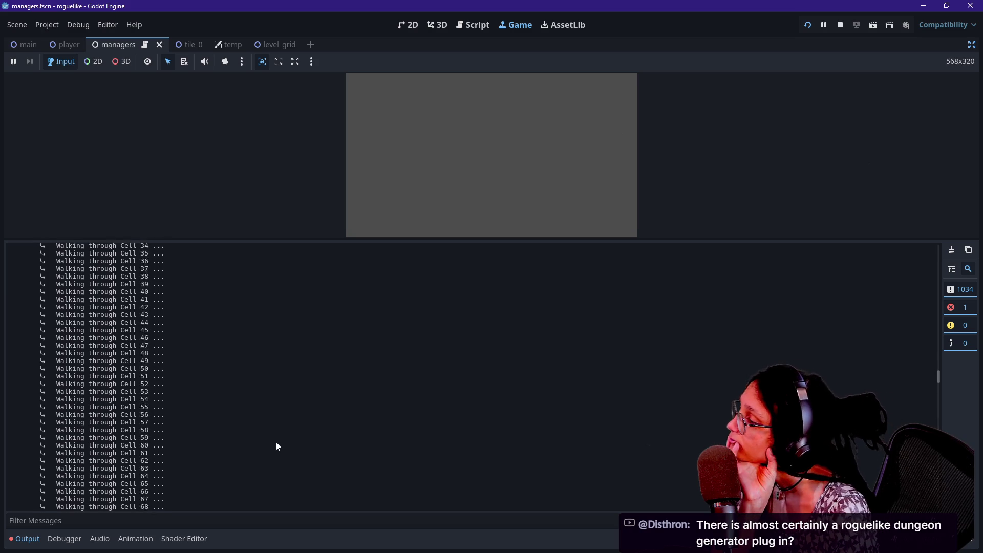
scroll(277, 445, up, 15)
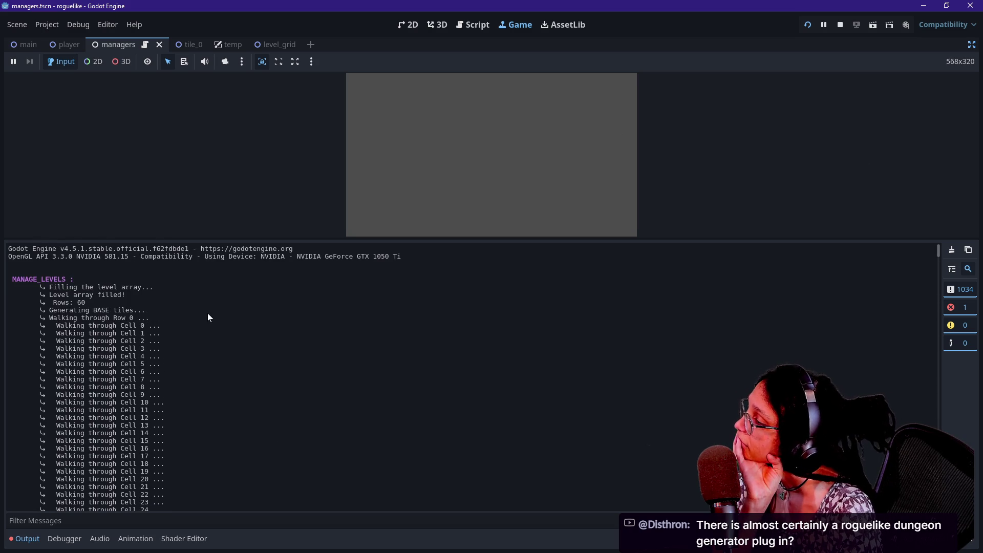
scroll(207, 316, down, 20)
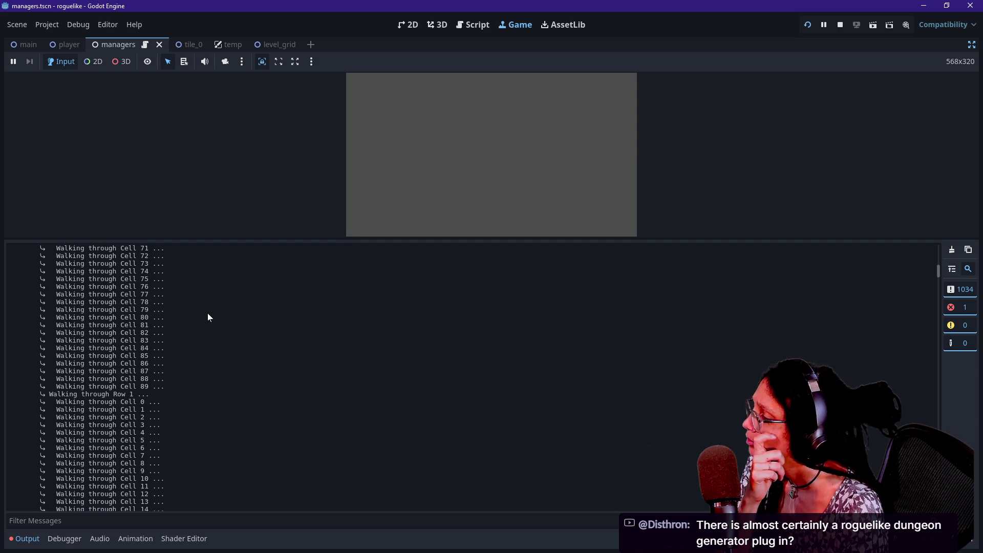
scroll(111, 370, down, 3)
mouse_move(10, 328)
mouse_down()
mouse_move(101, 329)
mouse_move(166, 387)
mouse_up()
scroll(166, 388, down, 10)
scroll(166, 388, down, 12)
drag(176, 430, 162, 384)
drag(160, 458, 206, 508)
scroll(206, 507, down, 13)
scroll(206, 509, down, 13)
click(463, 26)
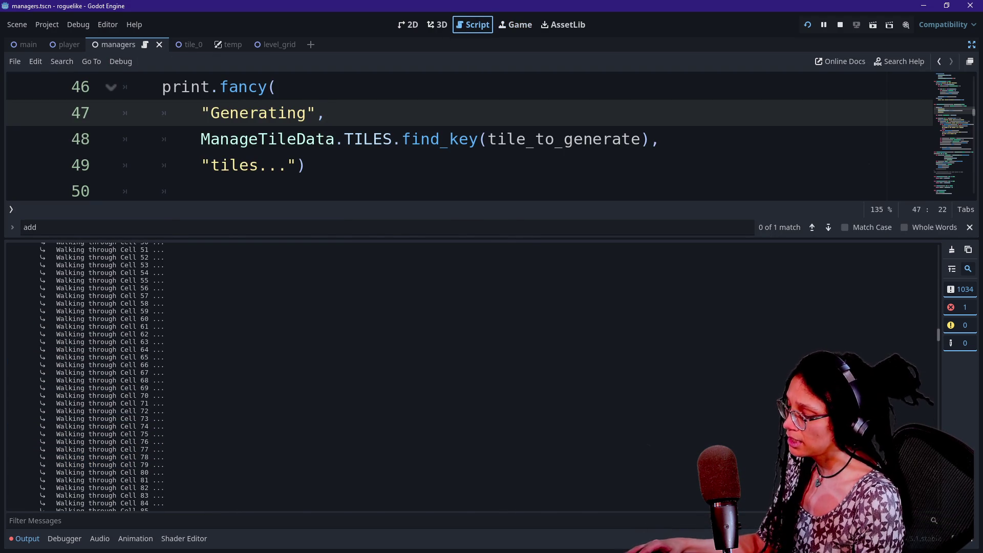
- Toggle comments on the out-of-range print statement and save managers.gd
click(24, 538)
click(490, 400)
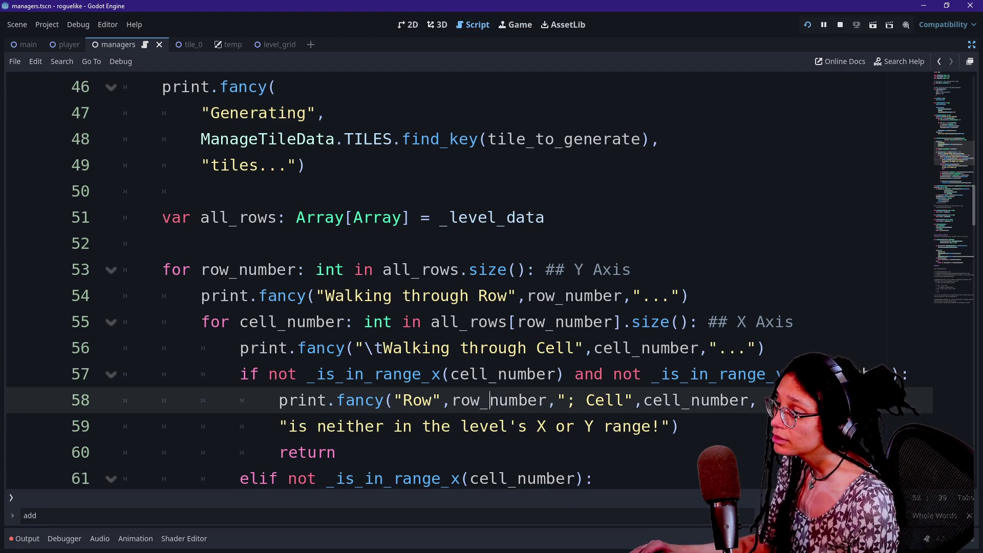
drag(489, 400, 536, 425)
key(ctrl+k)
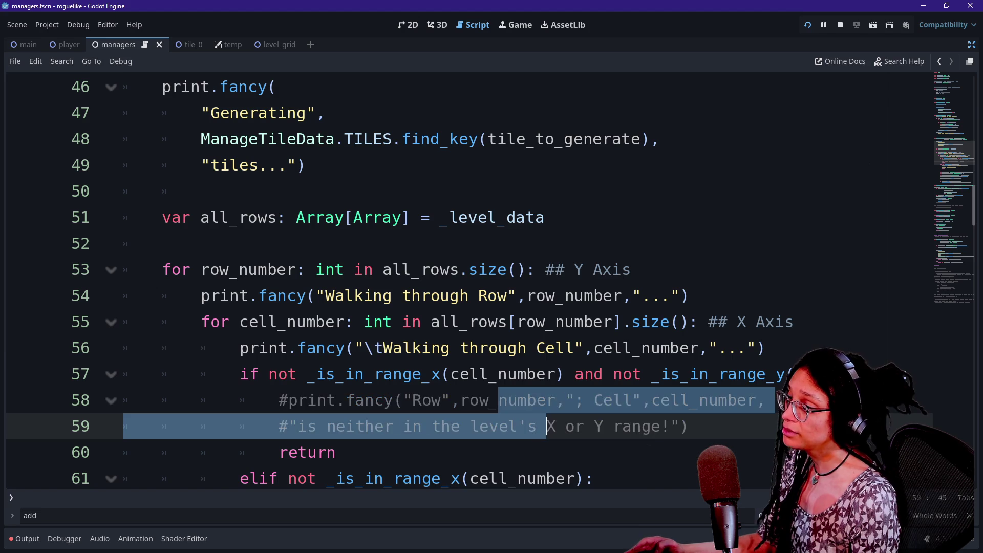
click(449, 348)
scroll(449, 348, down, 1)
click(336, 374)
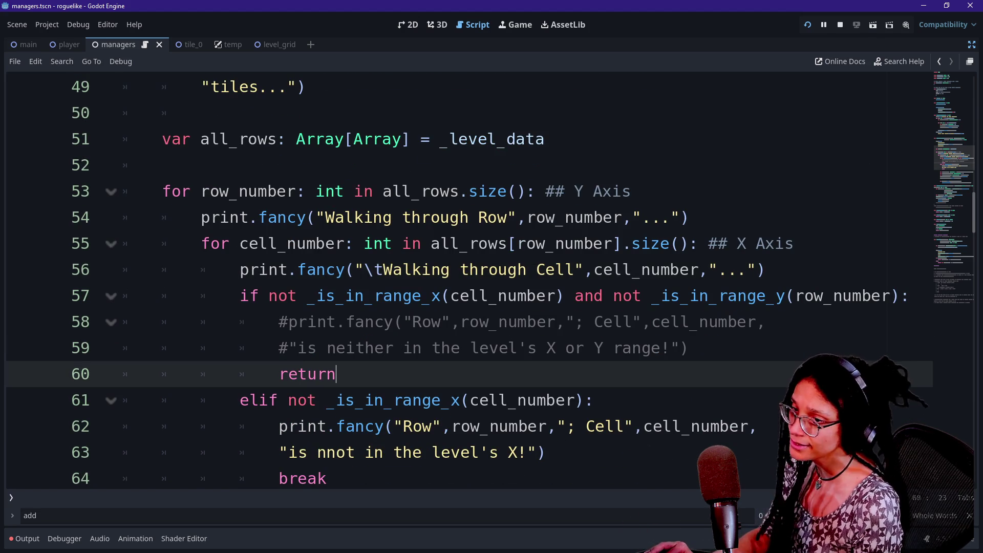
key(ctrl+s)
scroll(461, 282, down, 1)
click(328, 399)
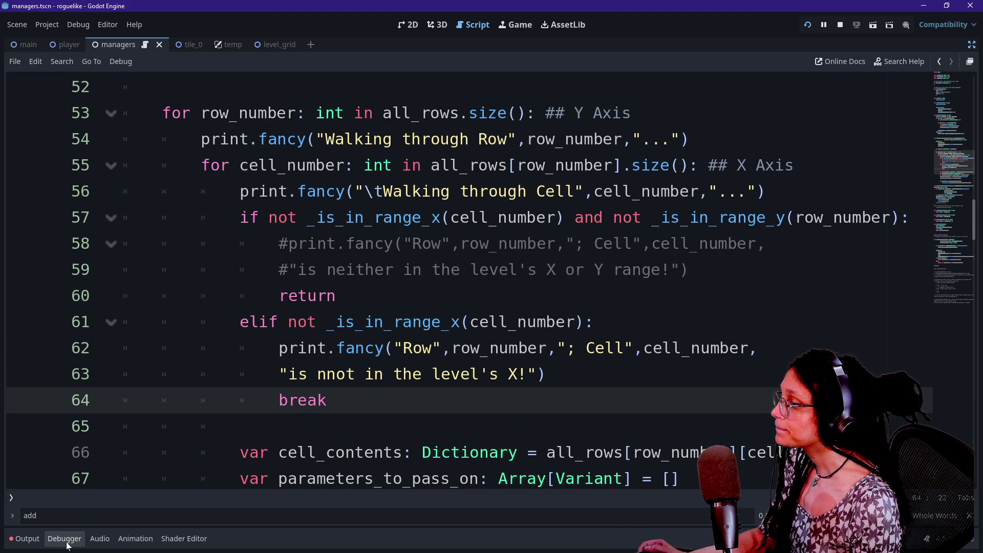
- After checking the output log, uncomment the print.fancy call on lines 58–59 and open AssetLib
click(24, 538)
right_click(266, 429)
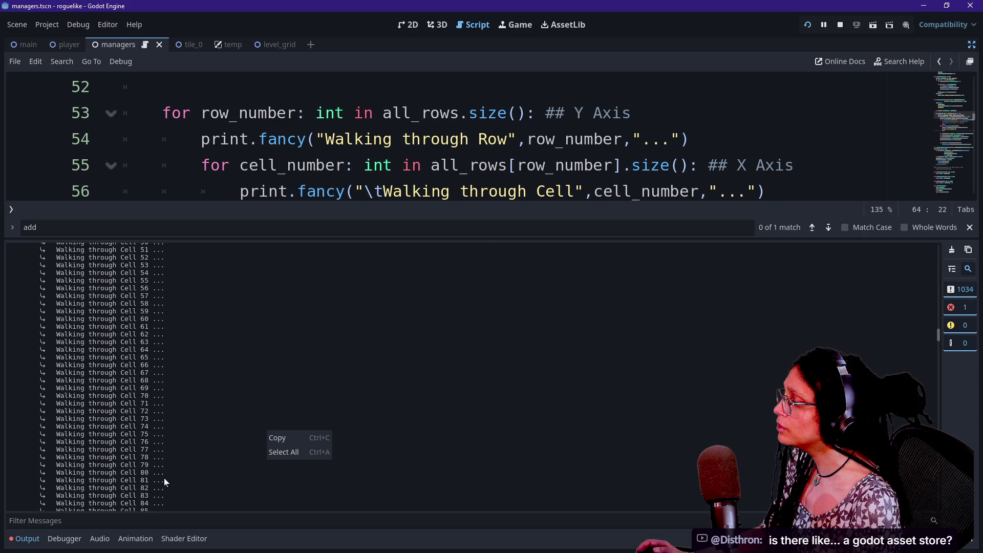
click(72, 508)
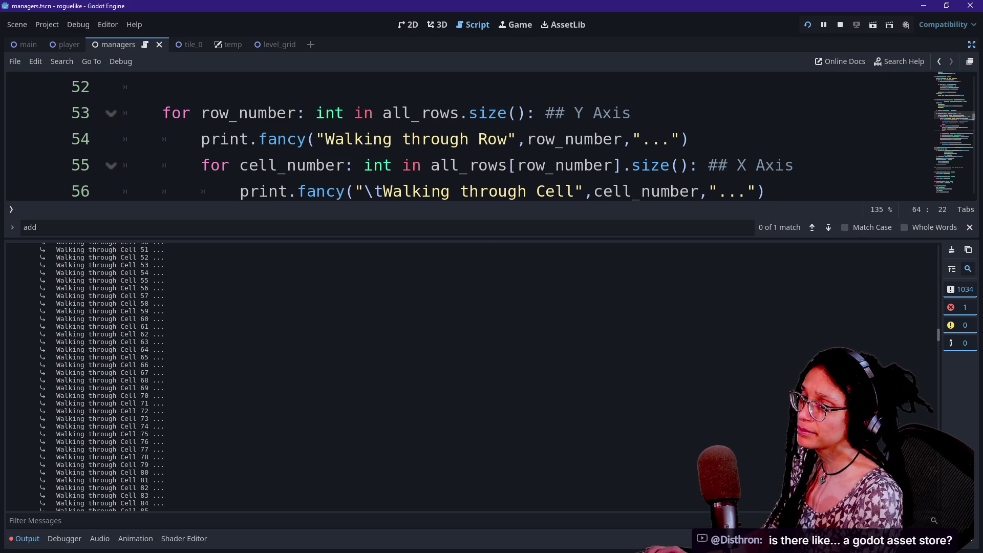
key(ctrl+j)
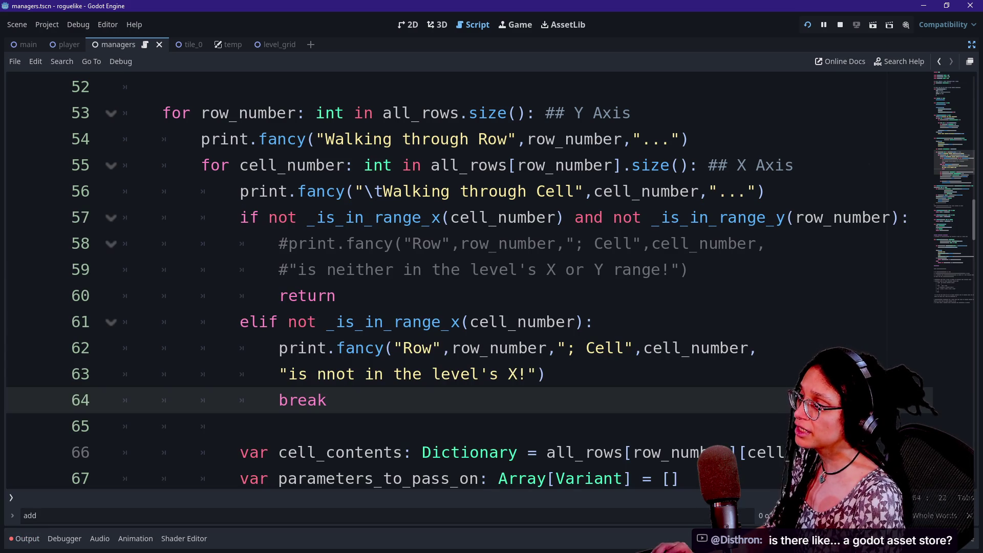
drag(500, 243, 546, 270)
key(ctrl+k)
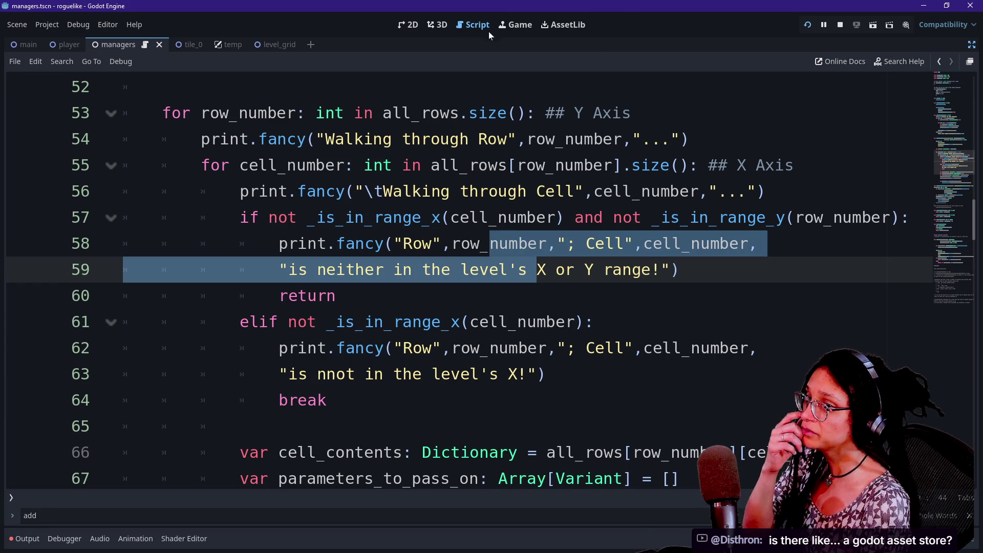
click(568, 26)
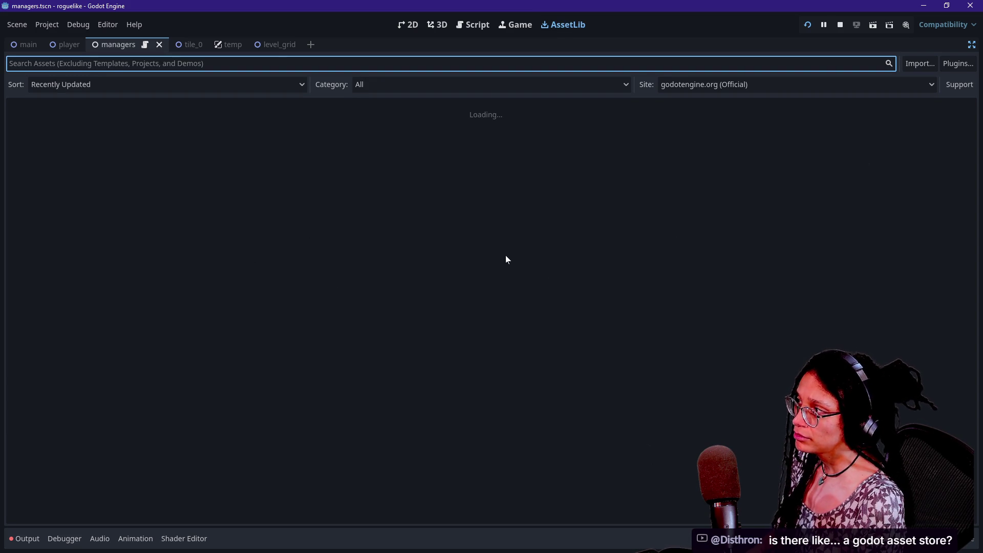
- Jump the AssetLib listing to its last page, 66, then switch to Firefox with a new tab
scroll(464, 281, down, 3)
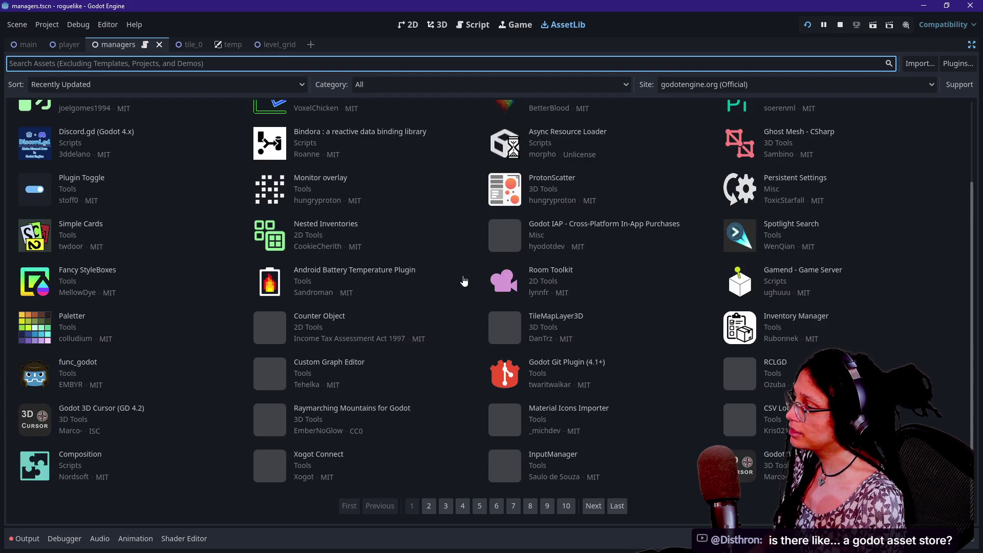
scroll(464, 280, up, 3)
scroll(464, 280, down, 2)
scroll(464, 280, up, 2)
click(616, 115)
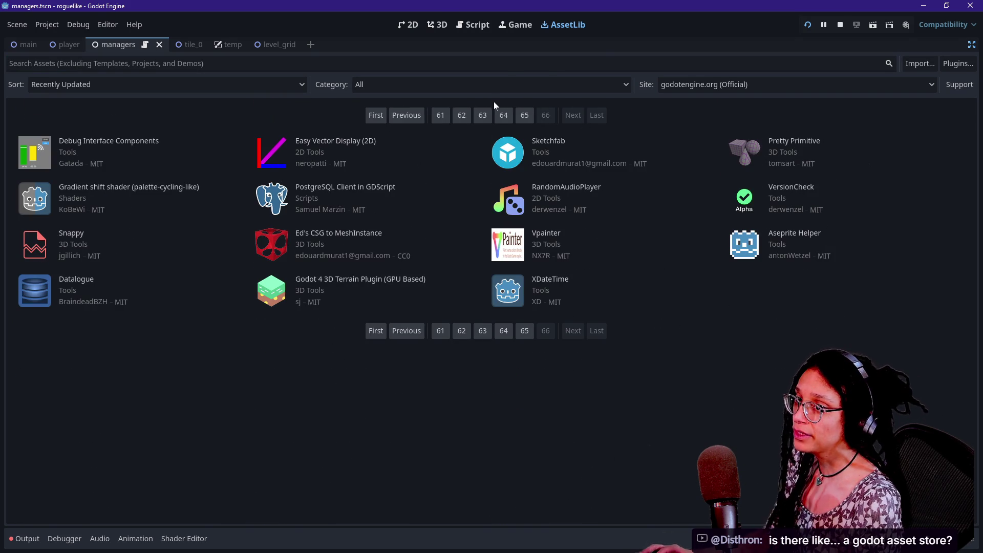
key(alt+Tab)
click(236, 42)
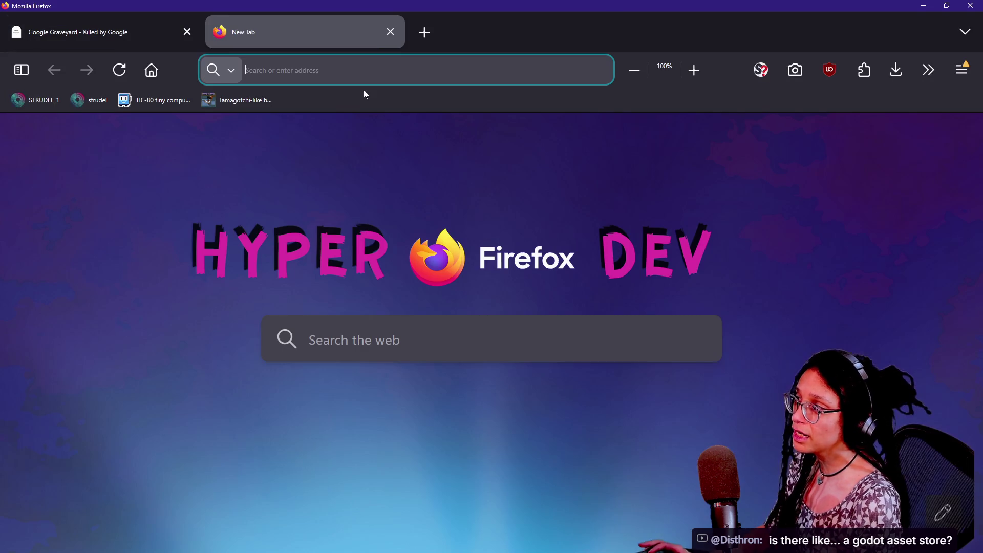
- Search 'godot store' and open GameFromScratch's Godot Asset Store launch article in a new tab
text(godot a)
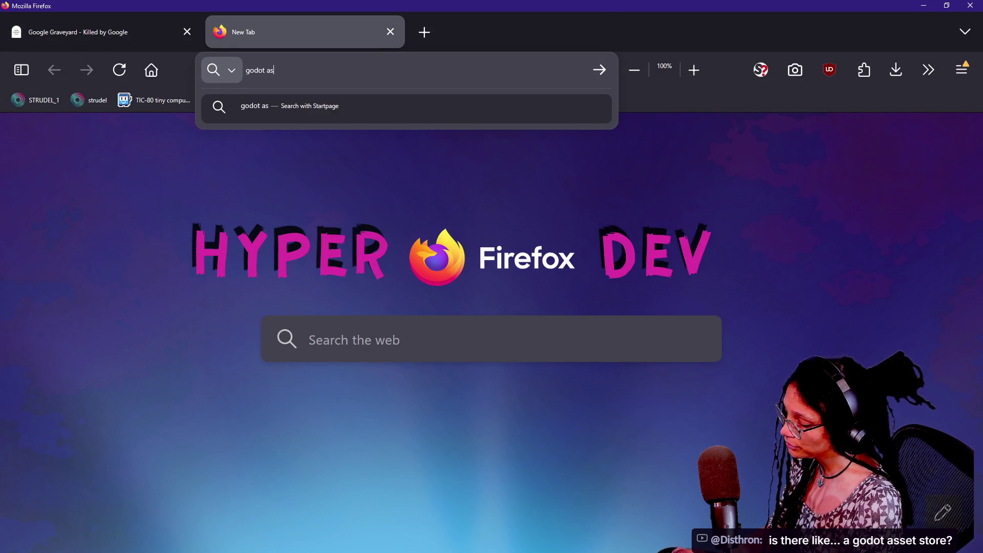
text( store)
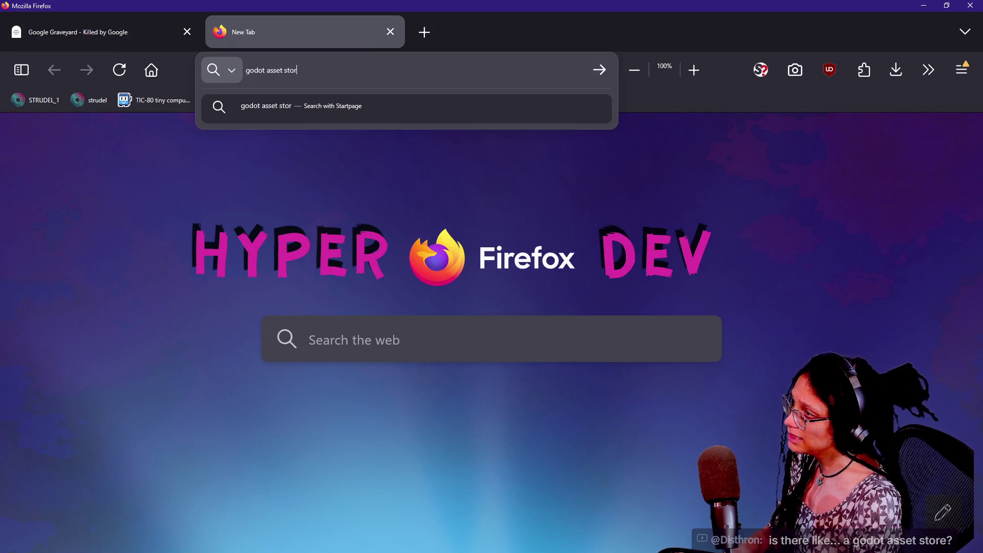
key(Return)
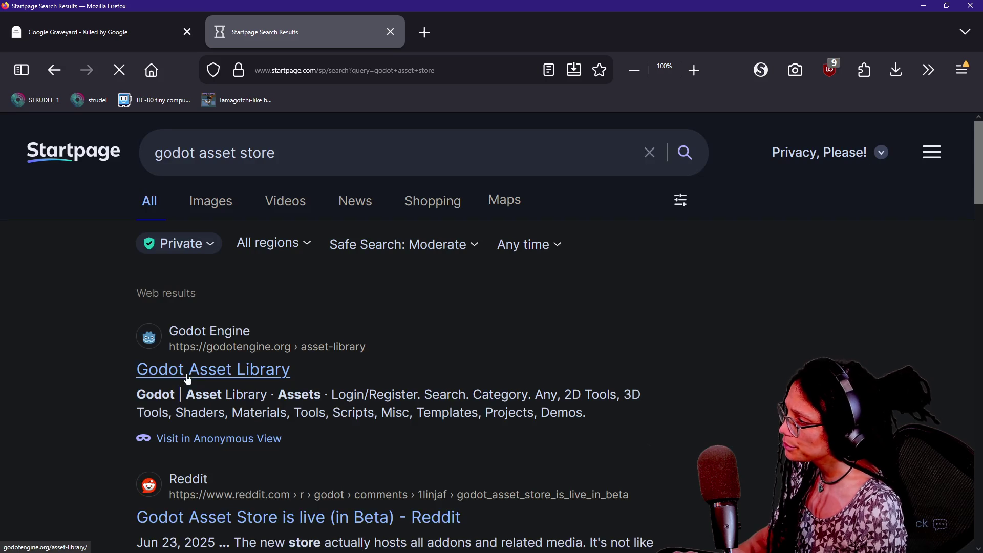
scroll(17, 358, down, 8)
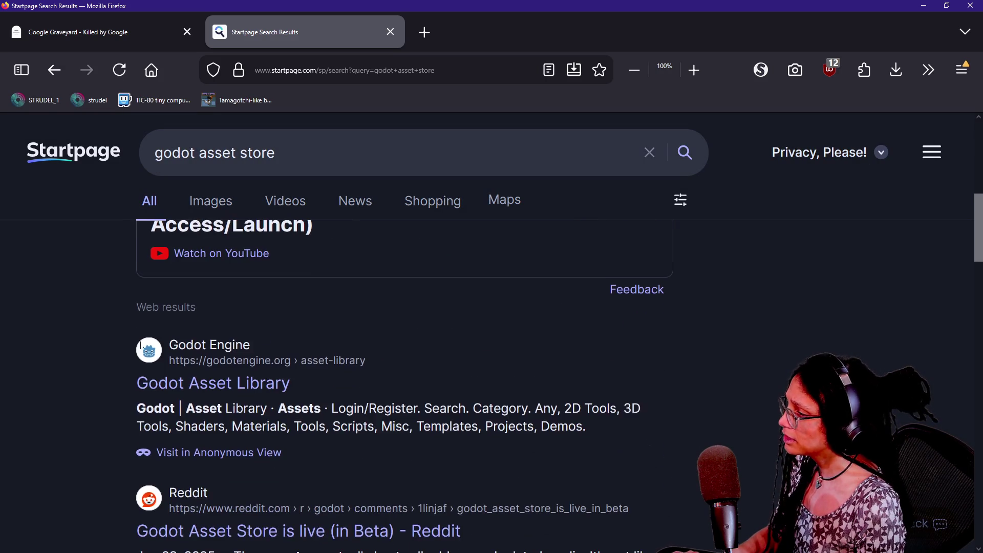
scroll(97, 347, up, 8)
scroll(156, 340, down, 3)
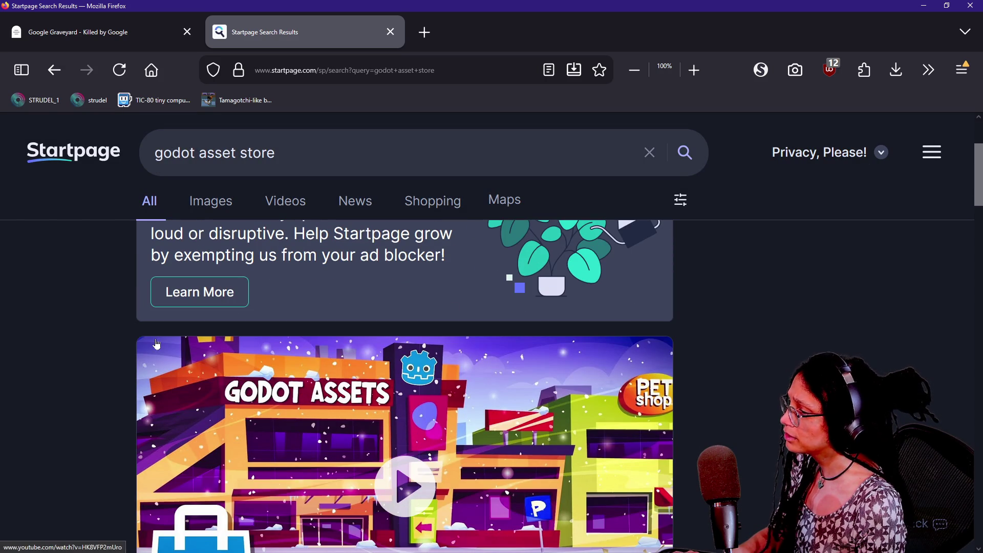
scroll(87, 373, down, 10)
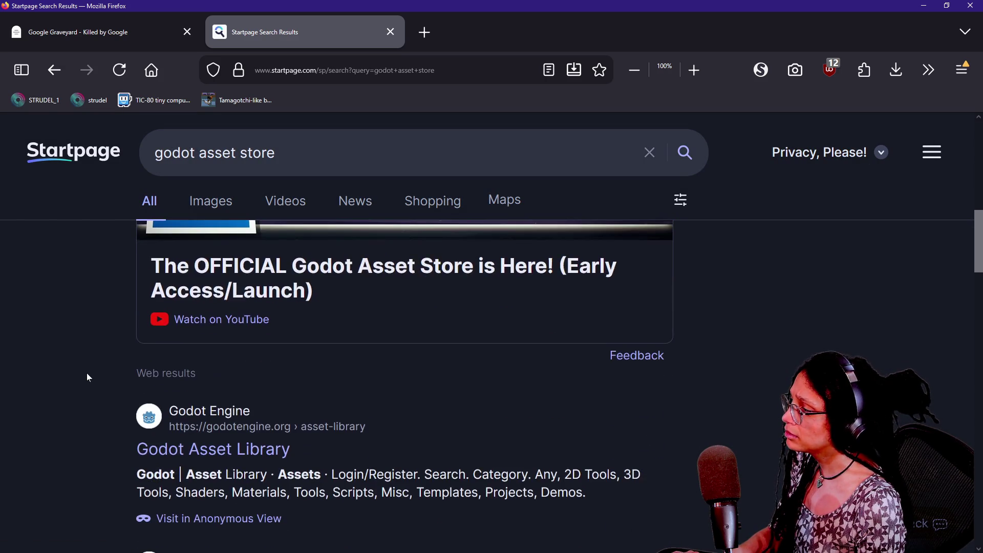
scroll(85, 346, down, 5)
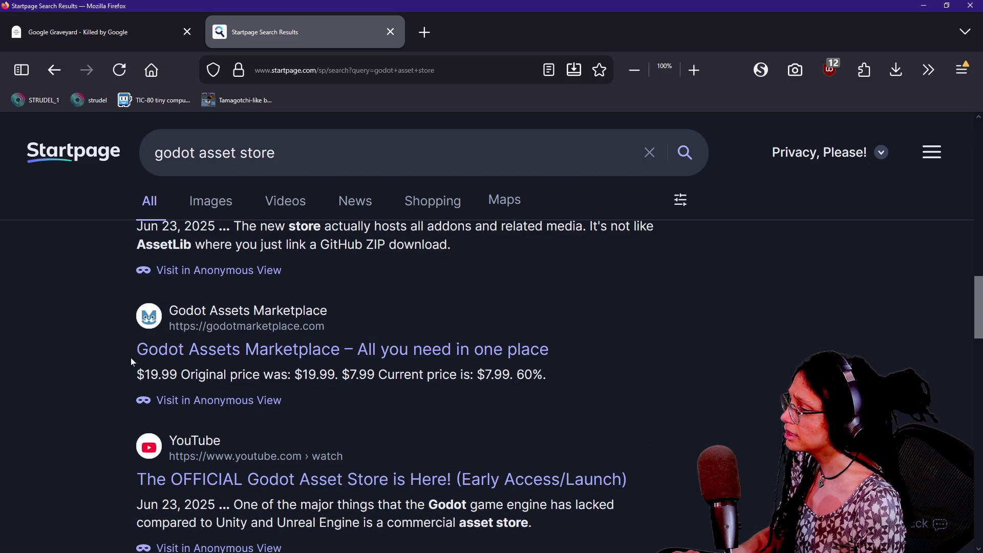
scroll(131, 362, down, 5)
scroll(134, 364, down, 5)
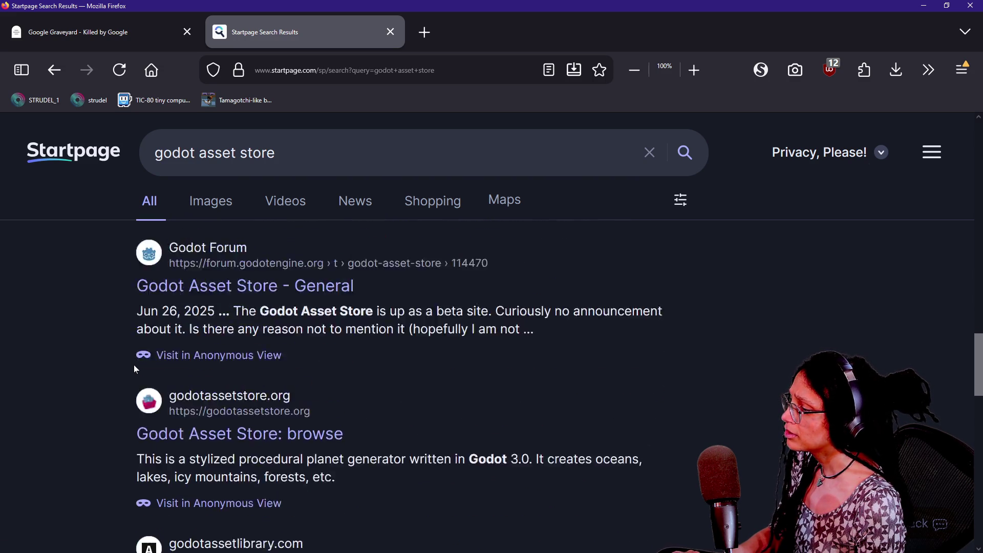
scroll(136, 366, down, 3)
click(194, 418)
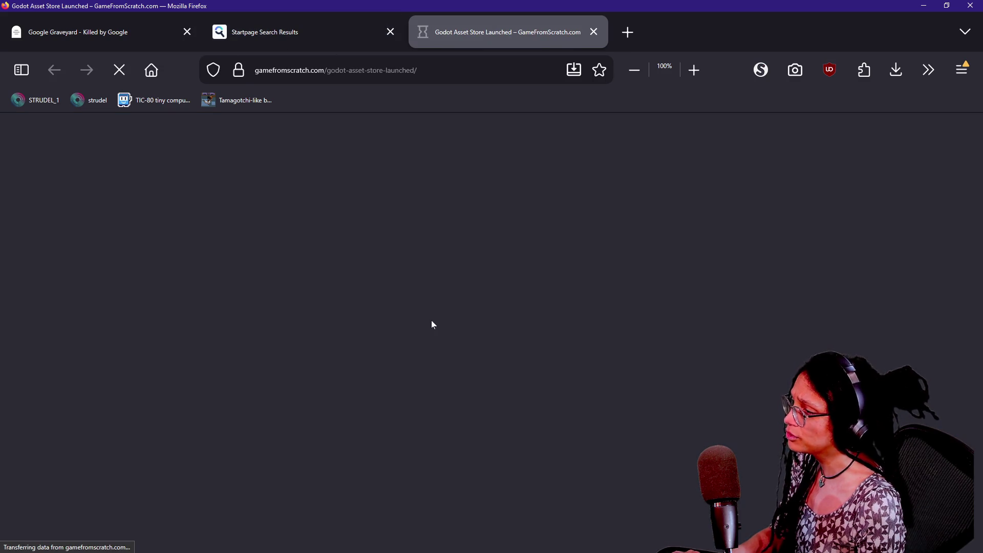
- Visit the Godot Asset Store Beta site from the article and browse its listings
scroll(431, 320, down, 6)
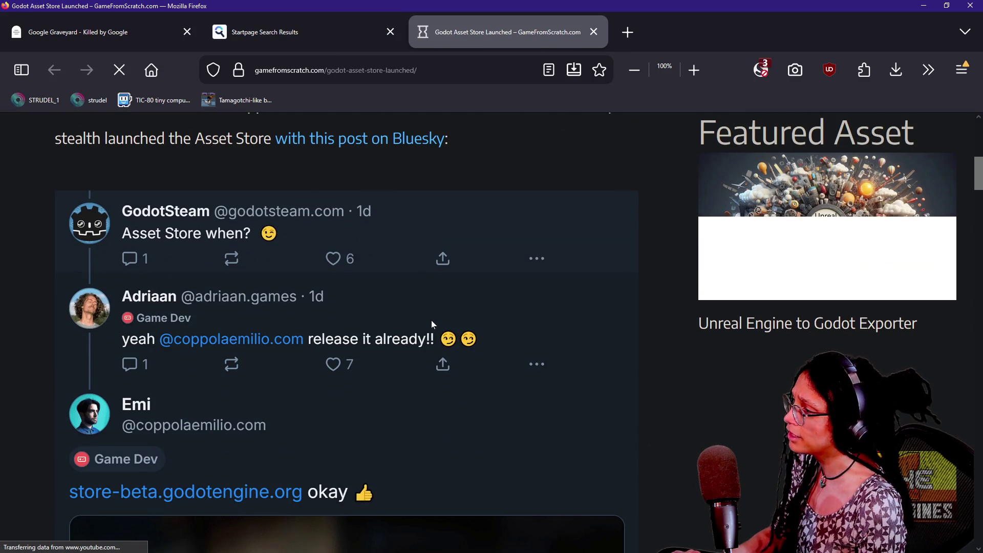
scroll(431, 320, down, 10)
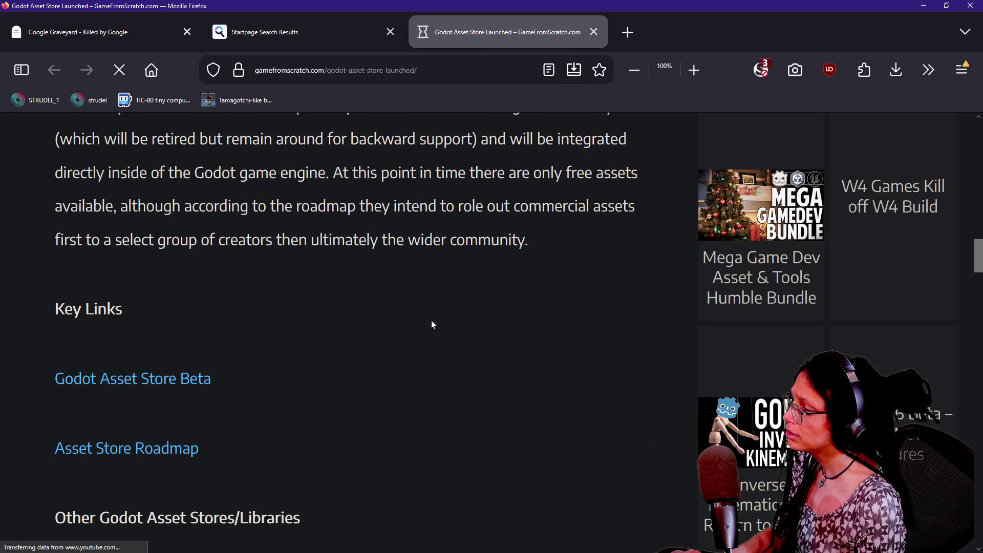
click(144, 378)
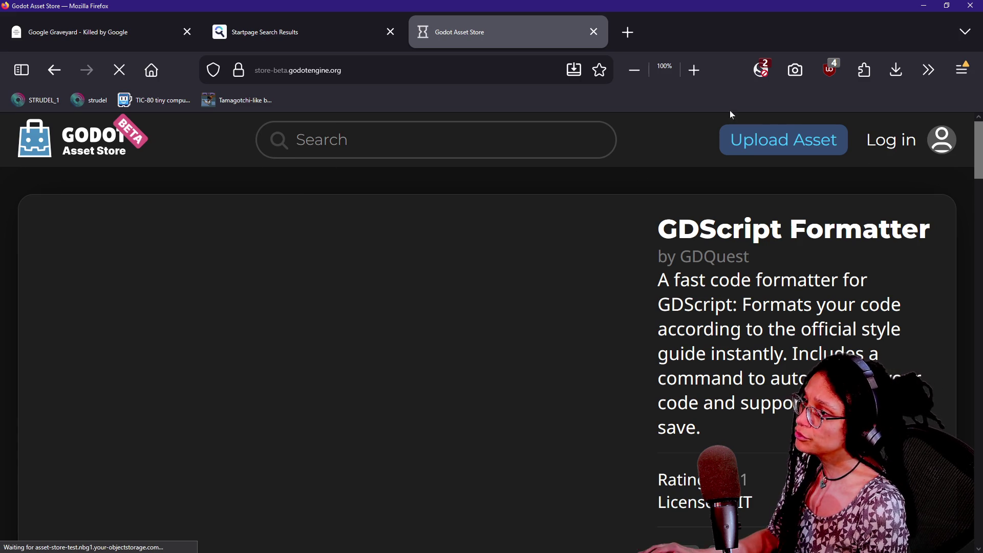
click(761, 69)
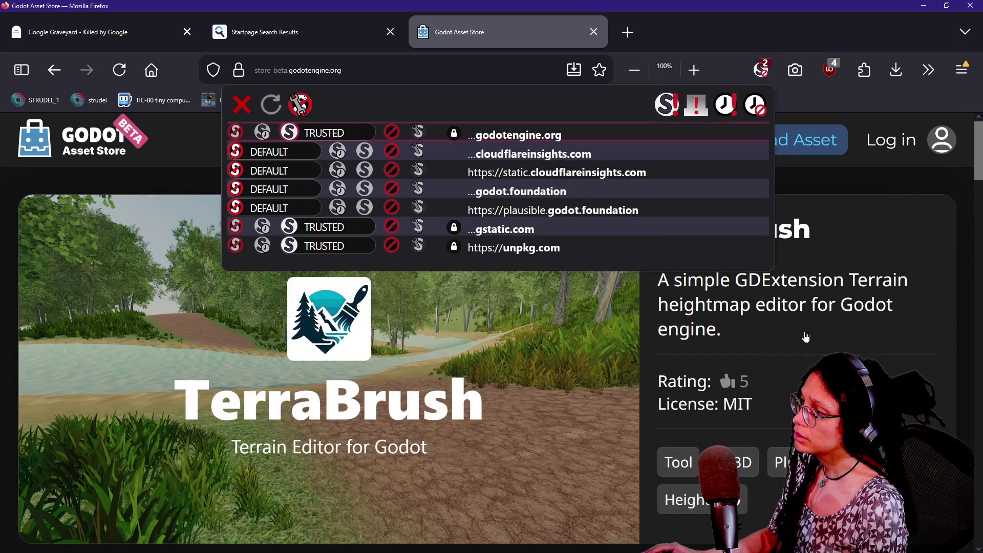
click(729, 326)
scroll(729, 326, down, 3)
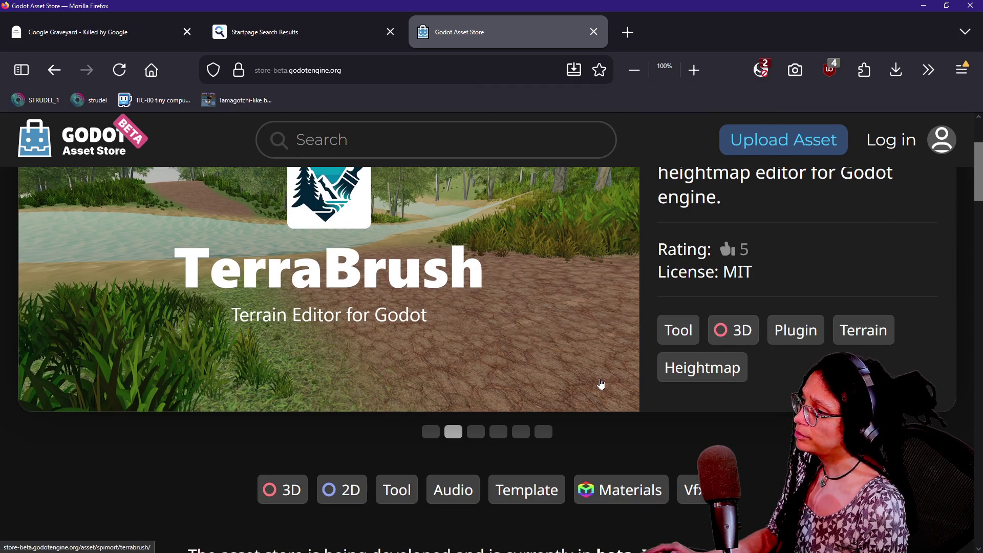
scroll(546, 400, down, 5)
scroll(459, 413, down, 5)
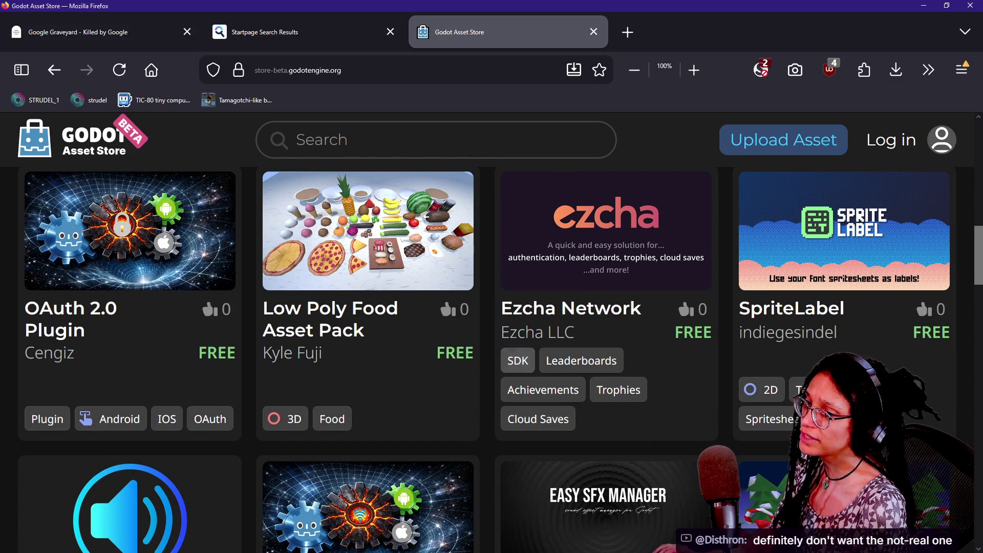
key(alt)
key(alt)
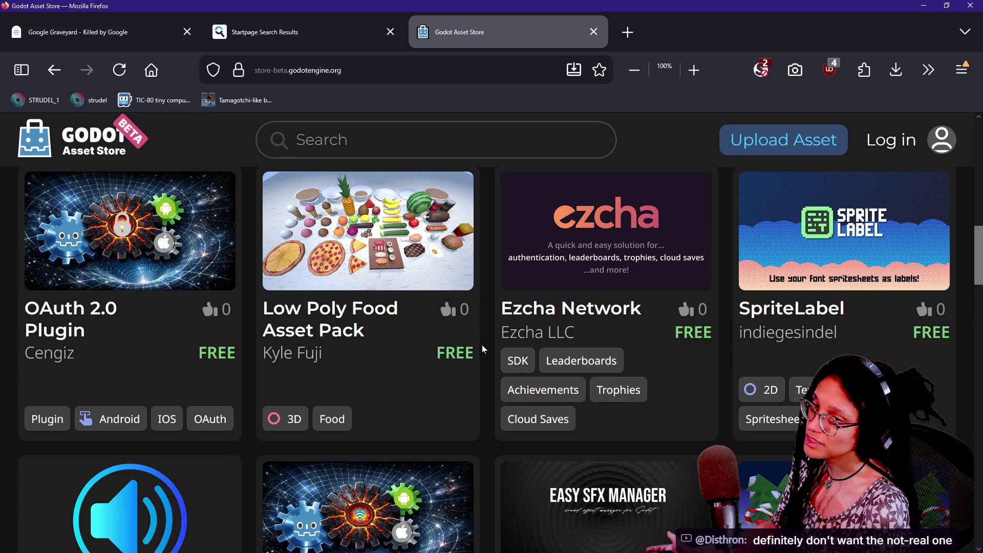
scroll(449, 355, down, 10)
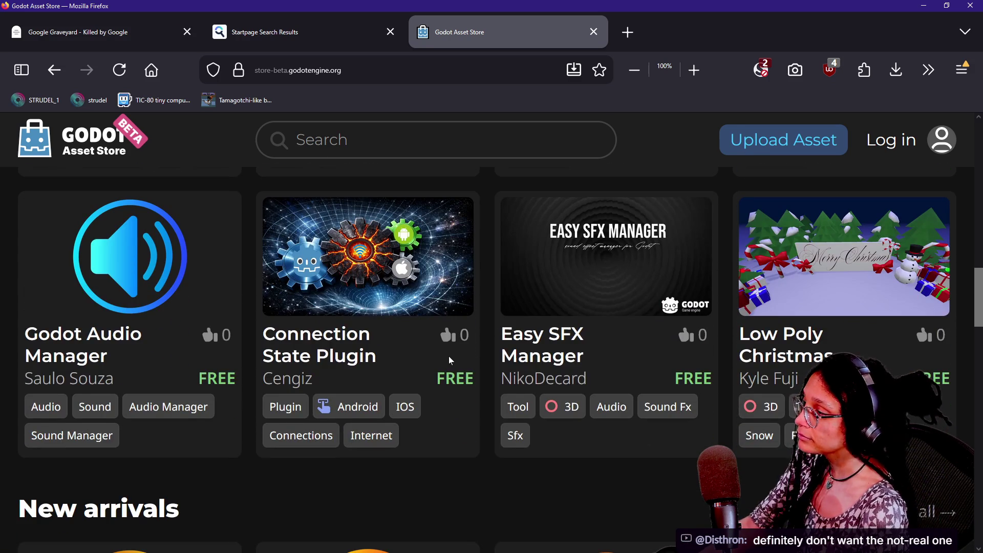
scroll(448, 355, up, 1)
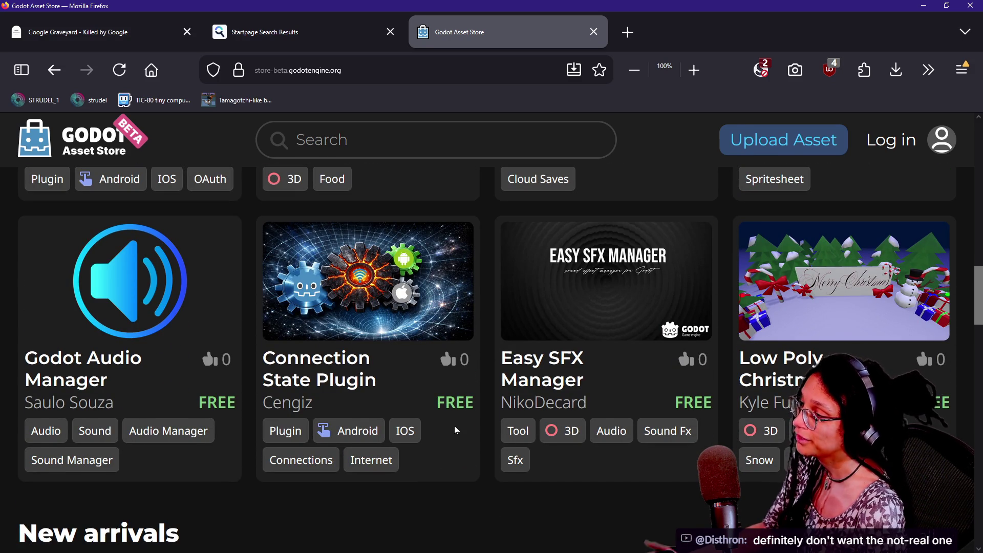
drag(477, 407, 476, 379)
scroll(476, 389, down, 1)
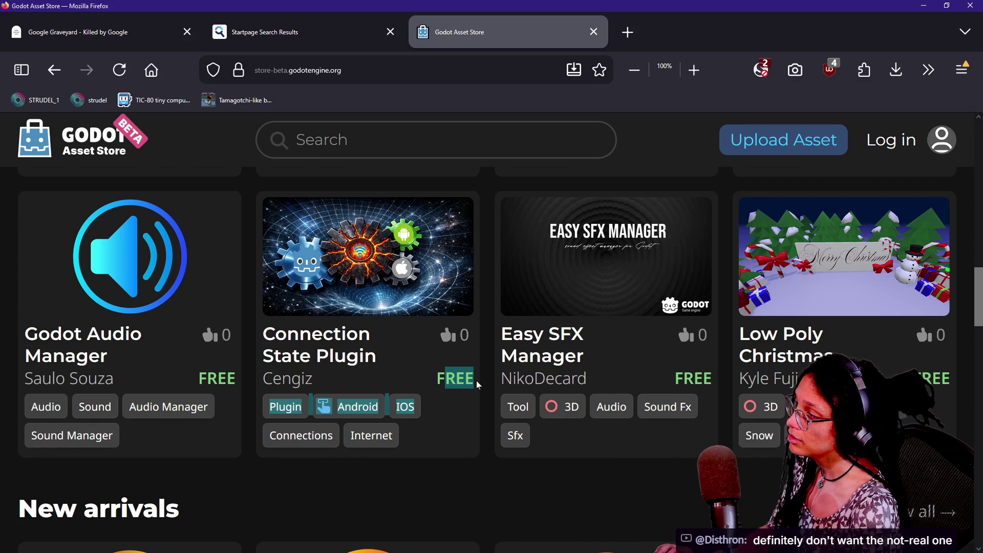
- Compare the web store with the editor's AssetLib, select the store's address, then return to Godot
key(alt+Tab)
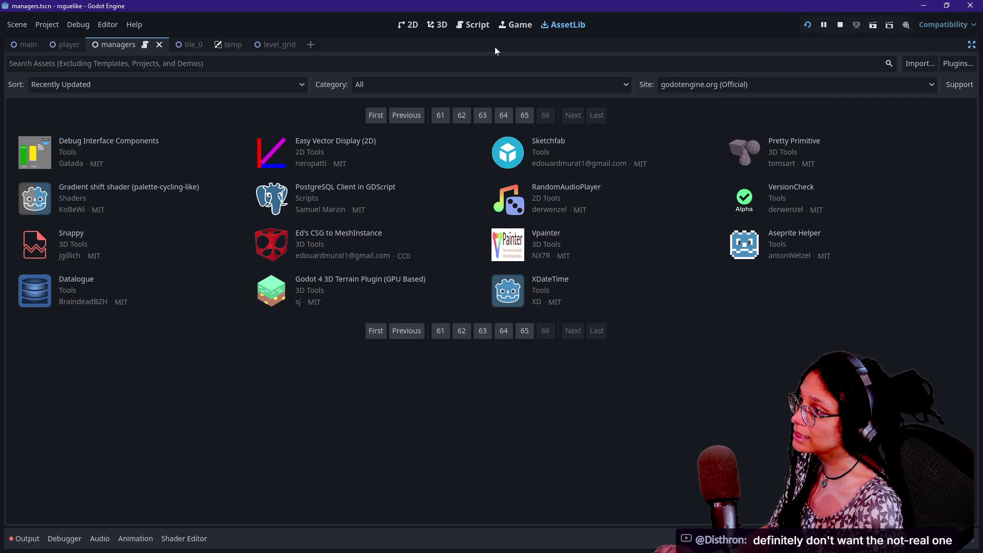
key(alt+Tab)
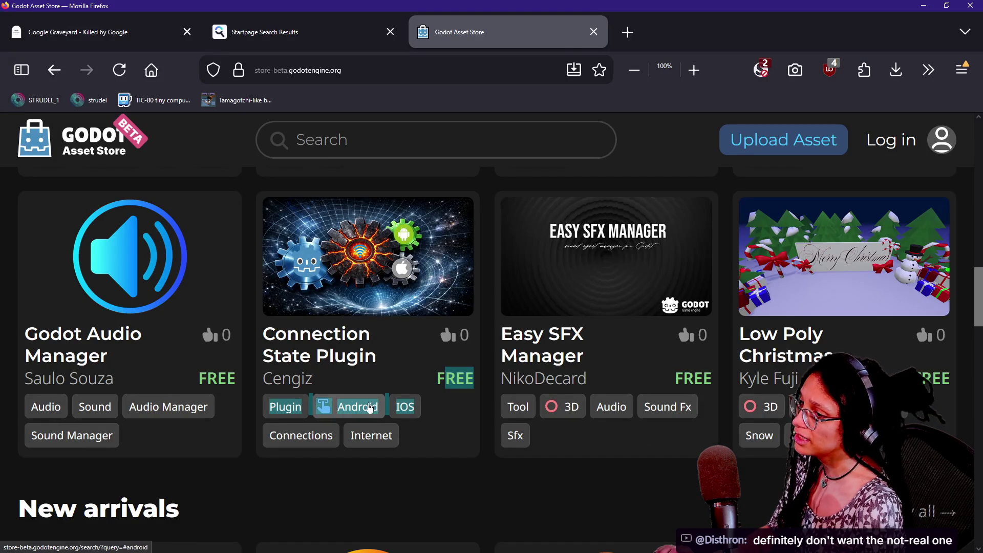
scroll(369, 408, up, 5)
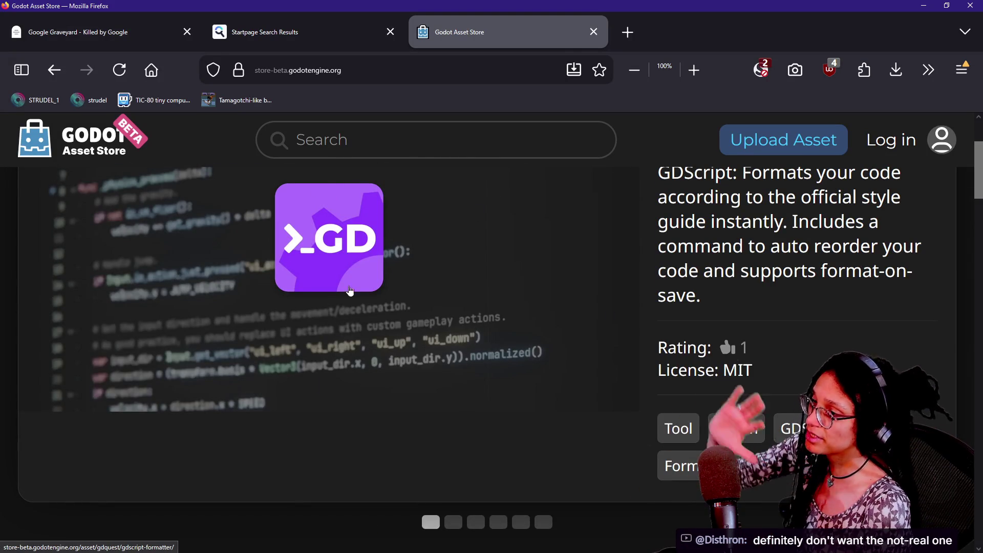
scroll(317, 388, down, 5)
scroll(317, 389, down, 5)
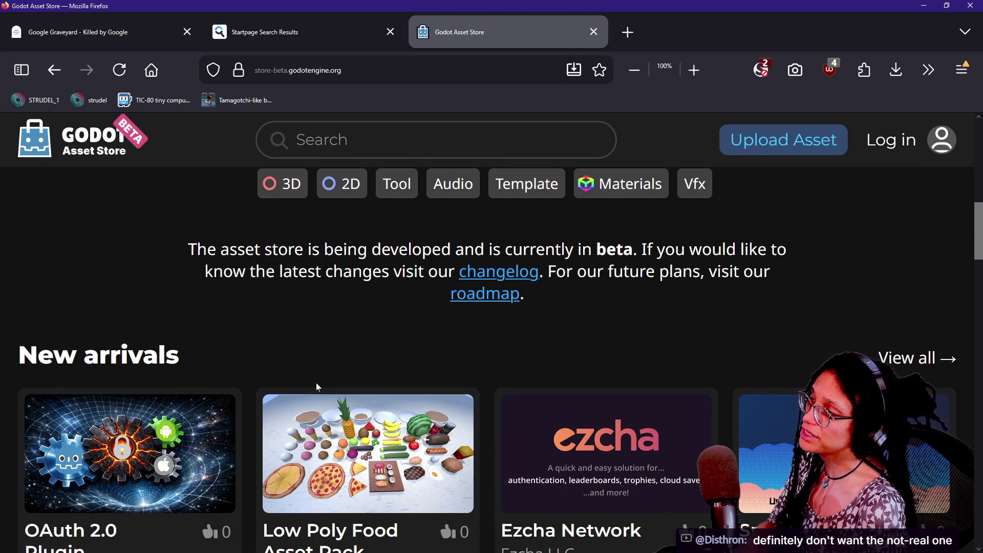
scroll(317, 388, down, 4)
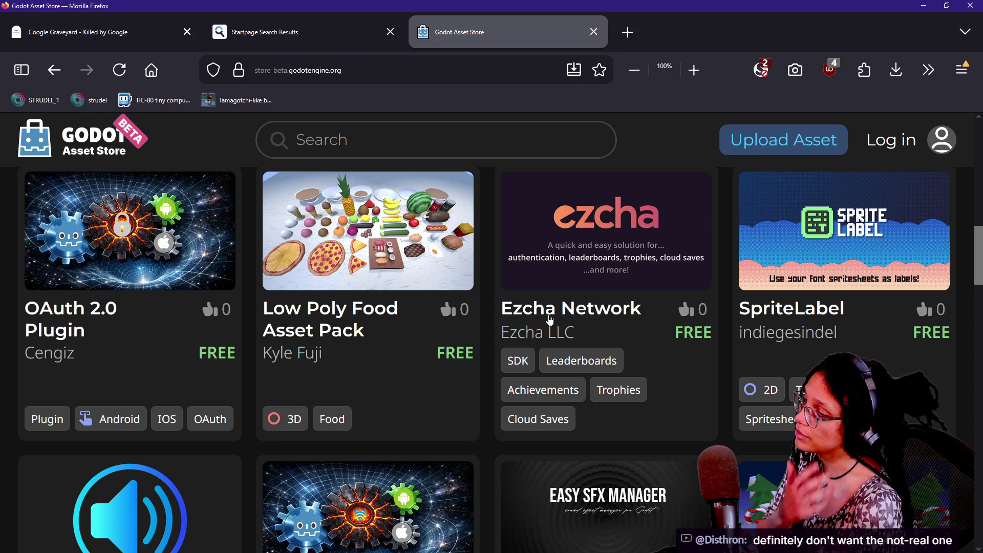
key(ctrl+l)
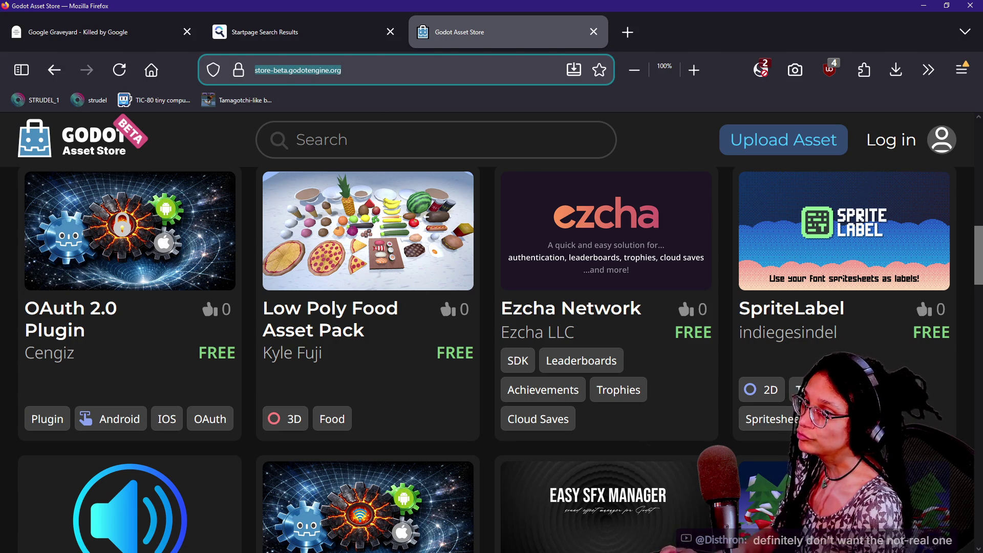
key(alt+Tab)
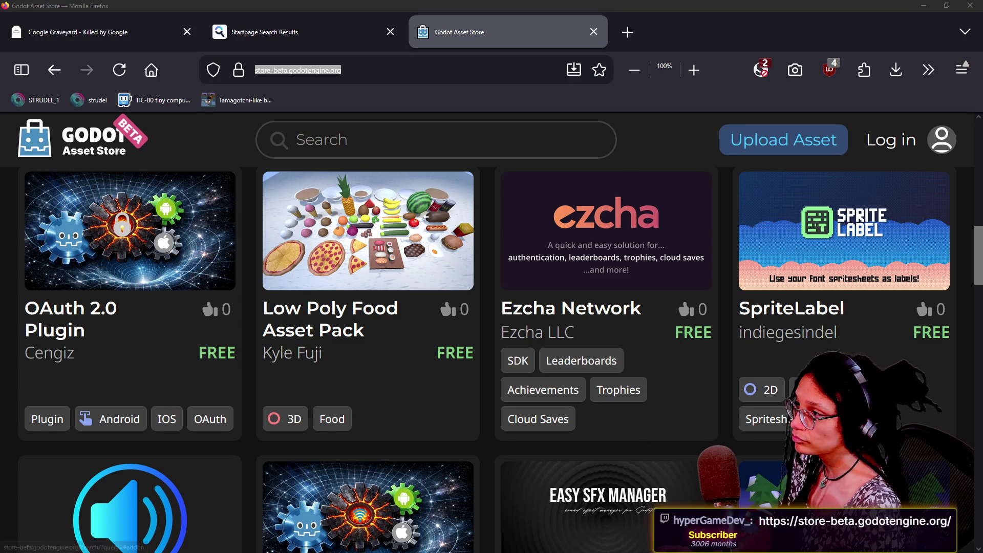
key(alt+Tab)
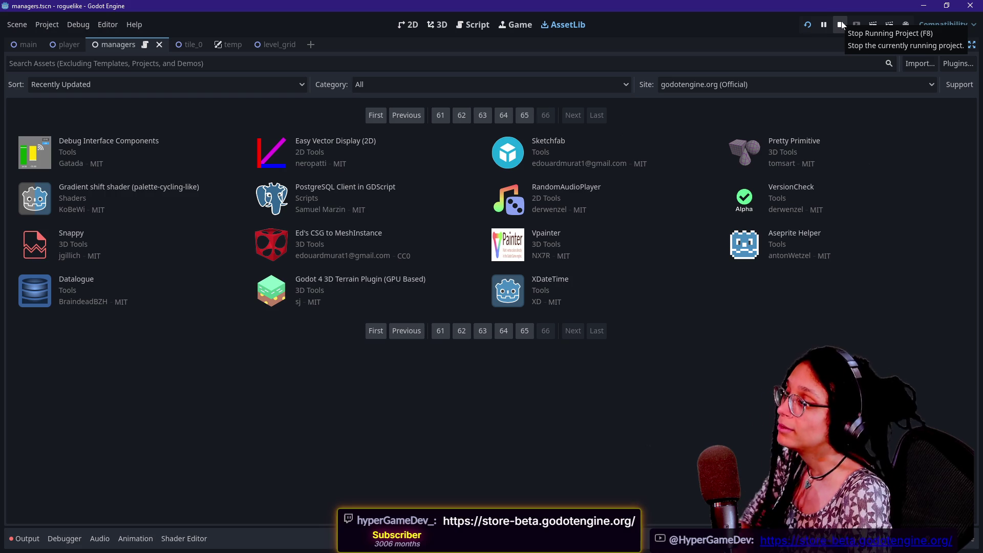
- Stop the running project, restore the side docks, and switch to the player.tscn scene tab
click(840, 23)
click(835, 26)
click(971, 44)
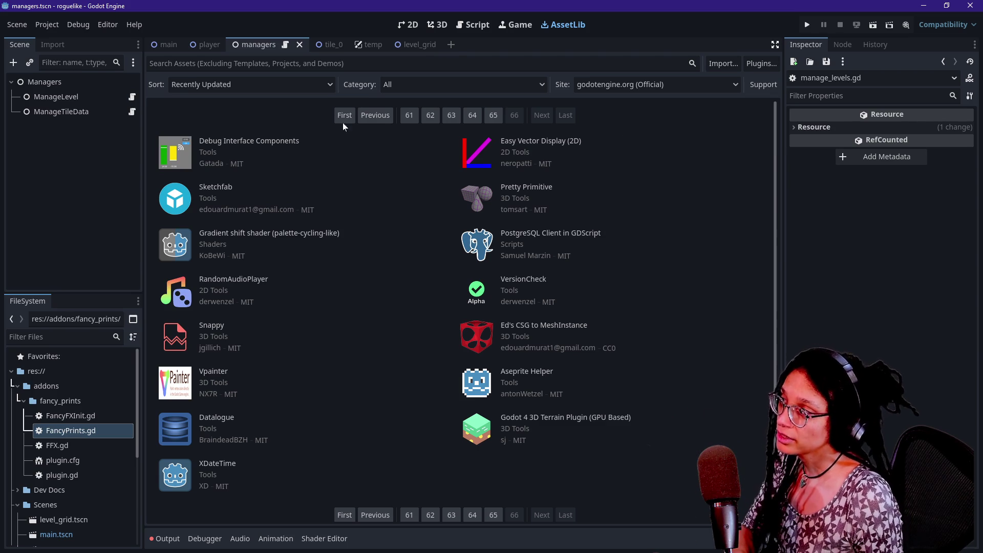
click(208, 45)
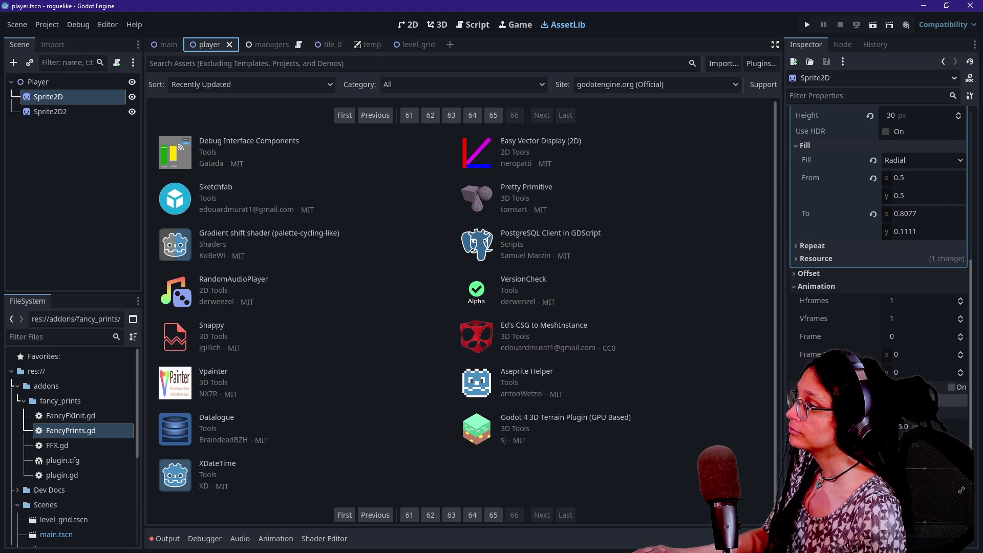
- Switch to the managers scene tab and open manage_levels.gd in the Script workspace
click(271, 46)
click(473, 25)
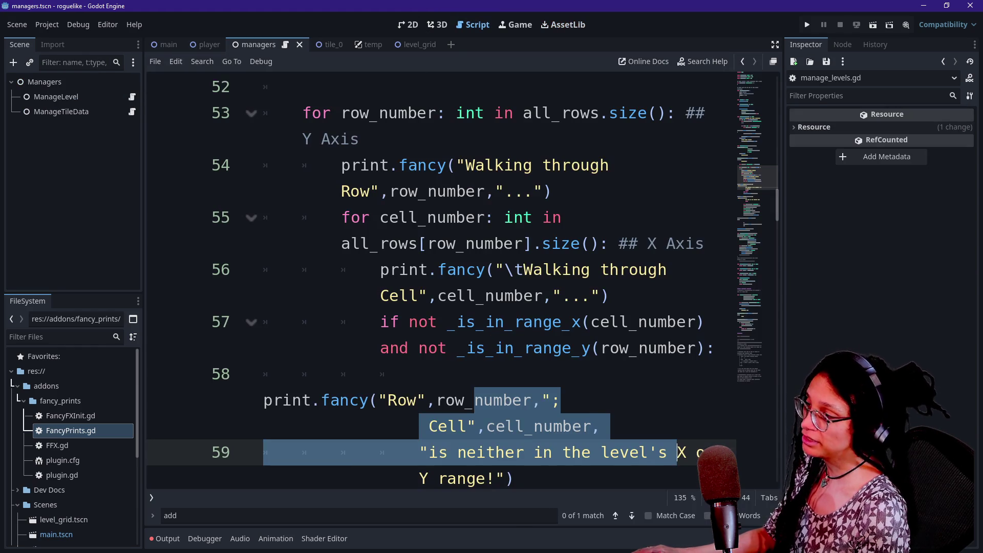
- Hide the side docks and fix the 'nnot' typo on line 63
click(560, 218)
key(ctrl+shift+F11)
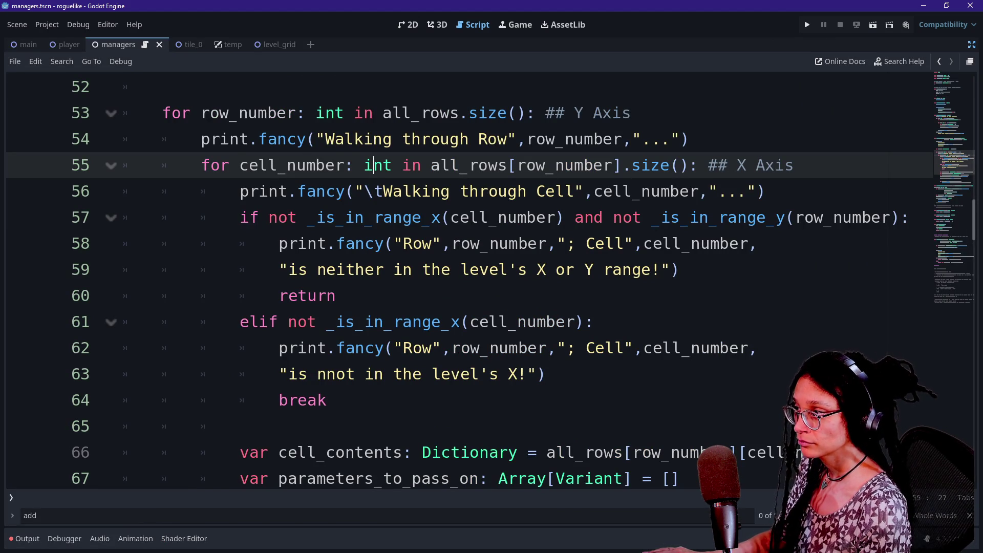
mouse_move(450, 348)
mouse_down()
mouse_move(328, 400)
mouse_move(451, 348)
mouse_up()
click(327, 374)
key(BackSpace)
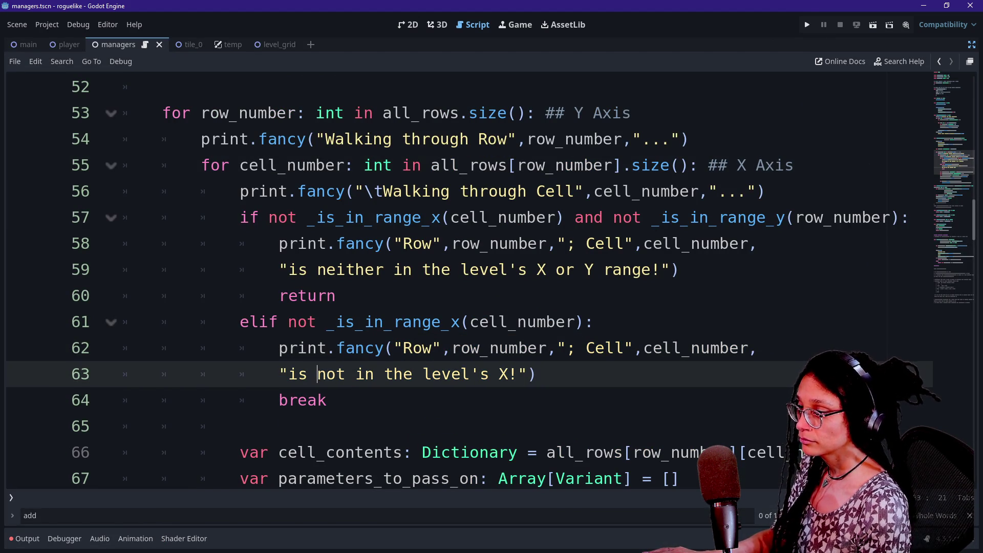
- Comment out the per-cell 'Walking through Cell' print on line 56 and save
click(509, 321)
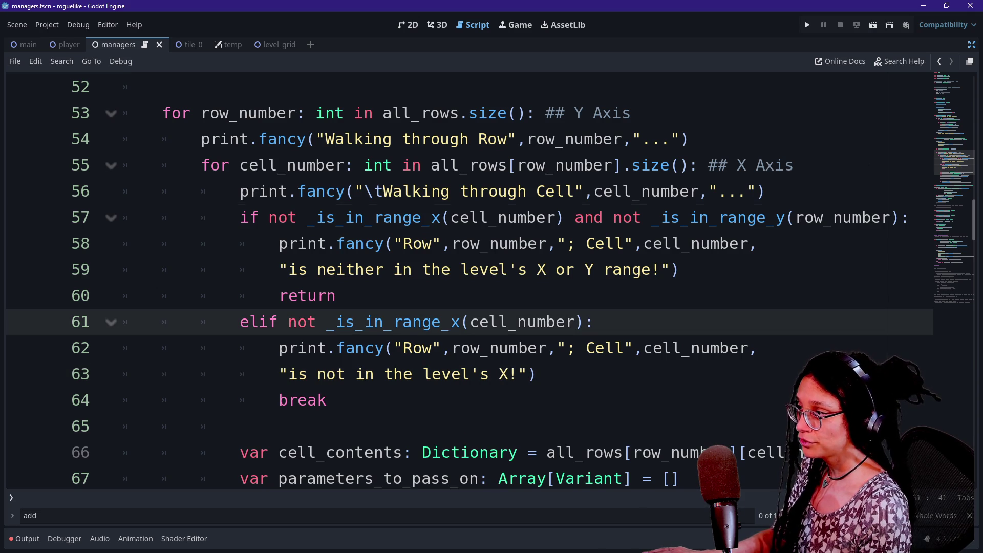
drag(383, 217, 624, 348)
click(440, 165)
click(707, 191)
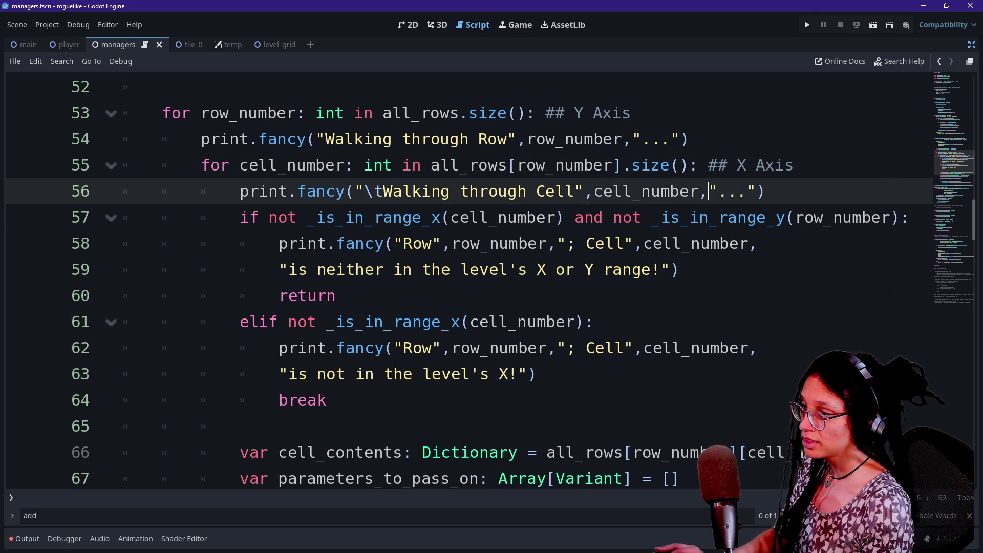
key(ctrl+k)
key(ctrl+s)
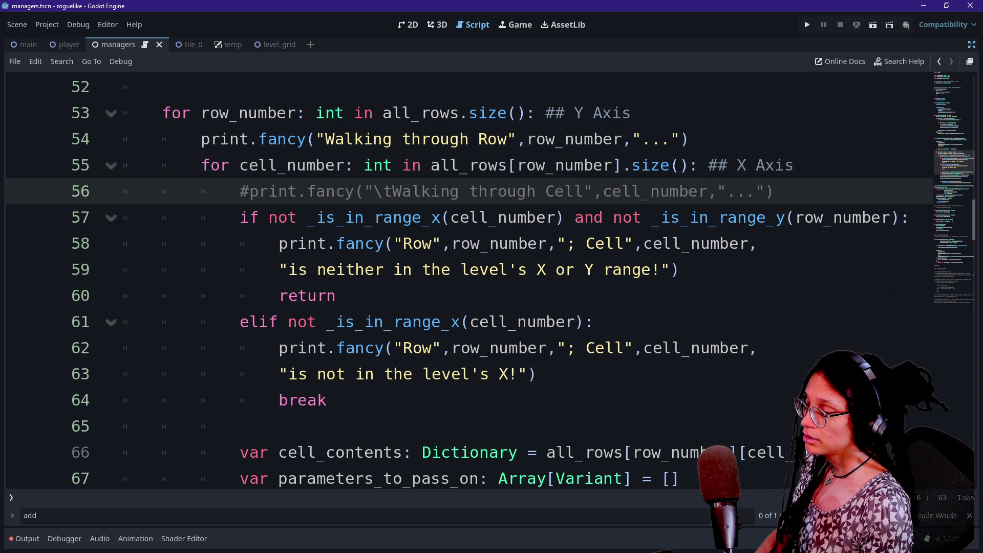
- Paste a copy of the two-line out-of-range print below the break statement
click(327, 400)
key(Return)
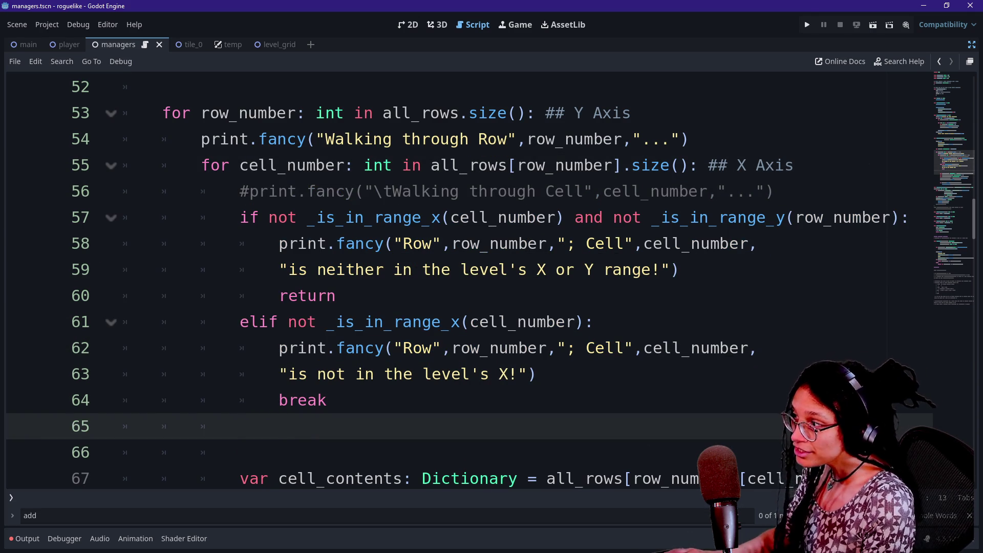
mouse_move(278, 243)
mouse_down()
mouse_move(756, 347)
mouse_move(678, 270)
mouse_up()
key(ctrl+c)
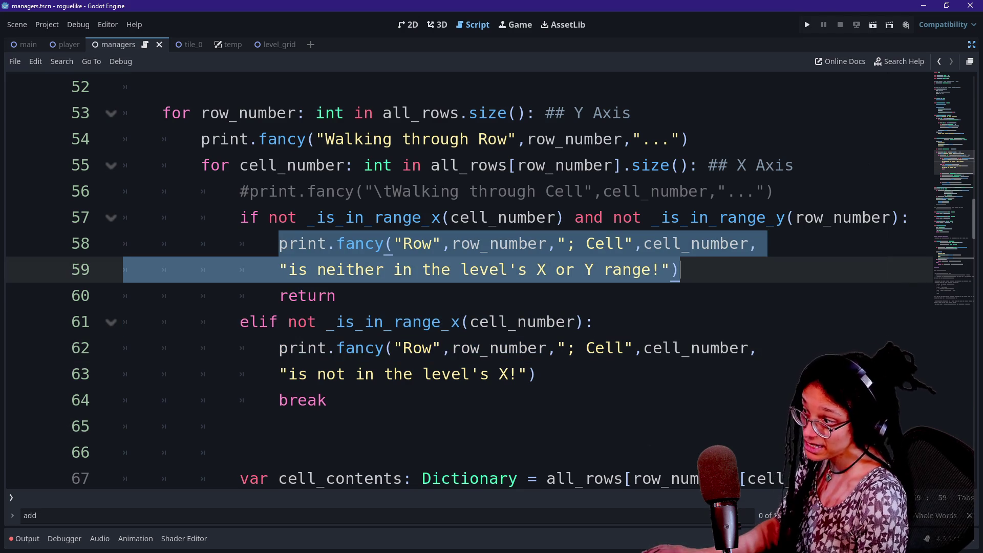
click(240, 426)
key(ctrl+v)
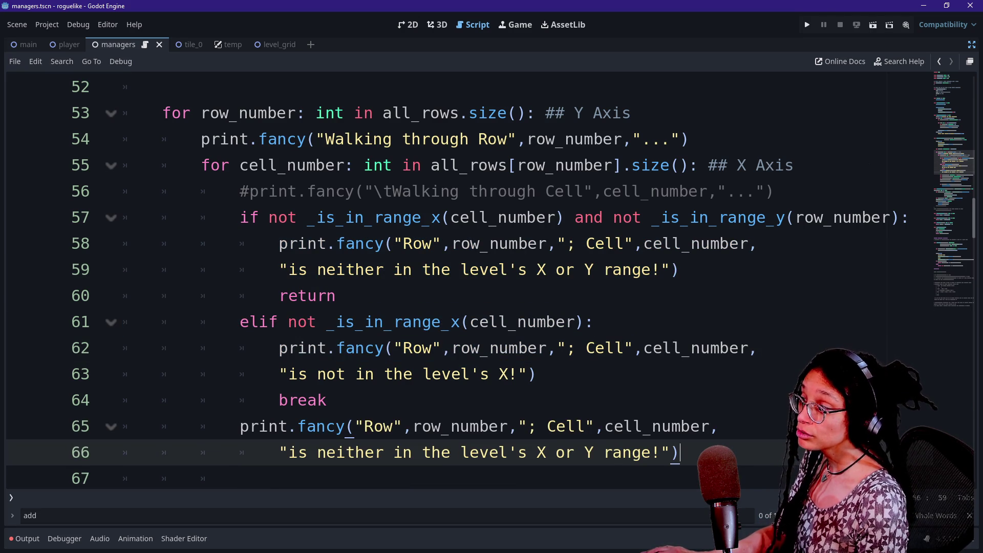
- Change the pasted message to 'is in the level's range!' and run the project
drag(287, 452, 661, 452)
text(is in)
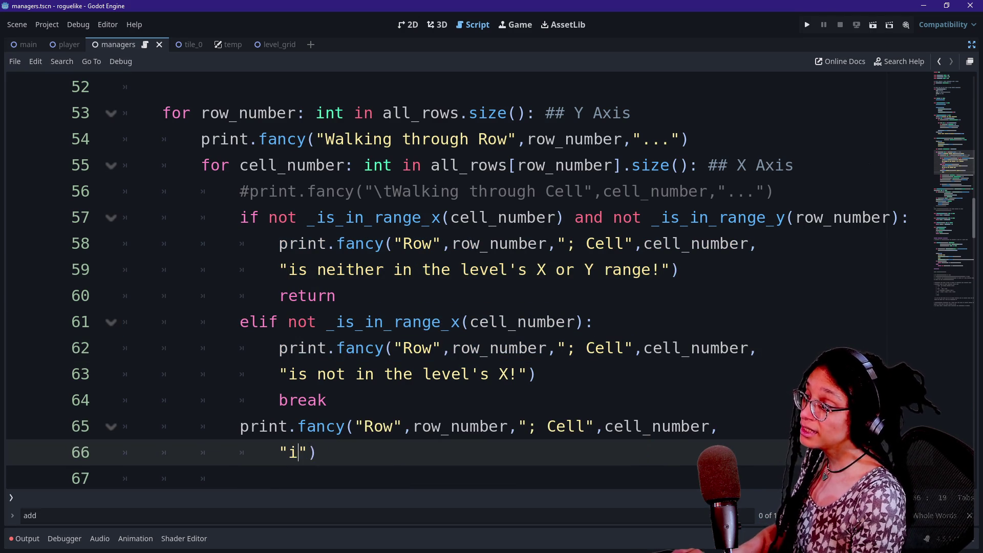
text( range)
key(BackSpace)
key(BackSpace)
key(BackSpace)
key(BackSpace)
text(the levels rang)
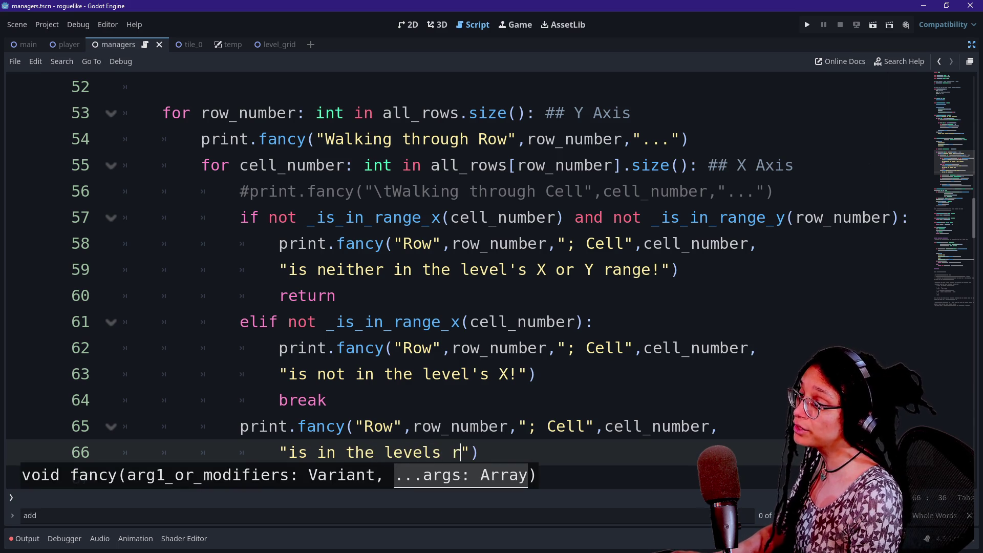
text(e!)
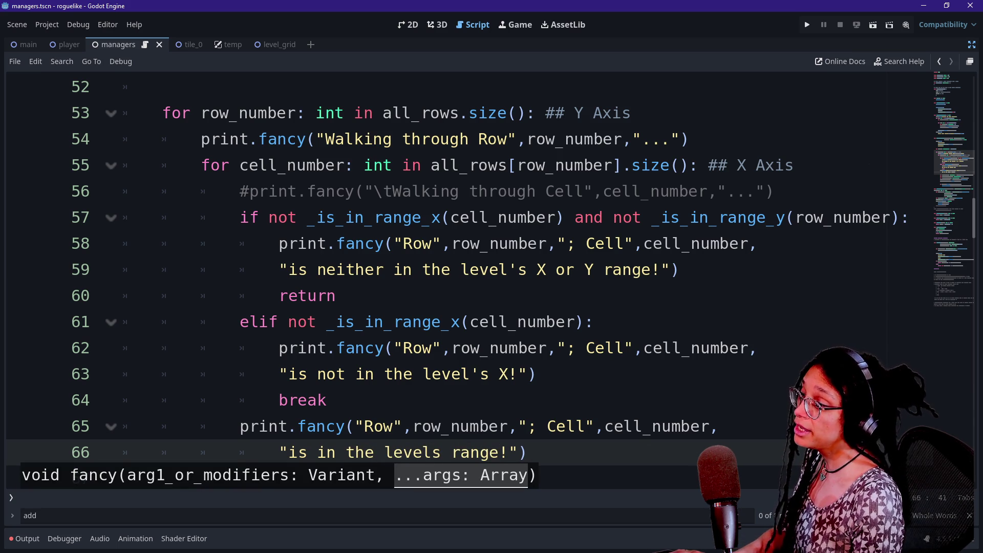
key(Left)
key(Left)
key(Left)
text(')
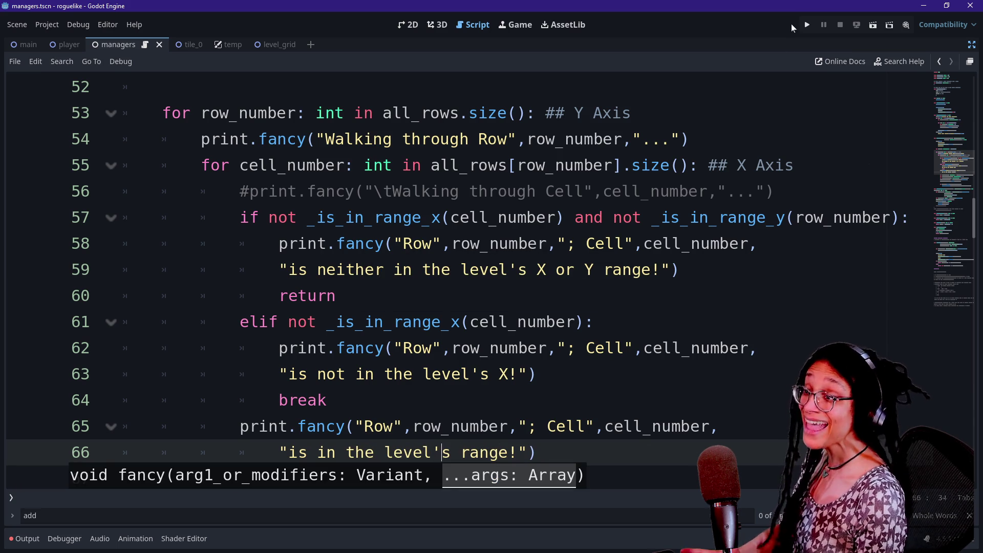
click(805, 22)
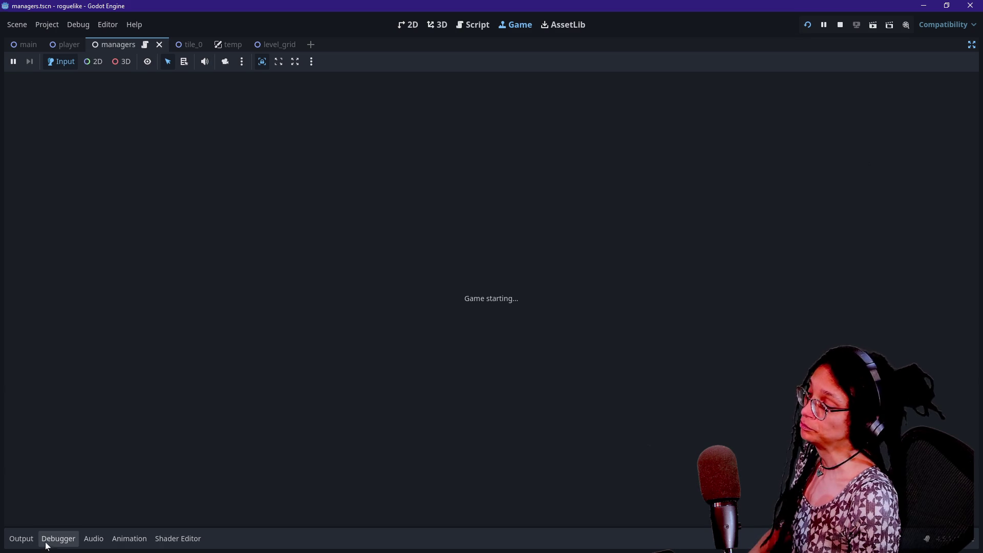
- Inspect the Output log from the test run, which is flooded with in-range cell messages
click(21, 539)
drag(36, 364, 268, 439)
click(268, 439)
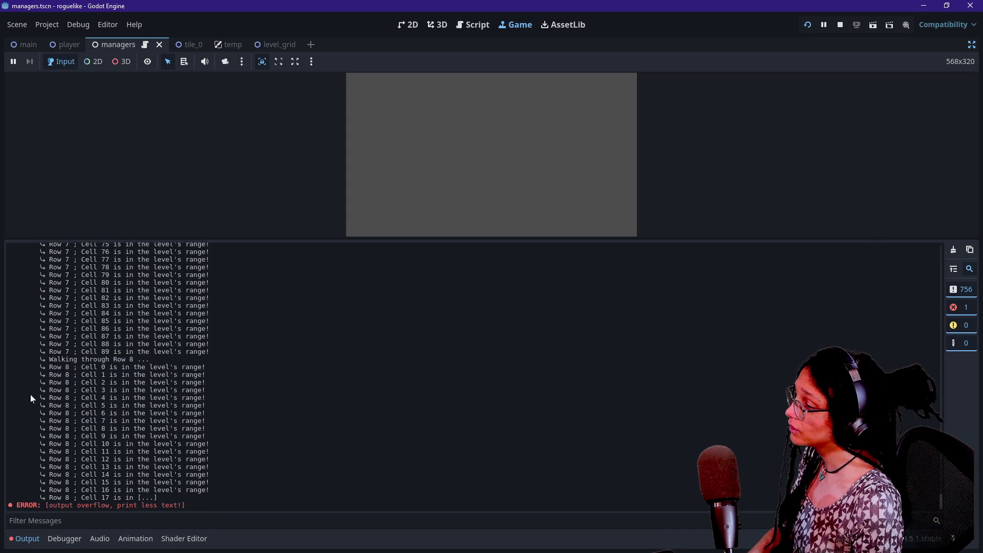
drag(208, 504, 160, 351)
click(156, 349)
scroll(157, 352, up, 3)
scroll(155, 349, up, 10)
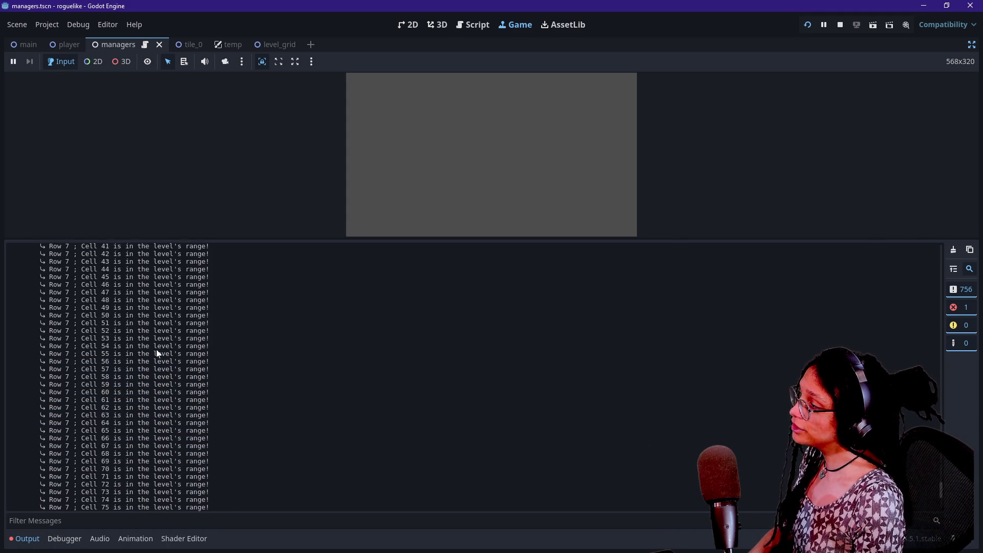
- Comment out the two-line "is in the level's range!" print on lines 65–66
click(474, 23)
click(468, 164)
key(ctrl+j)
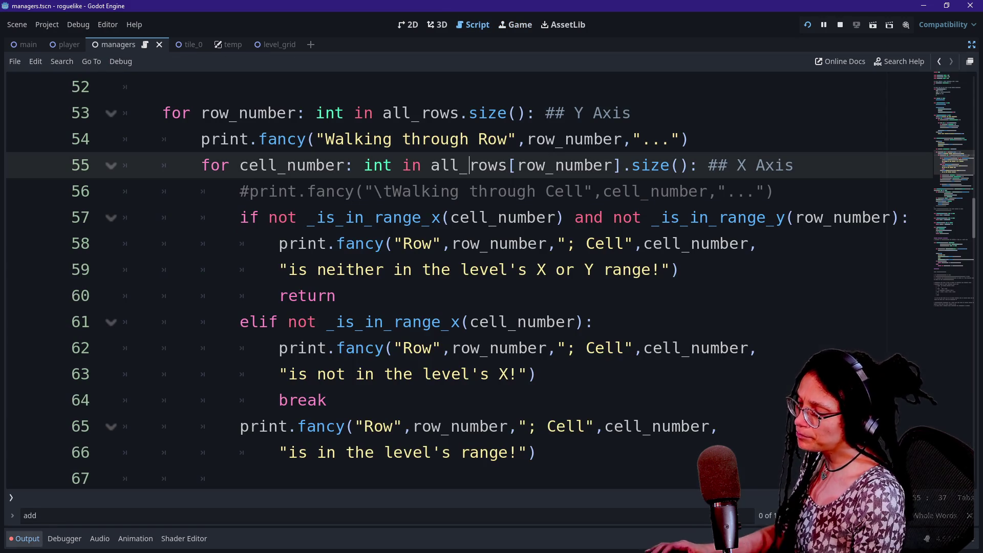
scroll(468, 281, down, 2)
click(355, 269)
key(ctrl+k)
key(ctrl+z)
drag(381, 296, 380, 269)
key(ctrl+k)
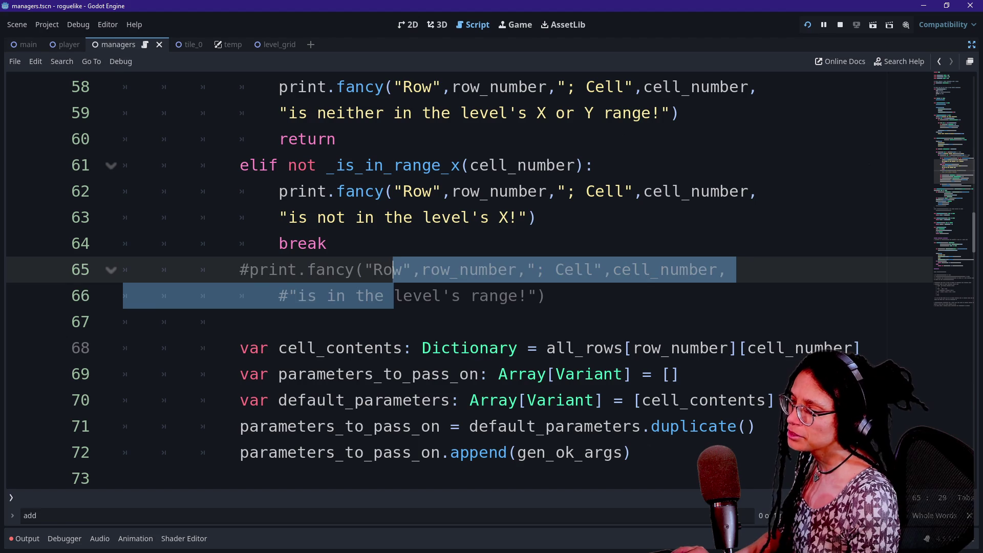
scroll(333, 204, up, 2)
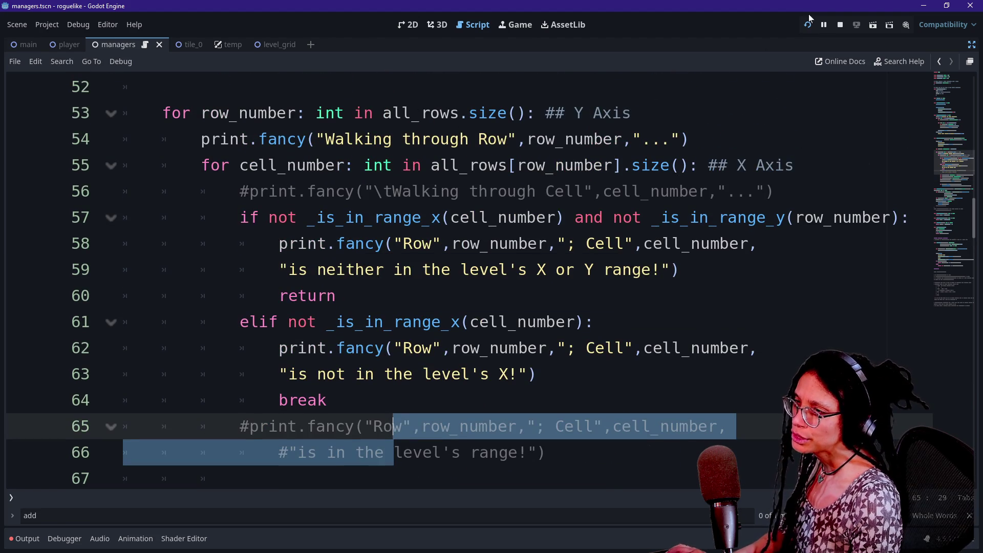
- Rerun the project, confirm the log shows only "Walking through Row" 0–59, then stop it
click(807, 26)
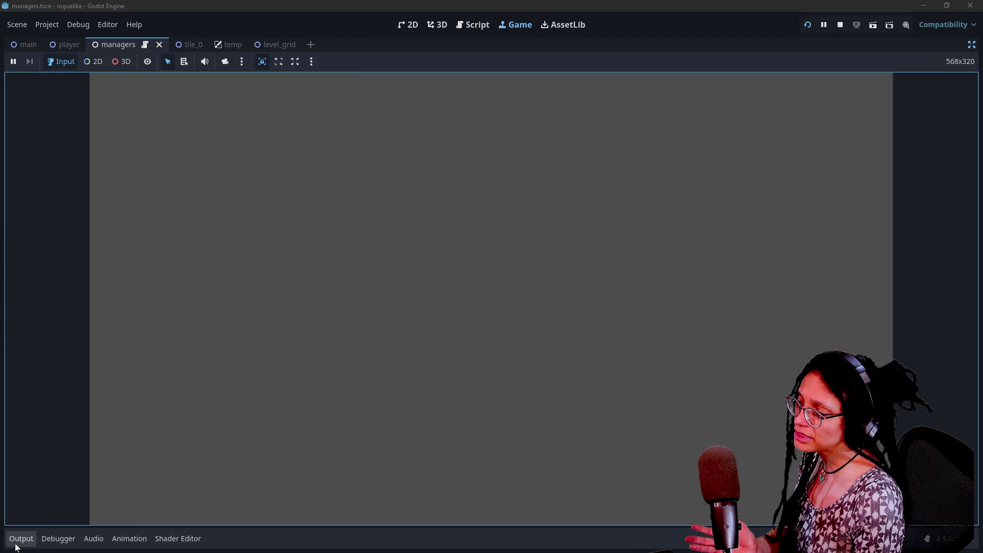
click(21, 544)
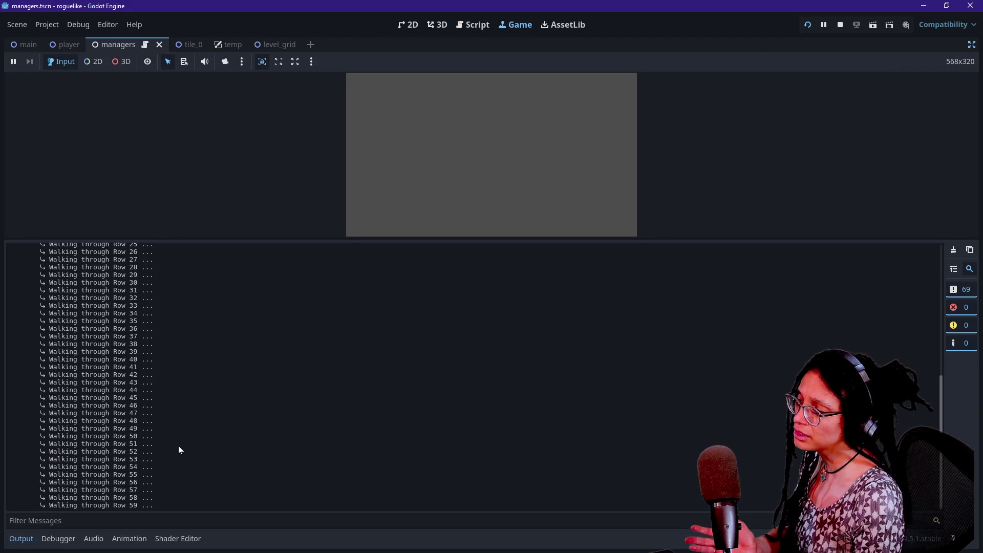
scroll(178, 450, up, 10)
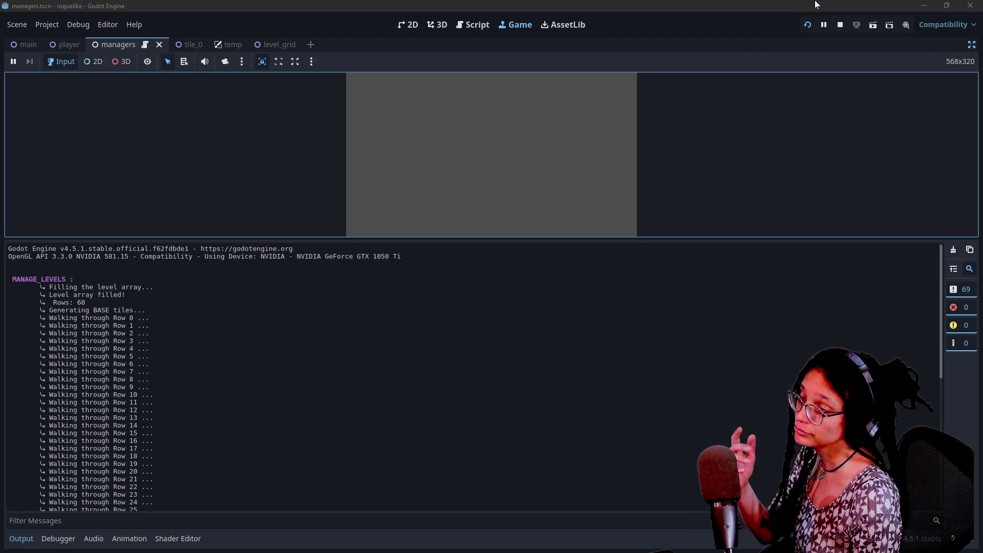
click(839, 25)
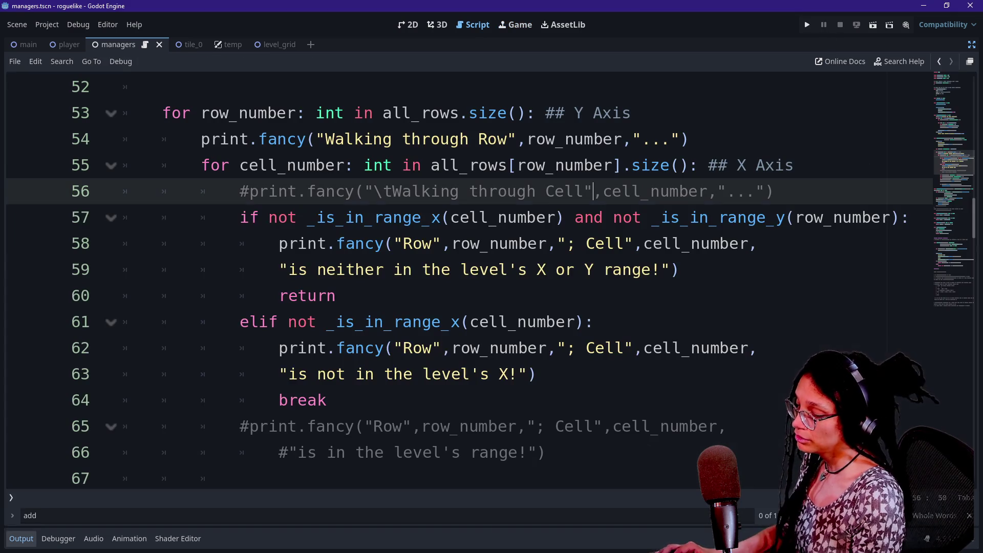
- Uncomment the in-range print lines and cut them out of their old position
drag(394, 452, 396, 426)
key(ctrl+k)
scroll(397, 426, down, 2)
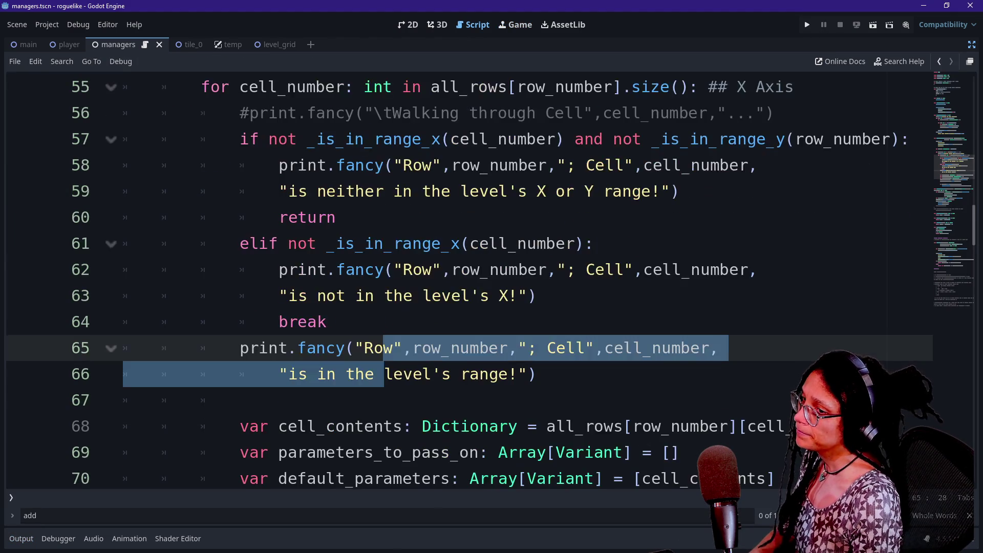
click(239, 321)
drag(298, 269, 357, 295)
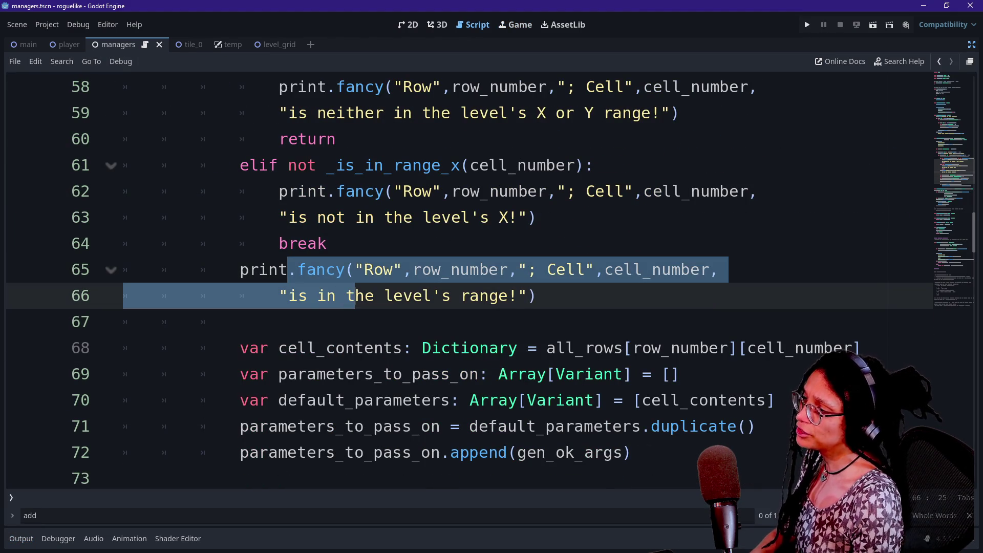
key(ctrl+k)
click(268, 347)
scroll(268, 347, down, 1)
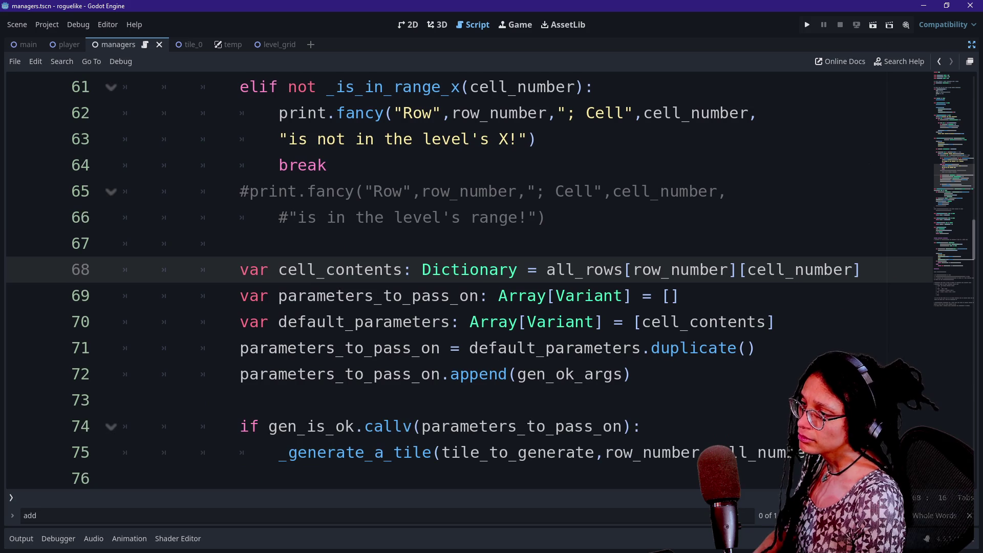
click(862, 269)
key(Up)
key(Up)
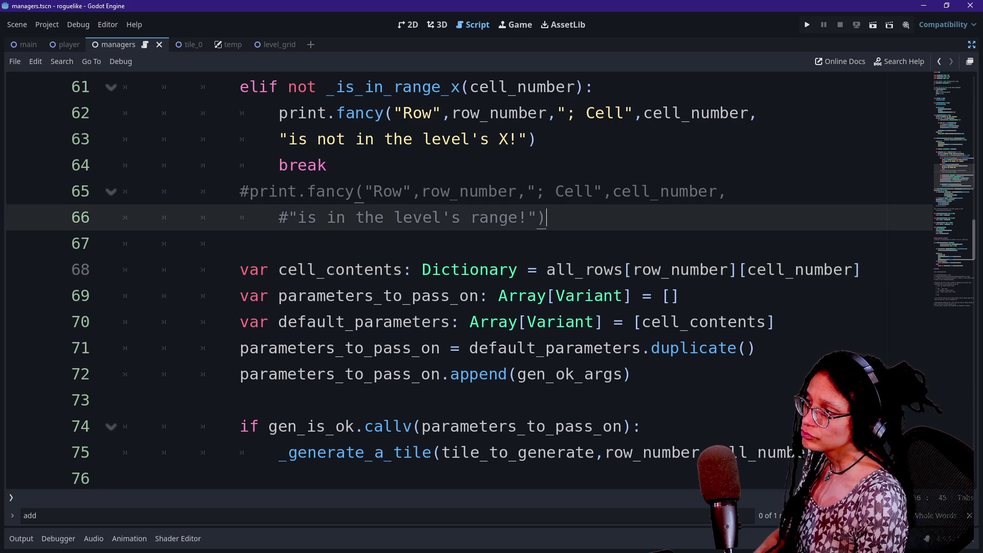
key(shift+Up)
key(ctrl+k)
key(Down)
key(shift+Up)
key(shift+Up)
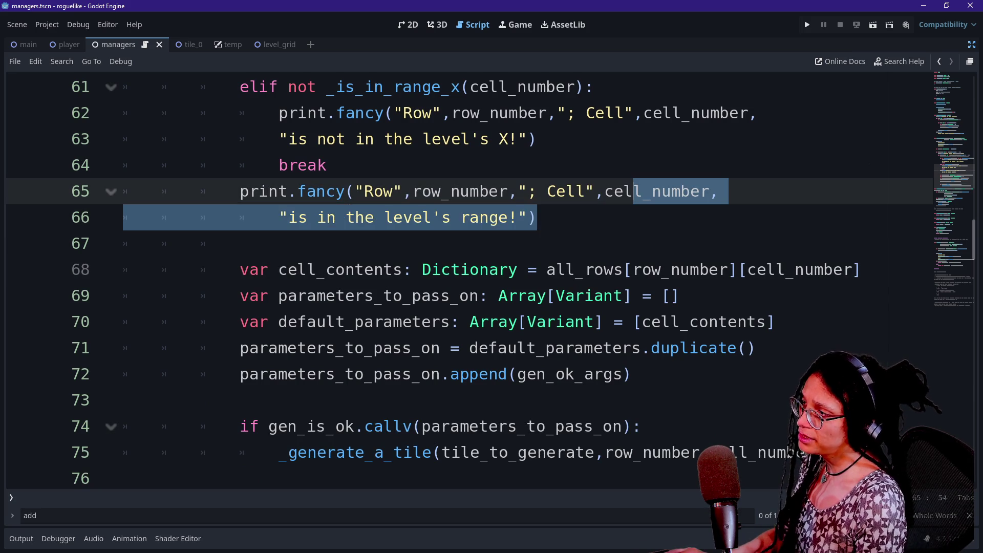
key(BackSpace)
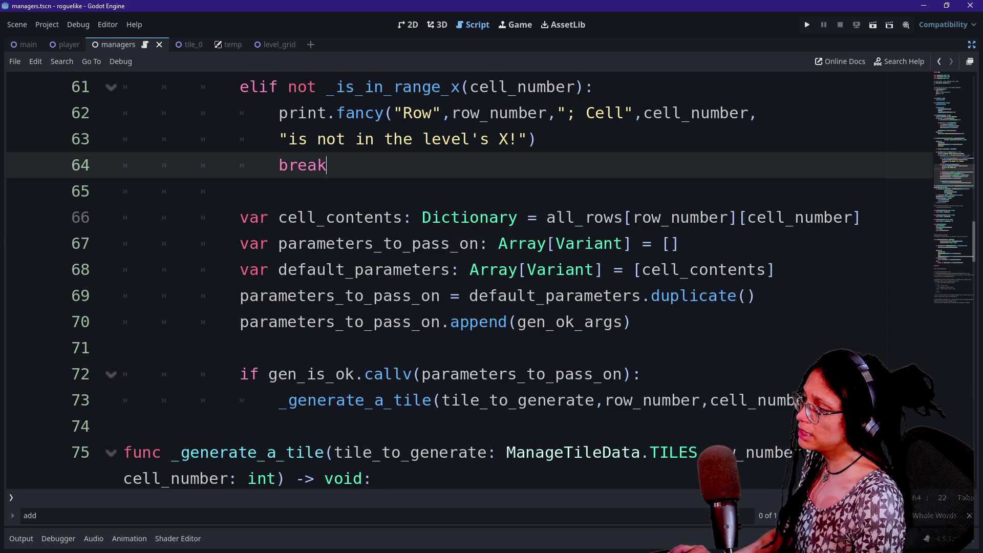
- Locate the cell_contents and default_parameters declarations as the new spot for the print
click(632, 321)
drag(297, 217, 383, 269)
click(633, 322)
click(680, 243)
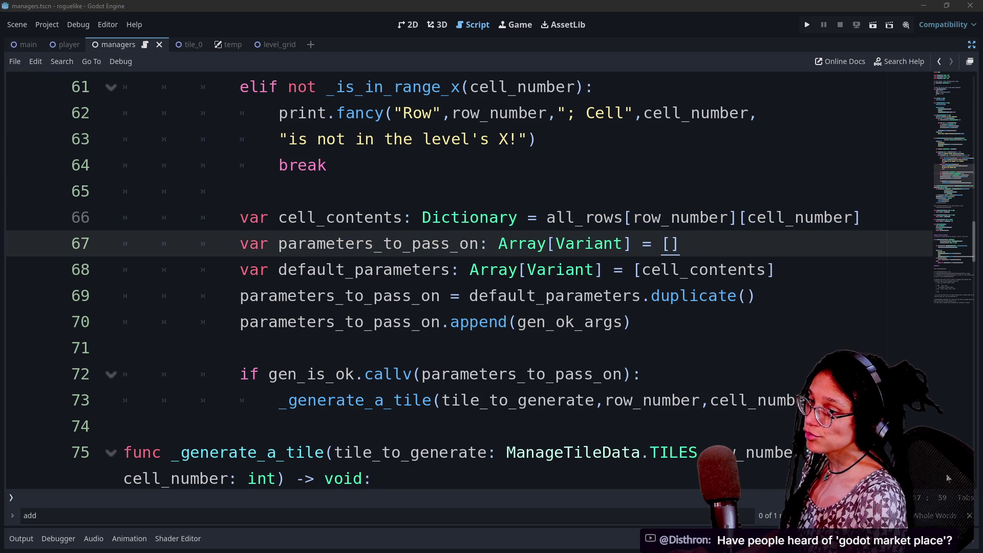
click(690, 217)
key(Down)
key(Down)
key(Up)
key(Up)
key(Down)
key(Down)
key(Down)
key(Up)
key(Up)
key(Up)
key(Down)
key(Down)
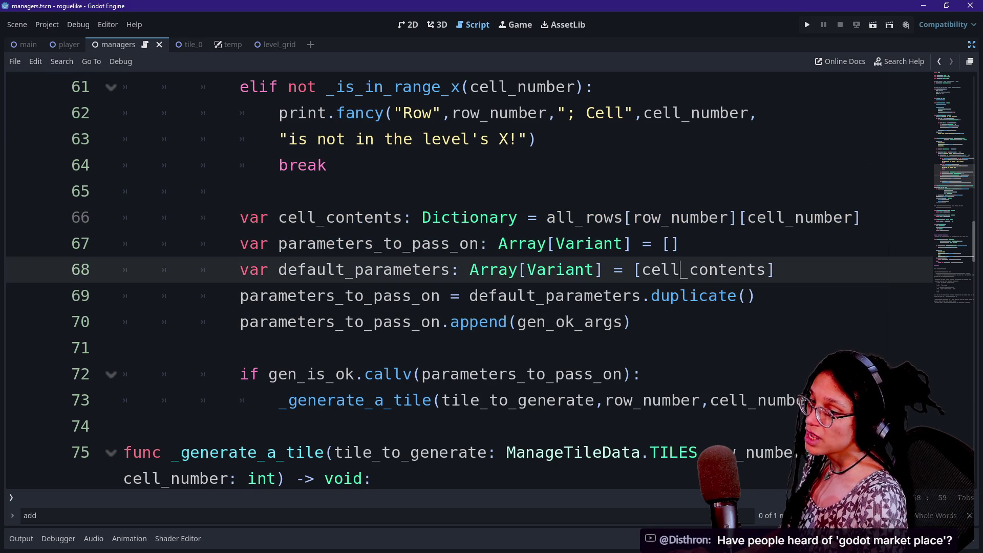
key(Up)
- Paste the in-range print on a new line directly after cell_contents, removing the leftover blank line
click(862, 217)
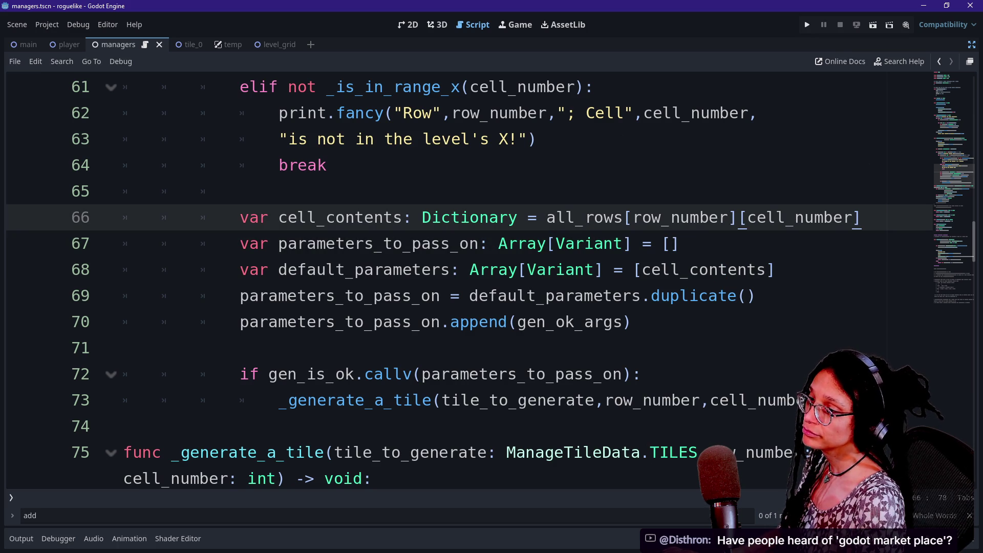
key(Return)
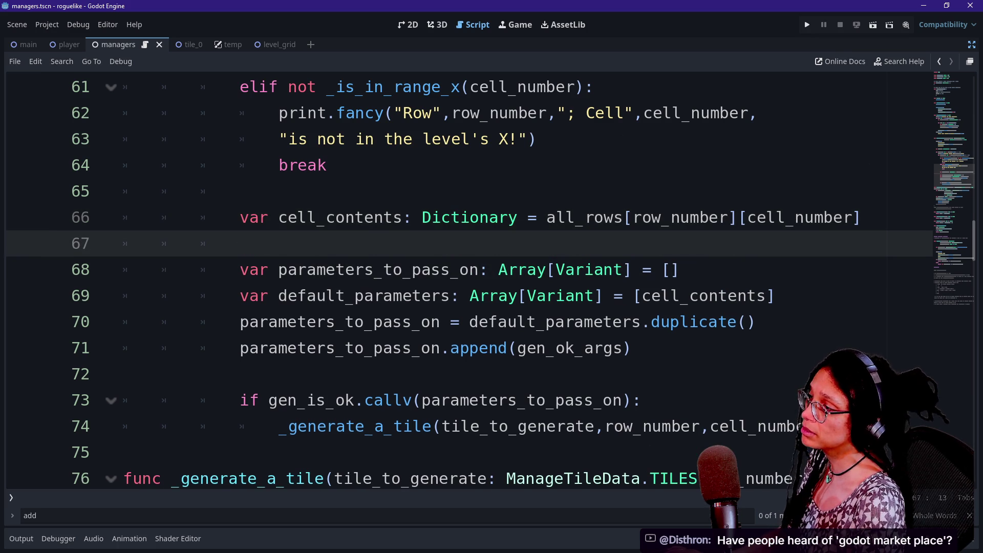
key(BackSpace)
key(BackSpace)
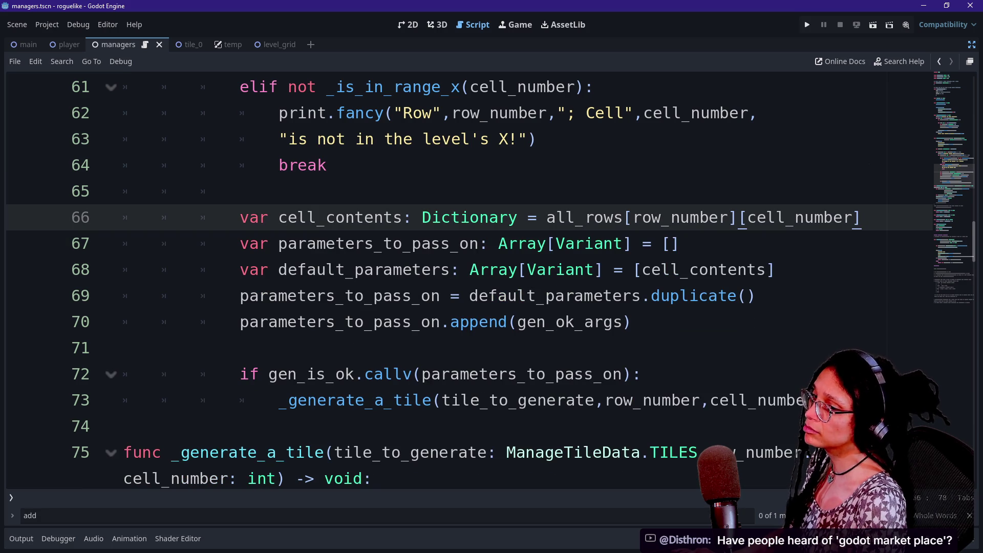
click(680, 243)
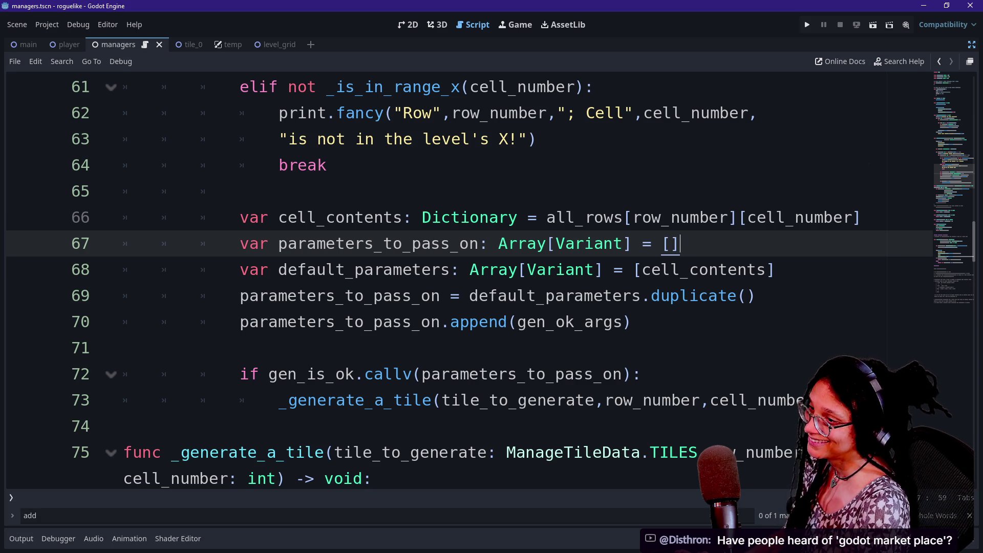
key(Up)
key(Return)
key(Return)
text(print.fancy("Row",row_number,"; Cell",cell_number, 			"is in the level's range!"))
key(Up)
key(Up)
key(BackSpace)
key(BackSpace)
key(BackSpace)
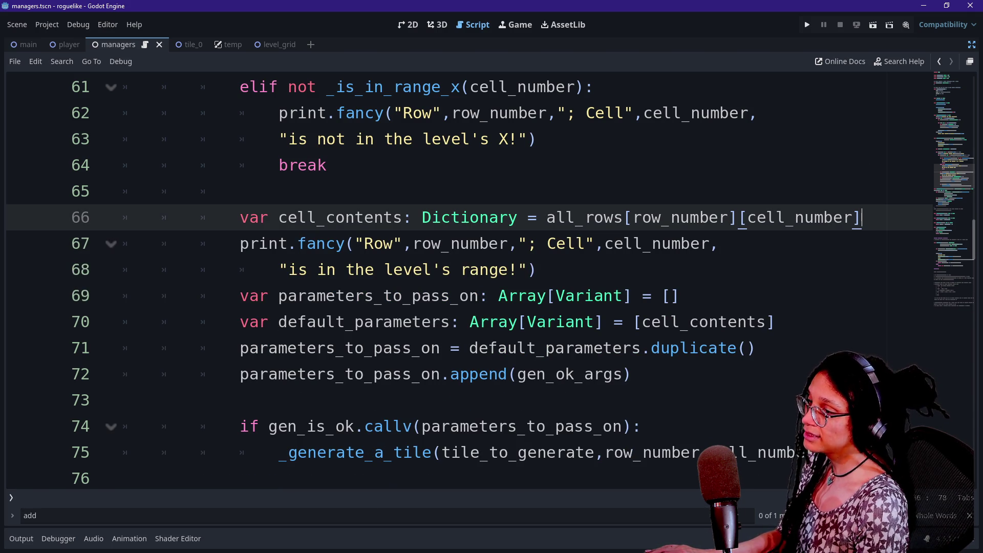
- Extend the in-range message with a newline "Data:" label and pass cell_contents as an extra print argument
double_click(713, 243)
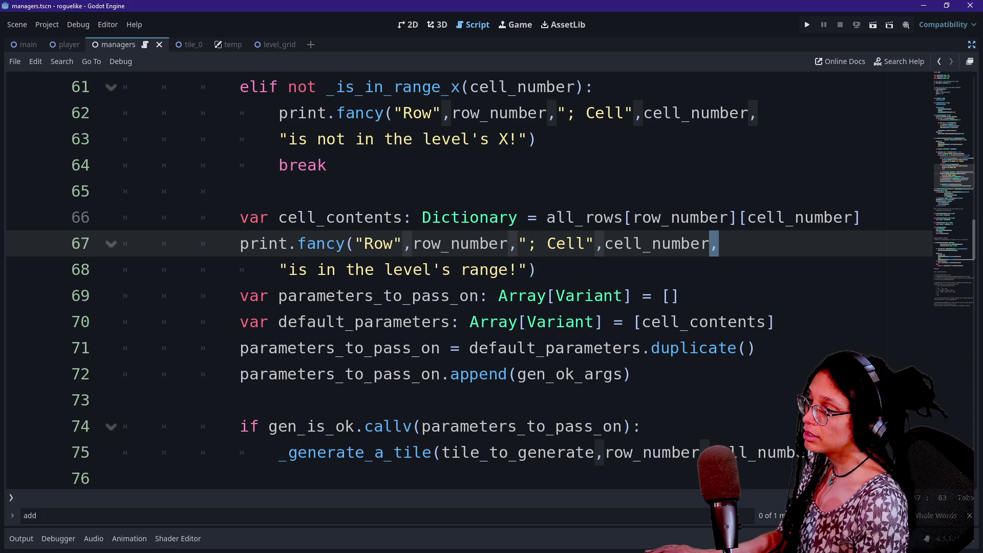
key(Right)
click(530, 270)
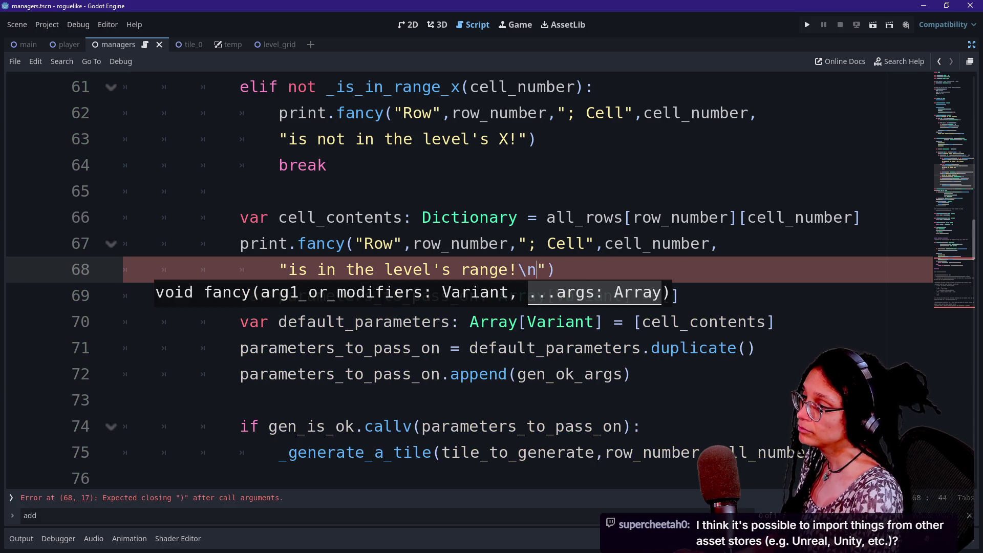
text(\tData:)
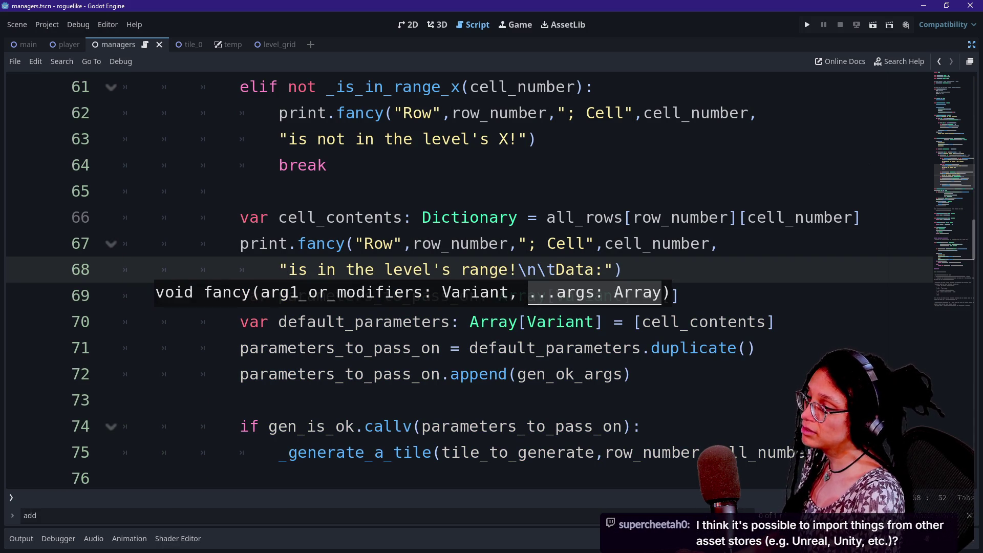
text( ",)
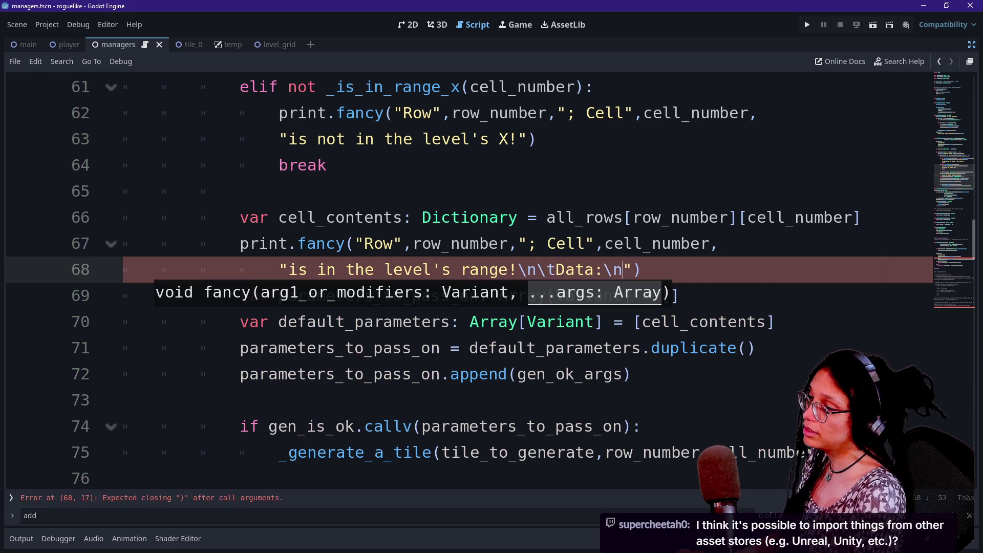
text(cell_contents)
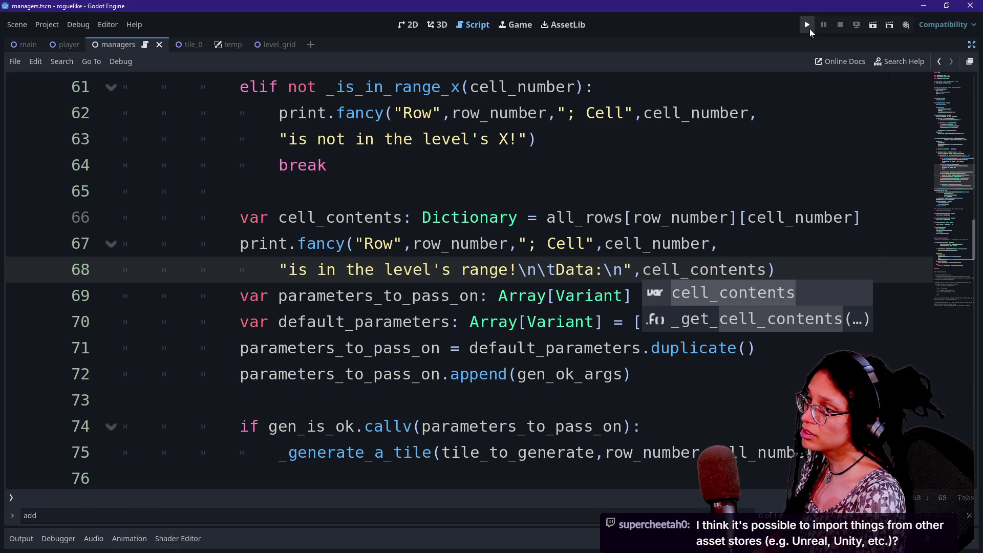
- Run the game, read each cell's { "NODE", "TILE", "VISITED" } data in the log, then return to the script
click(808, 26)
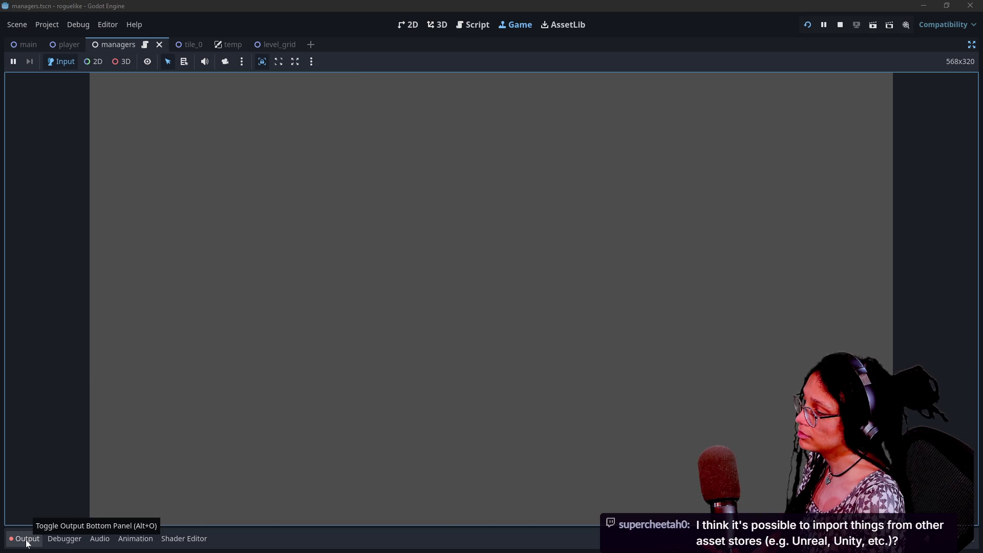
click(32, 540)
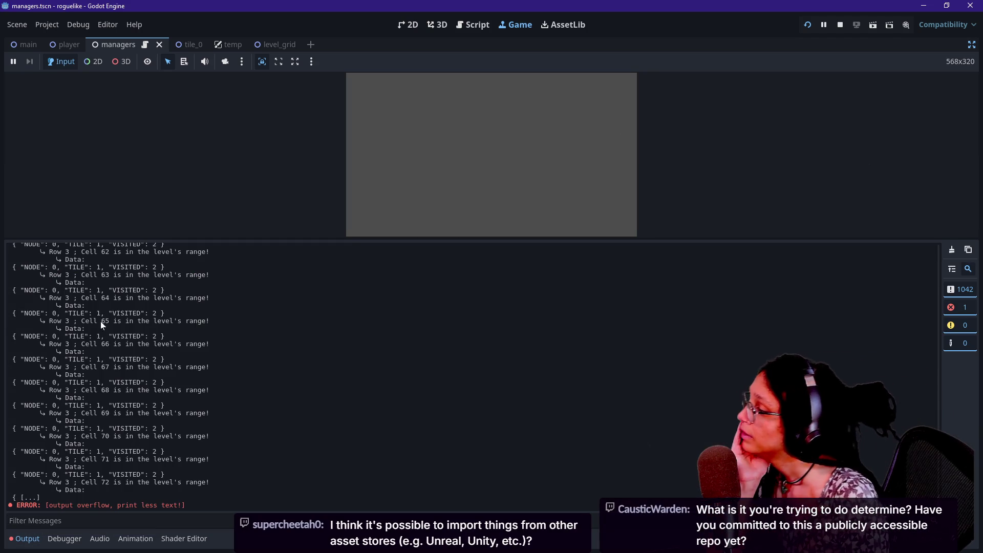
drag(21, 336, 104, 337)
click(146, 334)
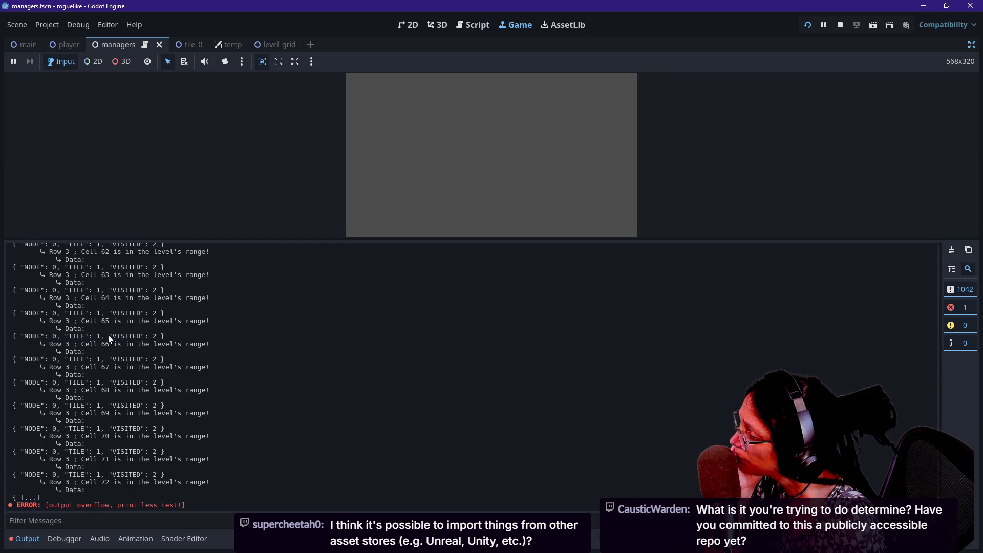
drag(38, 337, 153, 337)
click(154, 336)
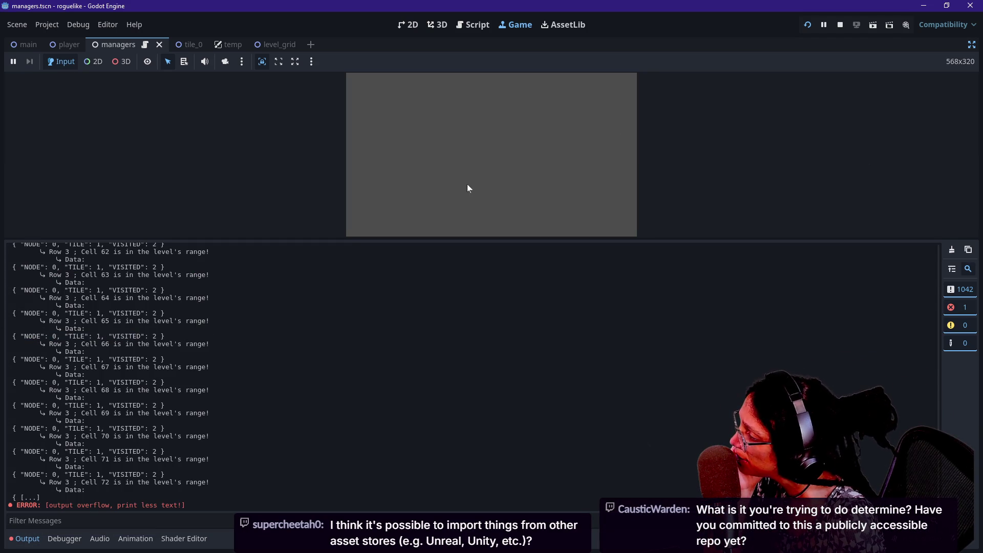
click(467, 26)
click(460, 139)
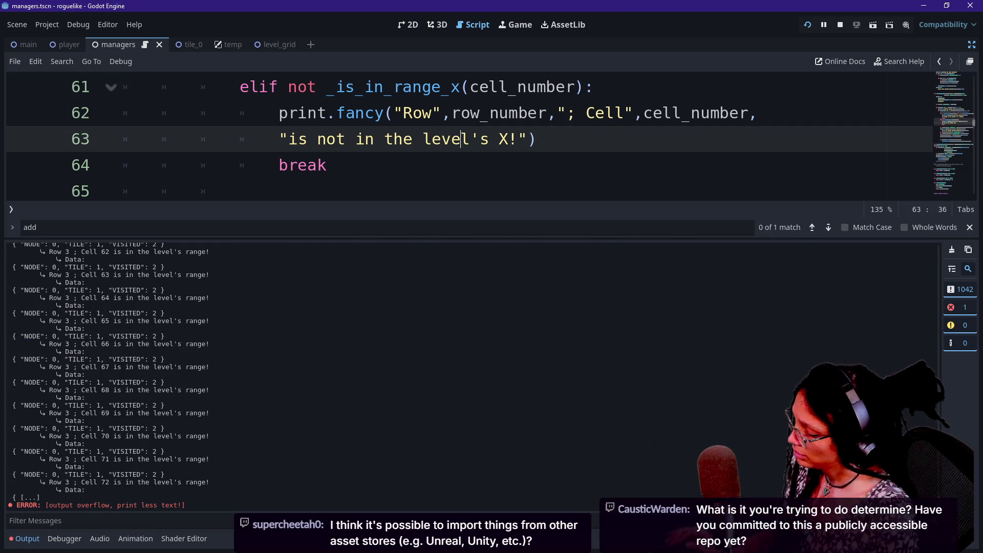
- Hide the Output panel and remove the in-range print lines from below cell_contents
key(ctrl+j)
drag(776, 269, 865, 217)
key(Delete)
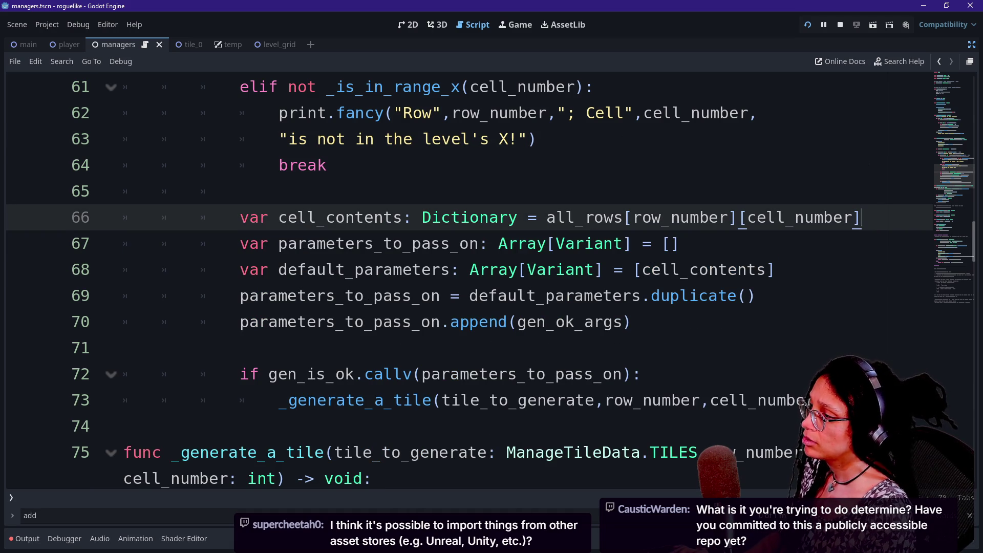
key(Down)
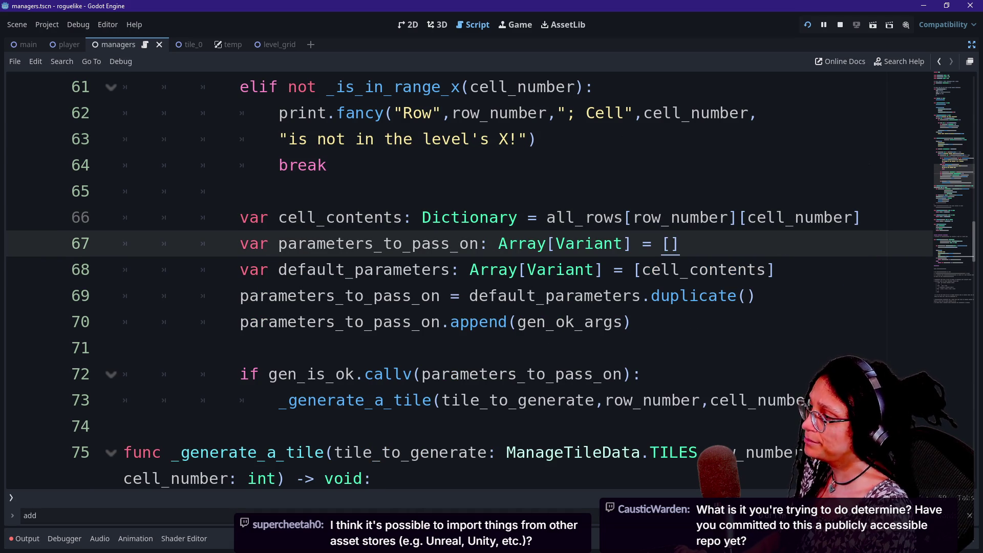
- Place the in-range print after the gen_ok_args append, just before the gen_is_ok check
drag(379, 243, 377, 269)
click(550, 295)
drag(641, 269, 711, 269)
click(774, 269)
mouse_move(642, 269)
mouse_down()
mouse_move(709, 270)
mouse_move(768, 295)
mouse_move(765, 269)
mouse_up()
click(757, 269)
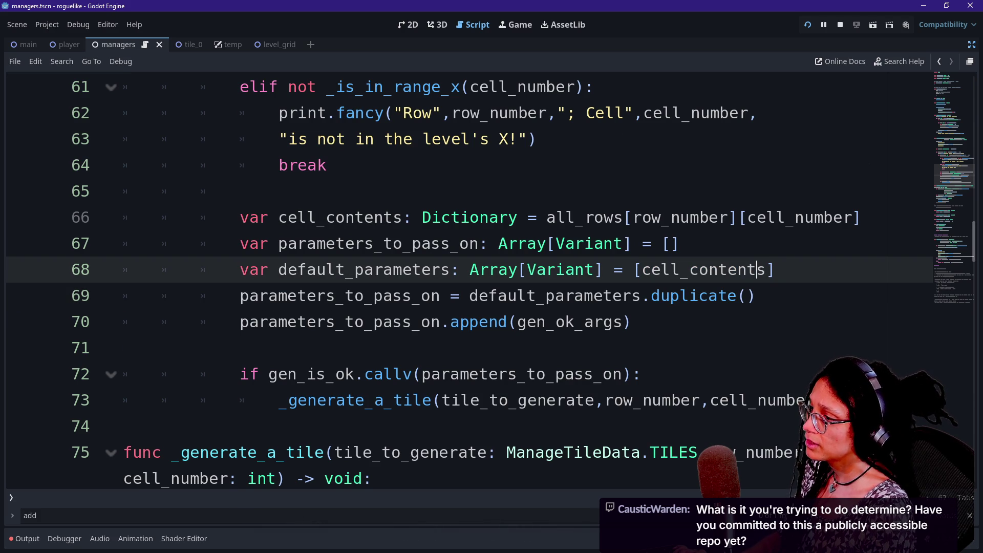
drag(344, 269, 537, 269)
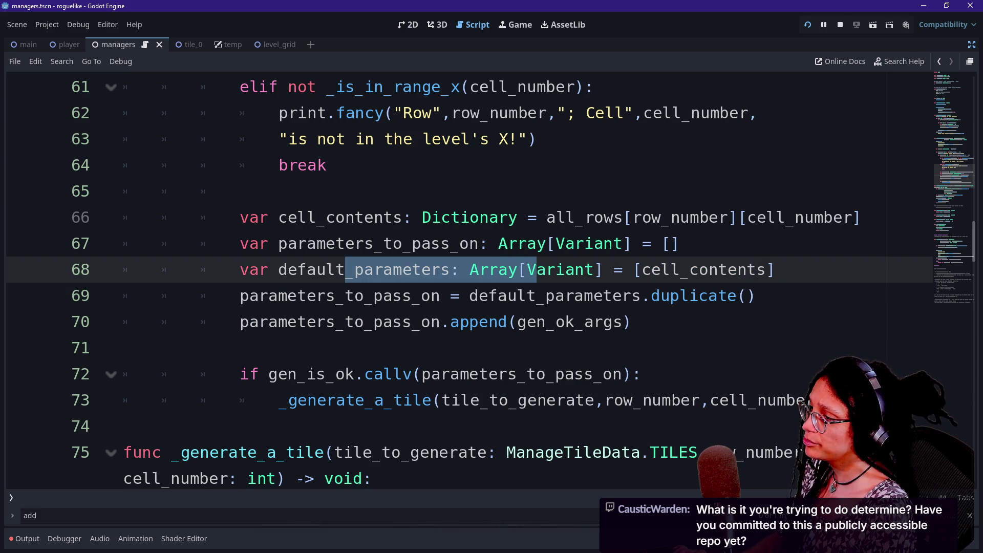
click(635, 347)
click(635, 322)
key(Return)
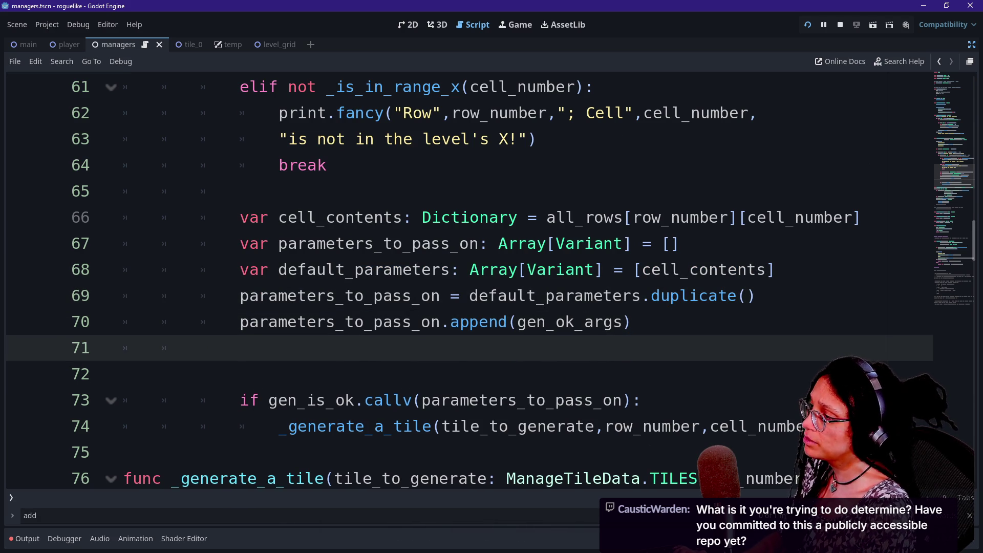
key(ctrl+z)
key(ctrl+z)
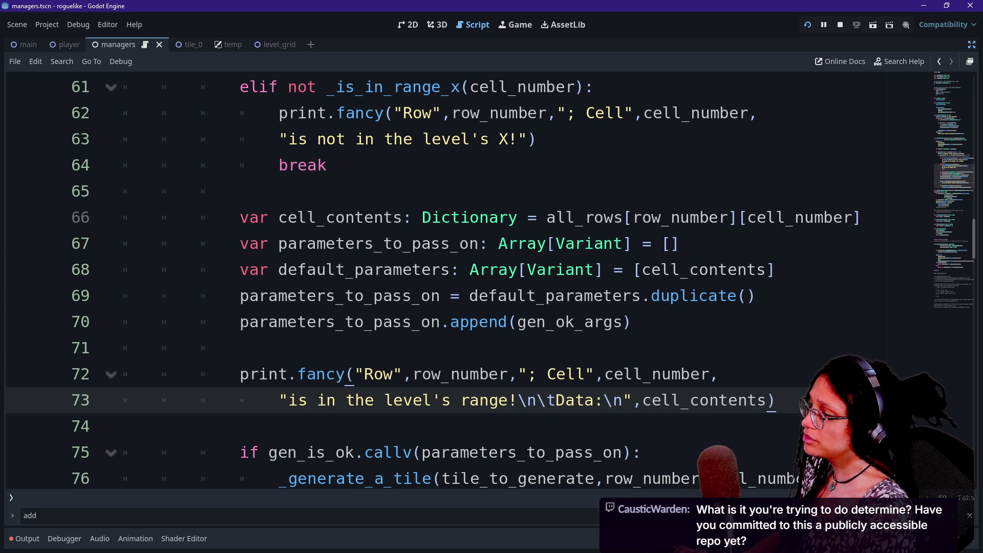